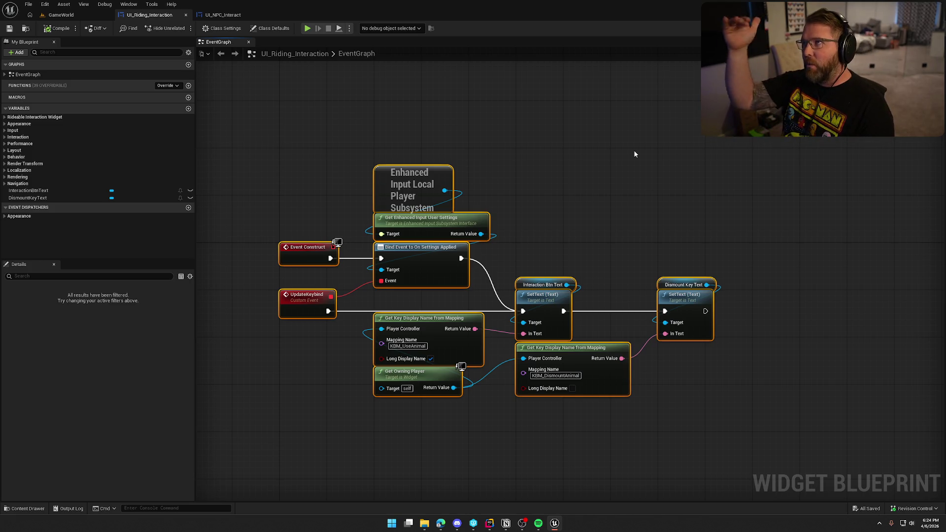
- Open the Content Drawer at Content/UI/InGame/Interaction/Riding to list the riding widget blueprints
click(580, 210)
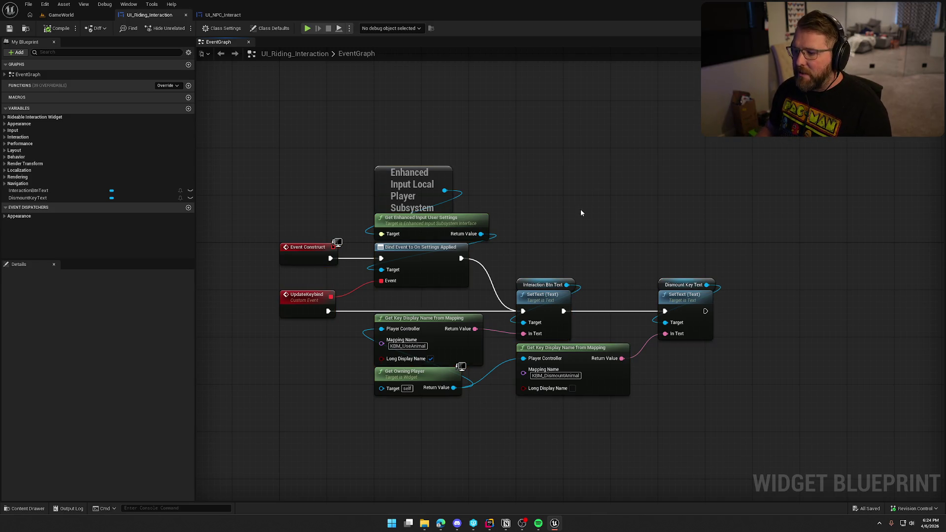
drag(274, 149, 789, 456)
click(571, 212)
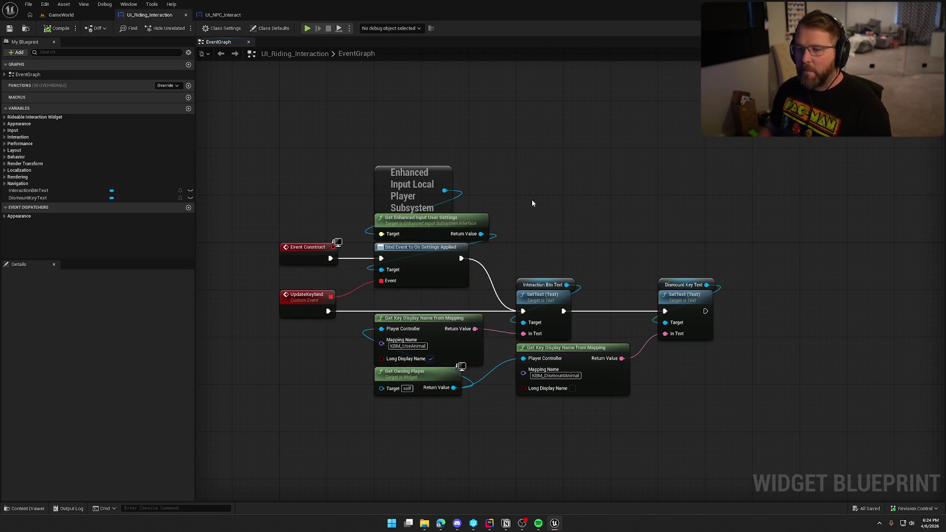
key(ctrl+space)
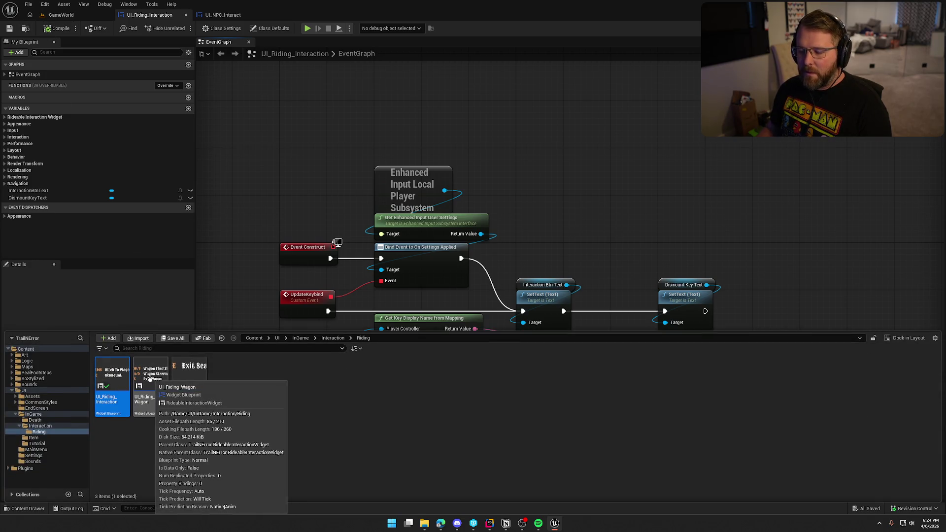
- Open UI_Riding_Wagon and rename the E key label widget to ExitWagonBtn
double_click(150, 379)
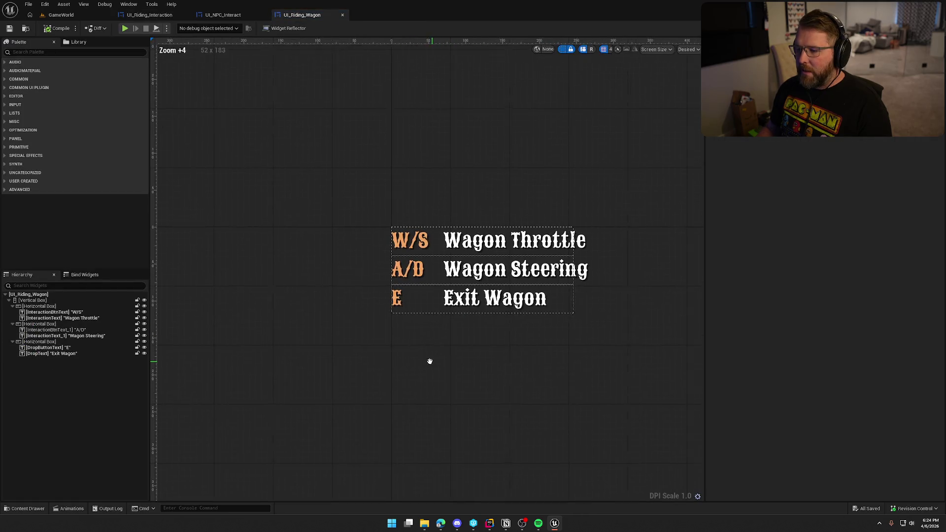
click(402, 241)
click(400, 274)
click(299, 315)
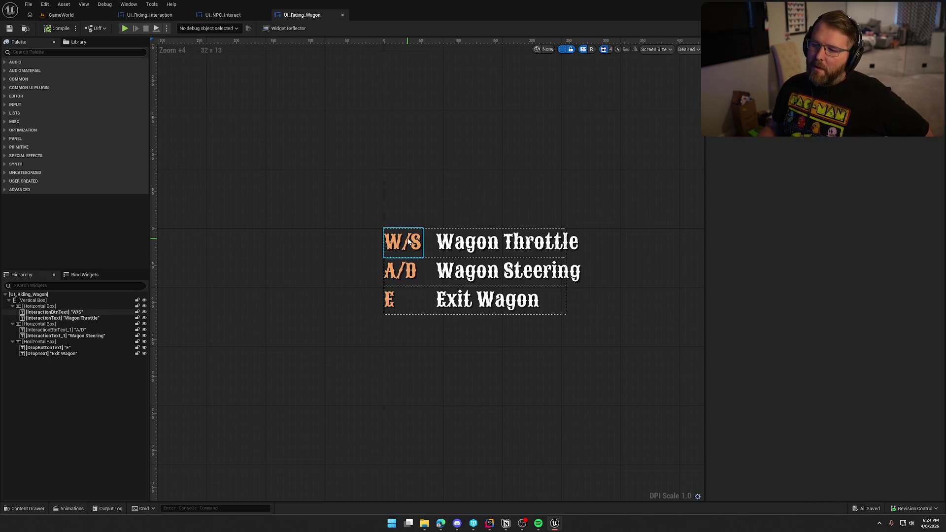
click(390, 298)
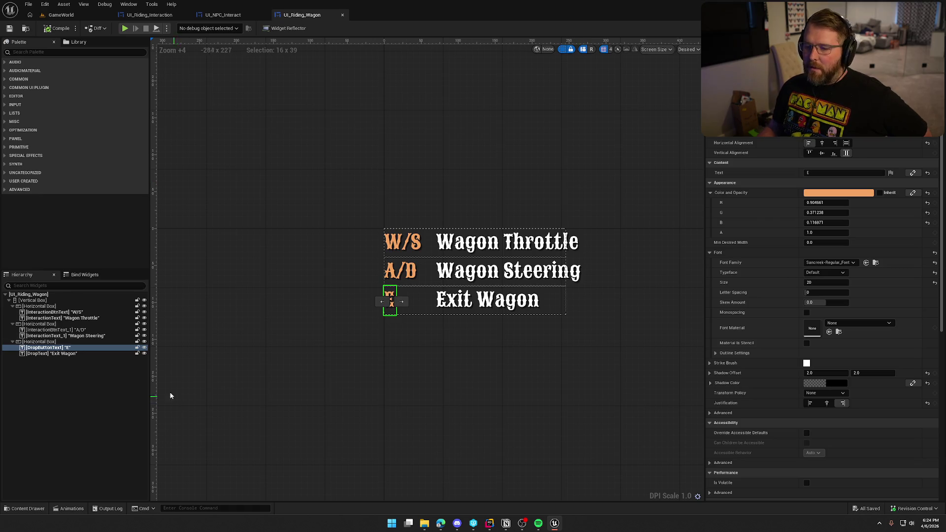
key(F2)
text(ExitWagonBtn)
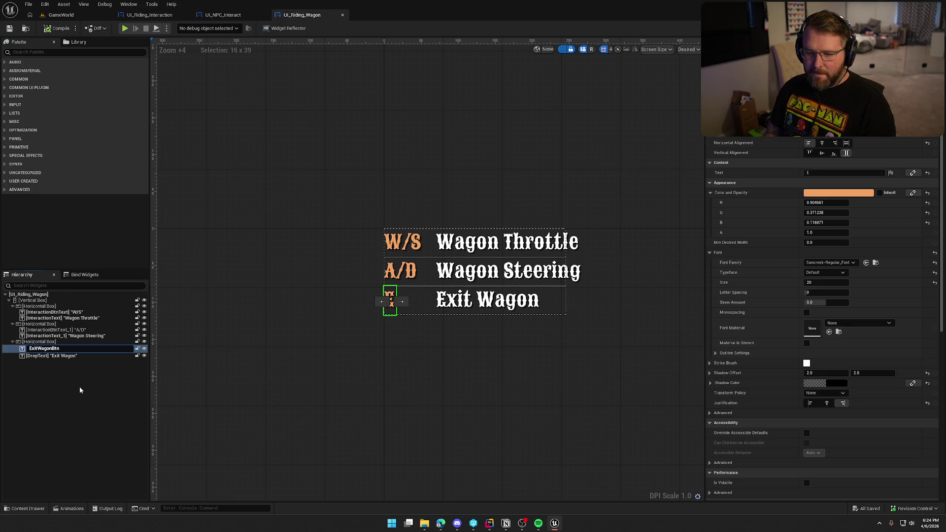
key(Return)
- Rename the Exit Wagon text widget to ExitWagonText
click(34, 353)
key(F2)
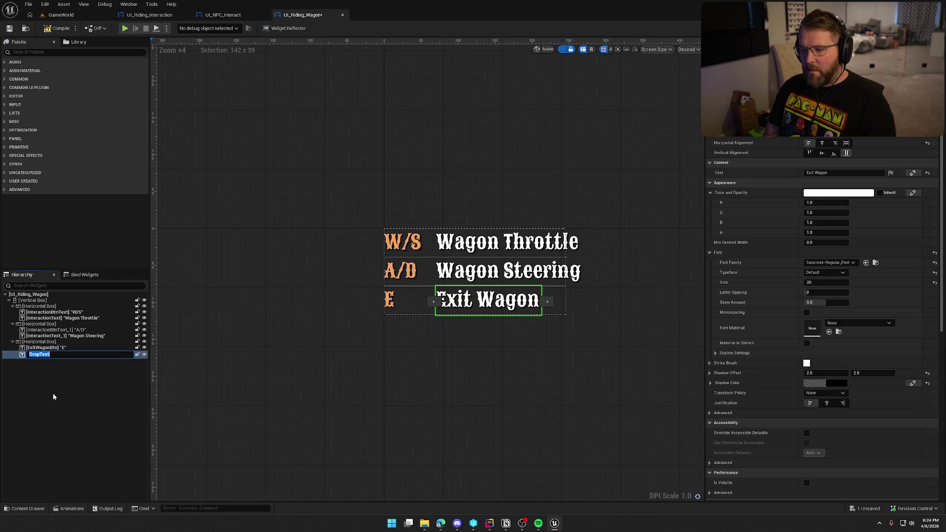
text(ExitW)
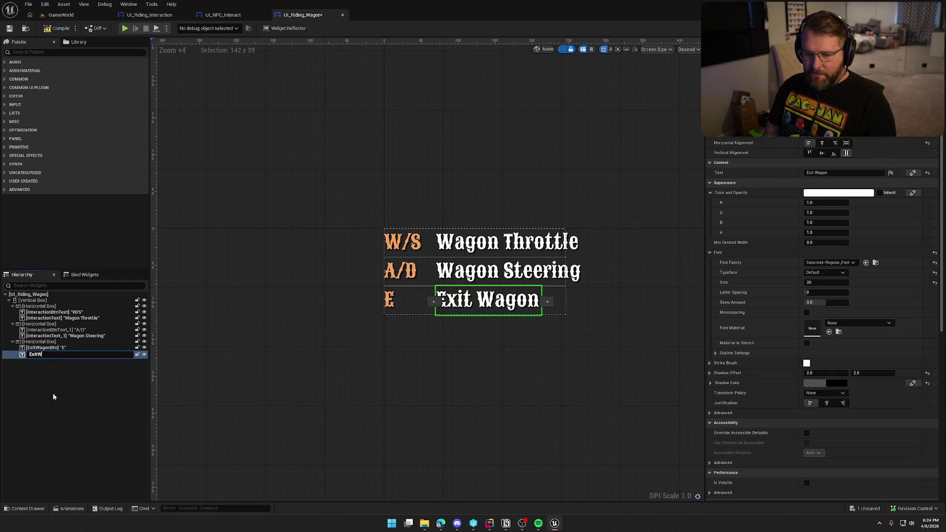
text(agonTex)
text(t)
key(Return)
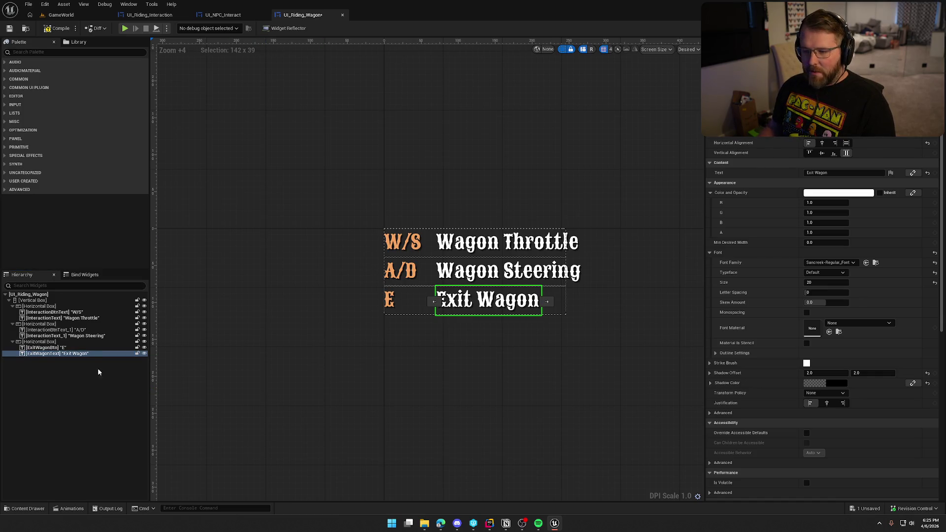
click(71, 336)
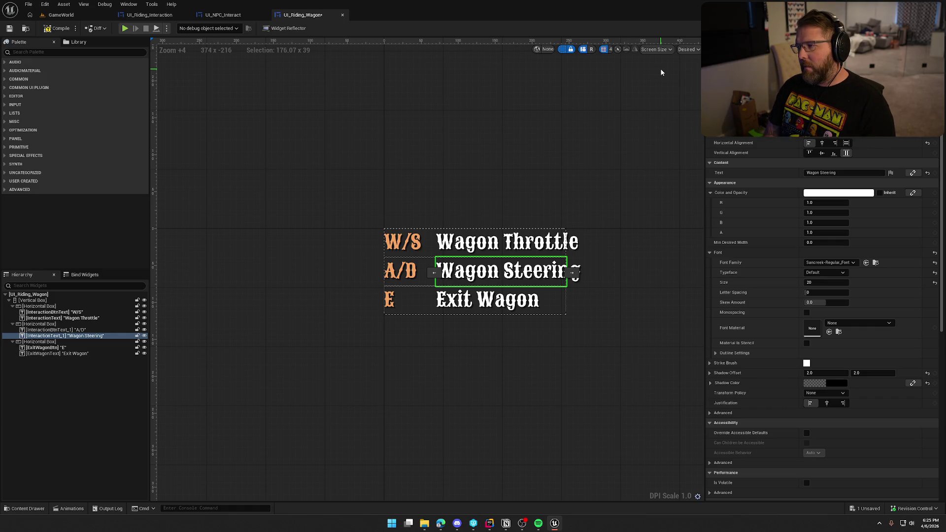
- Rename the steering widgets to SteeringText and SteeringBtns
key(Return)
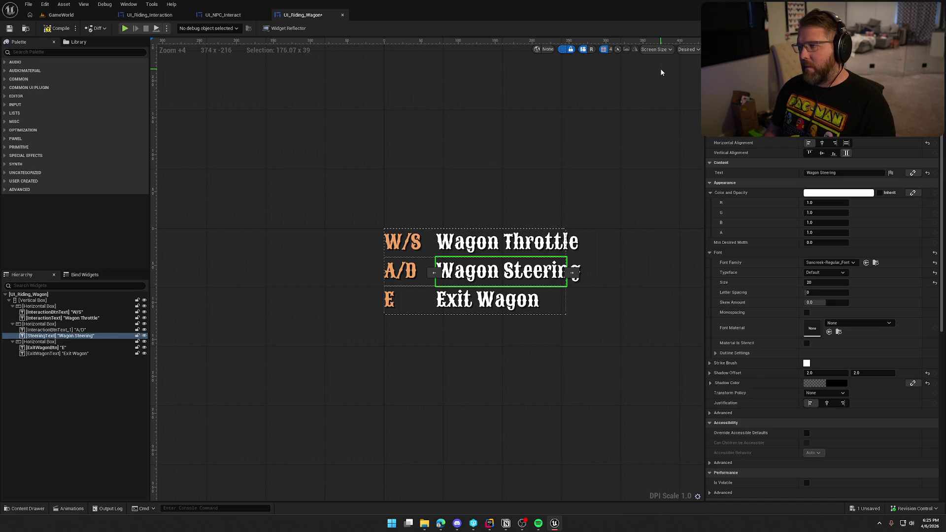
click(54, 329)
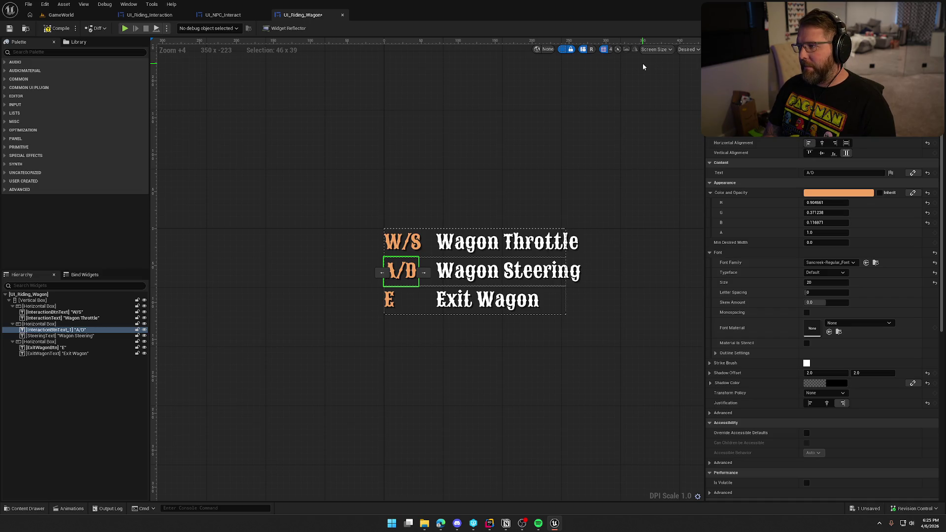
text(SteeringBtn)
key(Return)
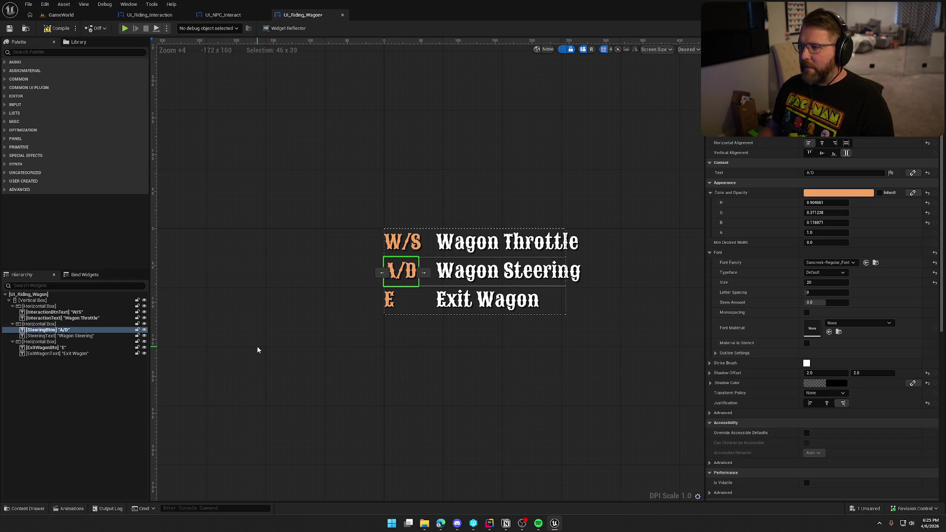
- Rename the throttle widgets to WagonThrottleText and WagonThrottleBtns, then compile the wagon widget
key(Up)
key(Up)
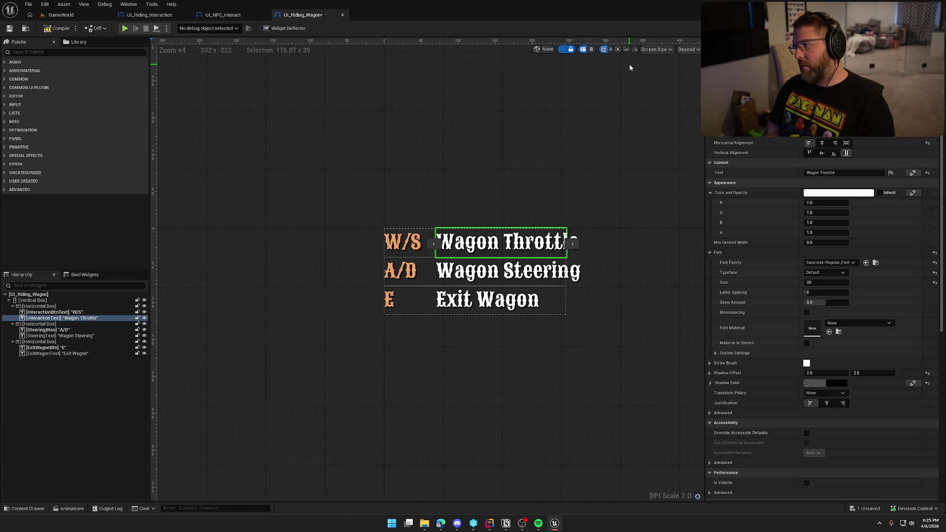
key(Return)
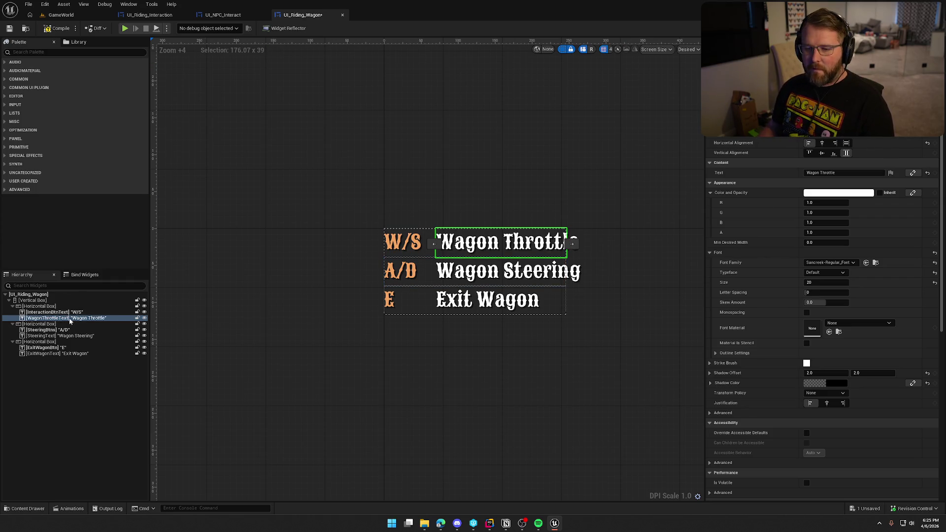
click(54, 311)
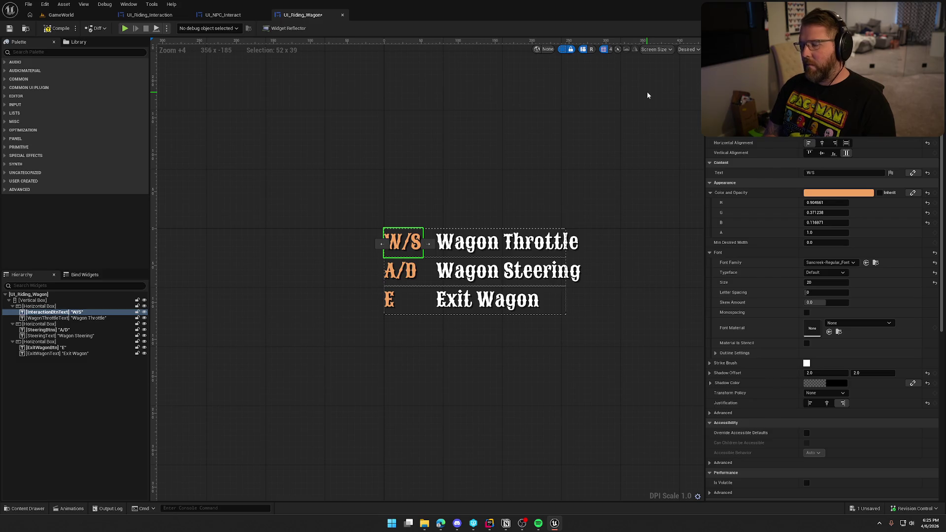
text(WagonThrottleBtns)
key(Return)
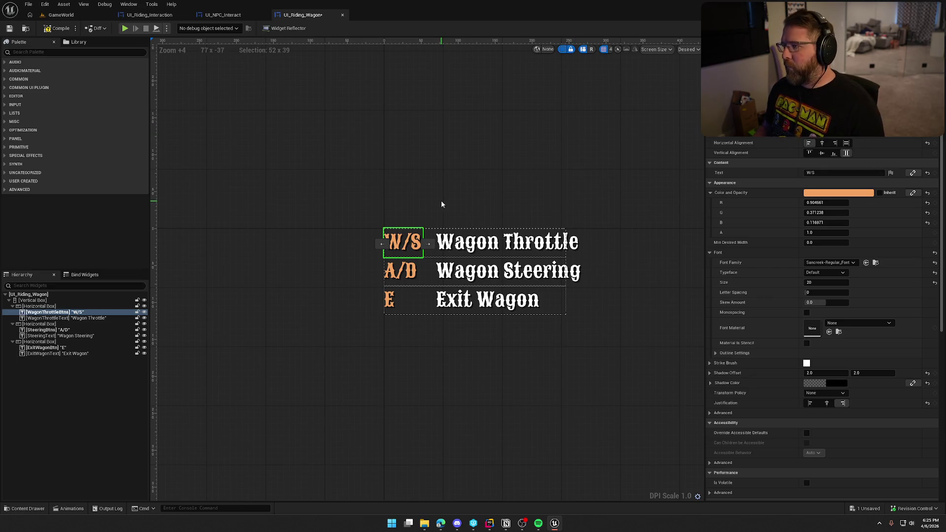
click(57, 28)
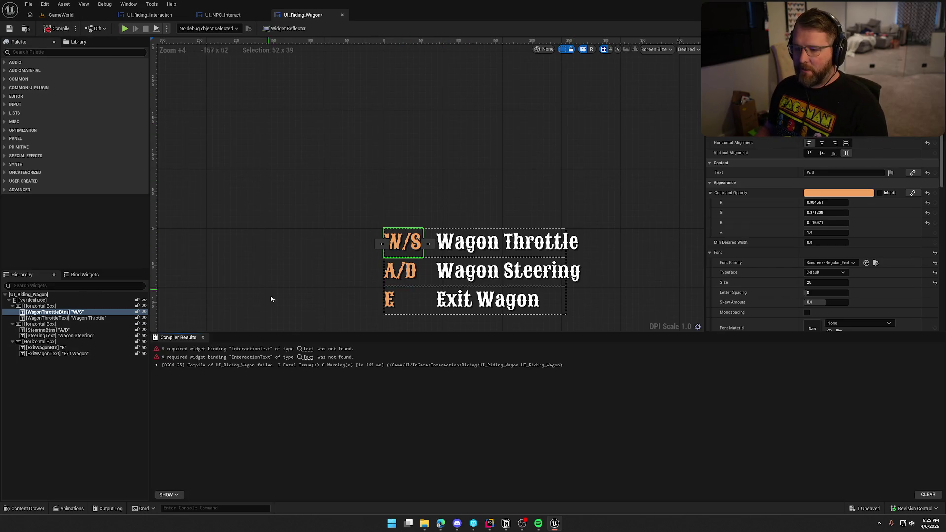
- Check the missing InteractionText binding error, then open RideableInteractionWidget.h in Rider at SetInteractionText
key(ctrl+shift+g)
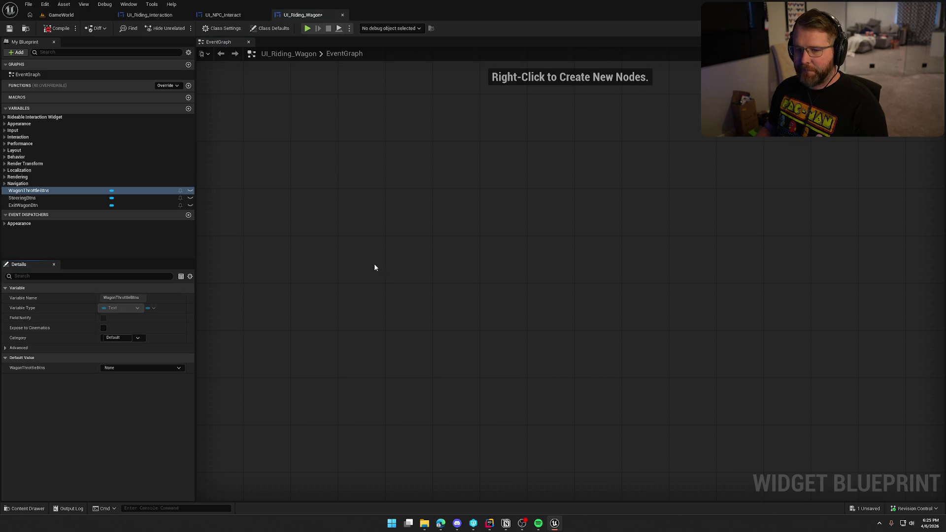
key(ctrl+shift+d)
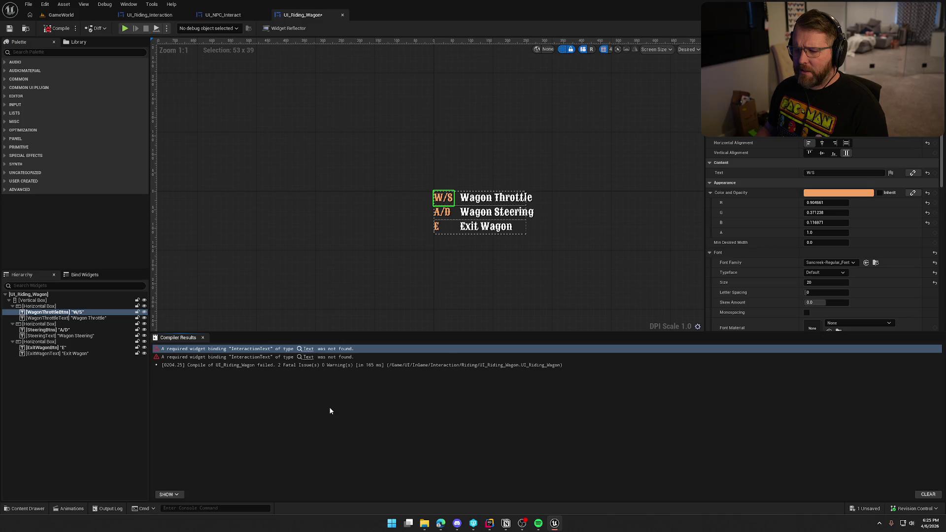
drag(591, 281, 575, 261)
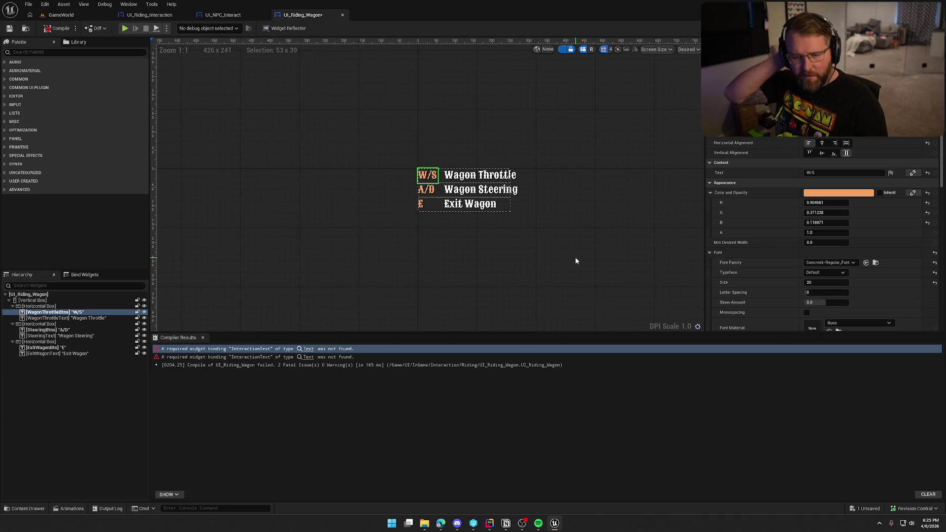
click(55, 354)
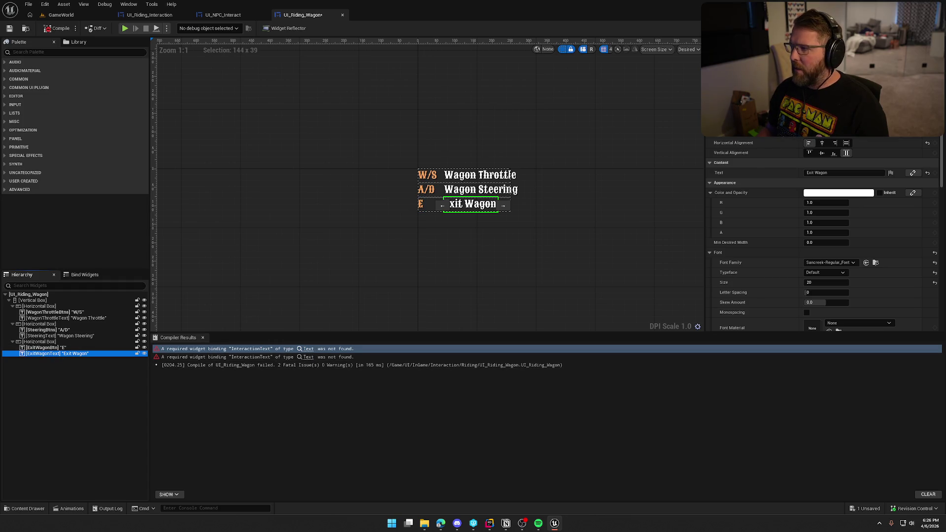
double_click(674, 359)
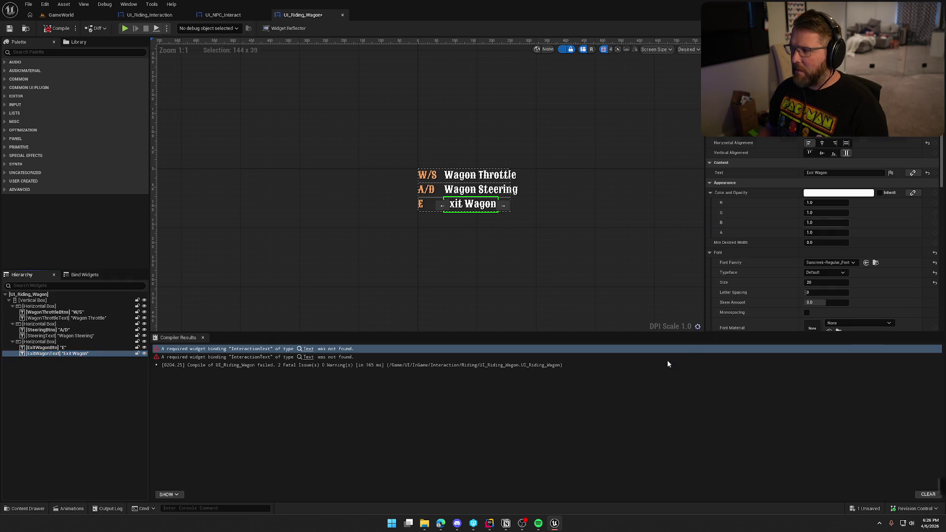
click(84, 277)
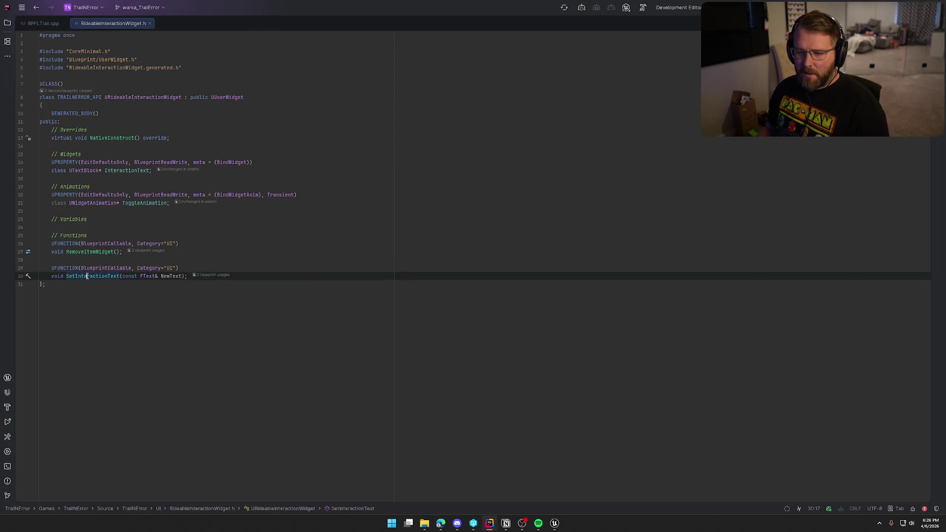
- Open the SetInteractionText definition in RideableInteractionWidget.cpp, then return to the UI_Riding_Wagon designer
ctrl+click(85, 277)
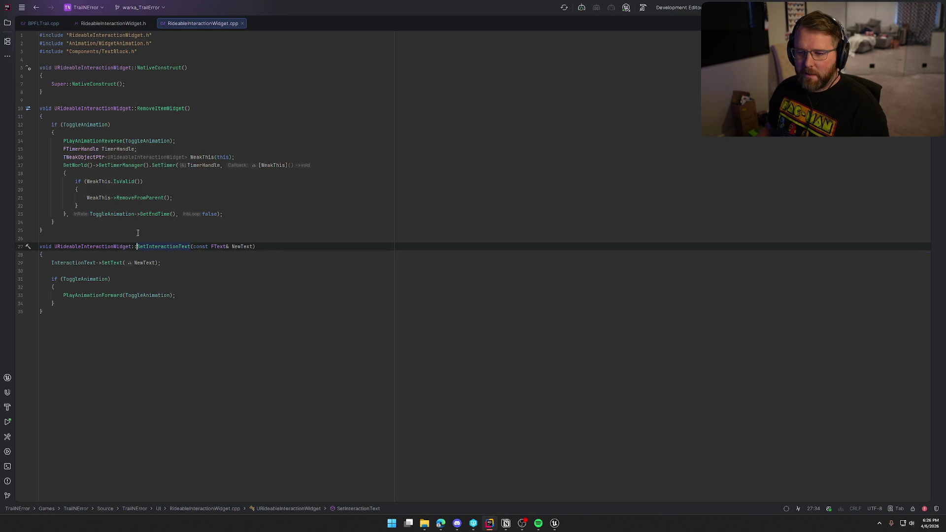
click(555, 523)
click(45, 347)
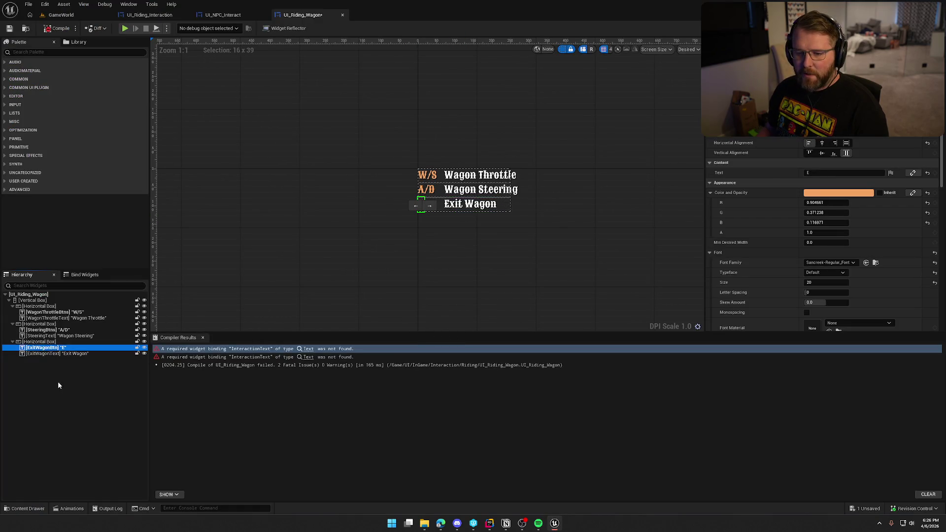
- Rename the Exit Wagon text widget to InteractionText
click(57, 353)
click(57, 353)
text(InteractionText)
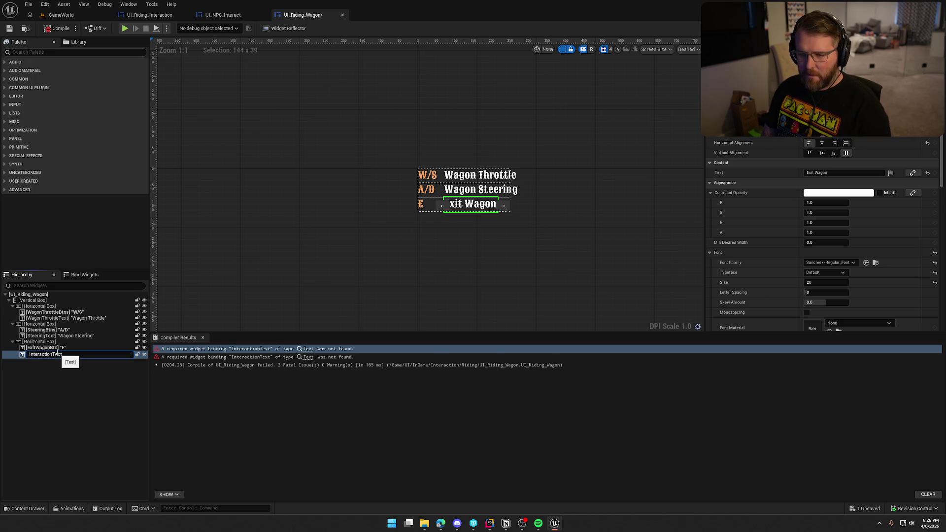
key(Return)
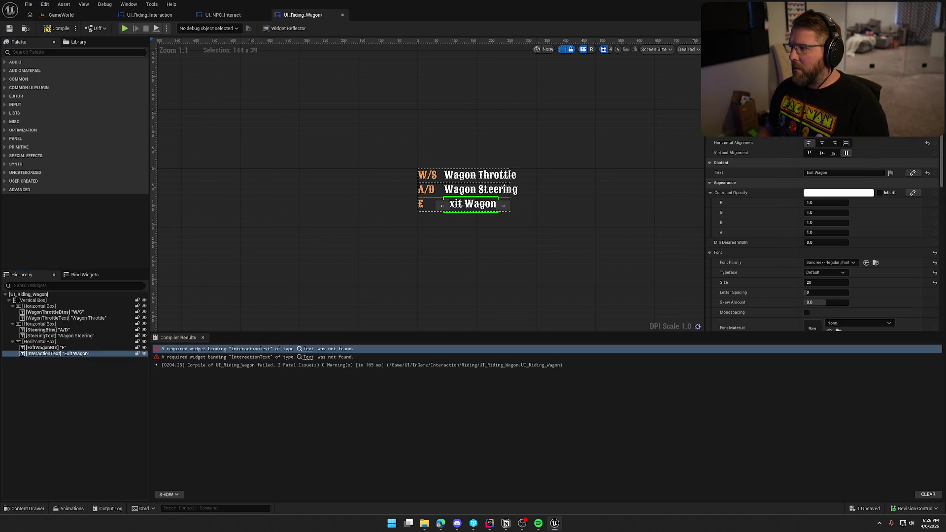
- Compile UI_Riding_Wagon, cancelling the asset check-out, and view the UI_Riding_Interaction event graph
click(57, 28)
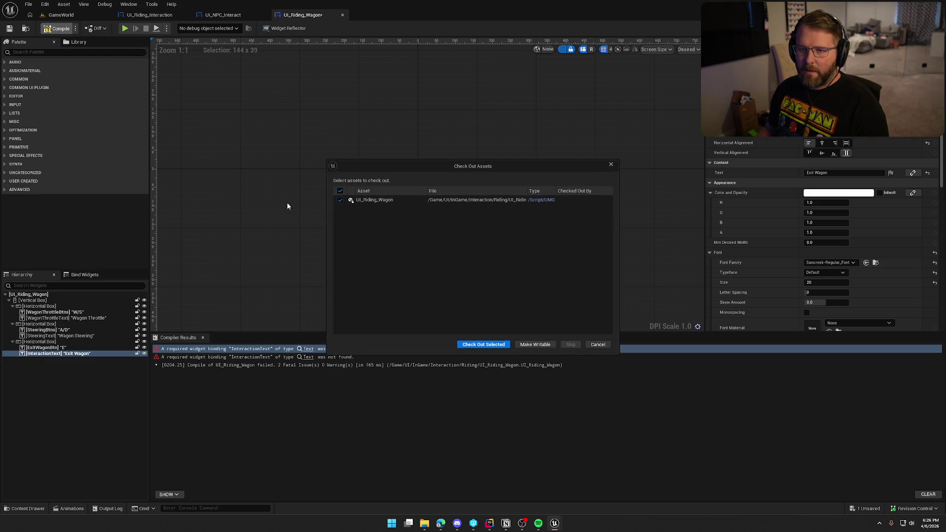
click(483, 344)
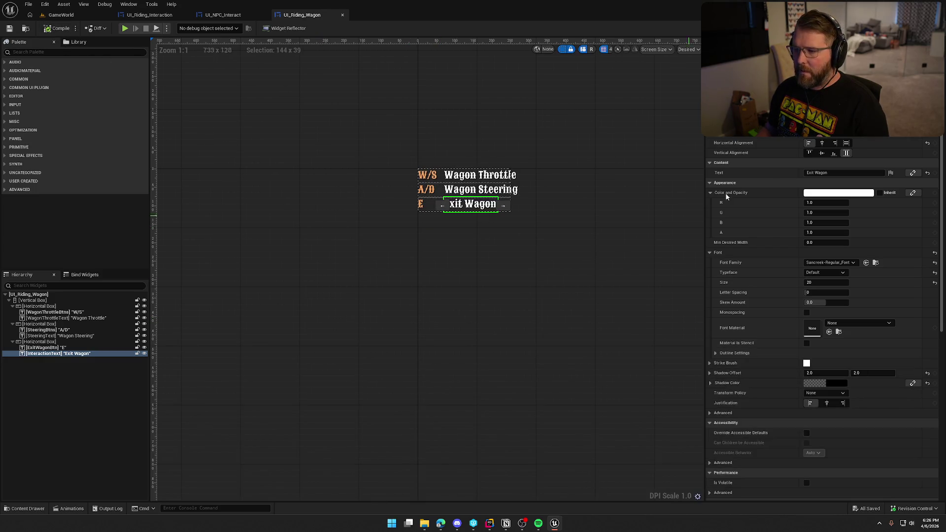
click(925, 28)
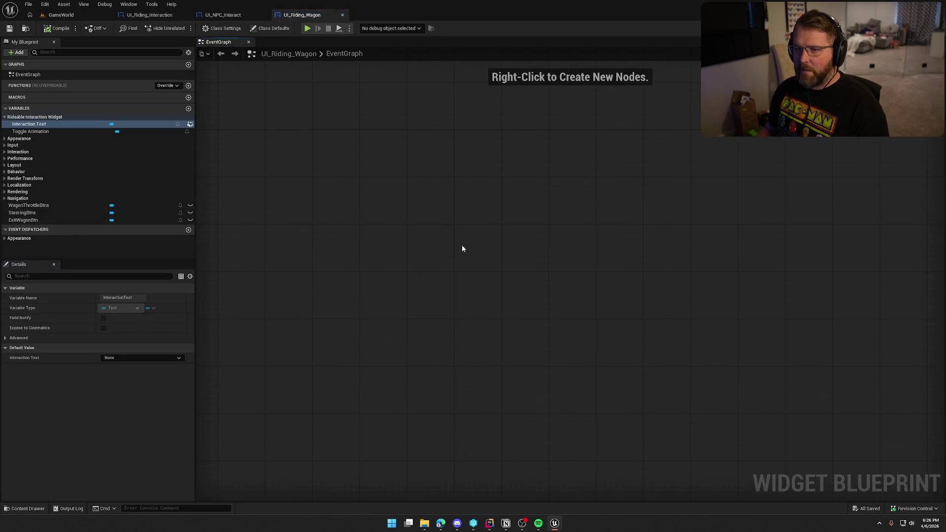
click(150, 15)
- Copy the keybind nodes from UI_Riding_Interaction and paste them into the UI_Riding_Wagon graph
mouse_move(242, 139)
mouse_down()
mouse_move(647, 410)
mouse_move(746, 407)
mouse_up()
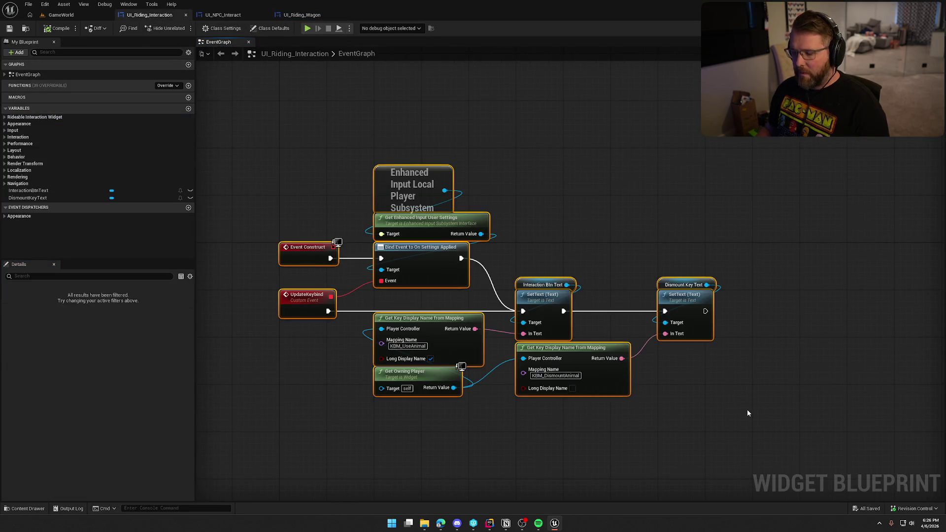
key(ctrl+c)
click(302, 15)
key(ctrl+v)
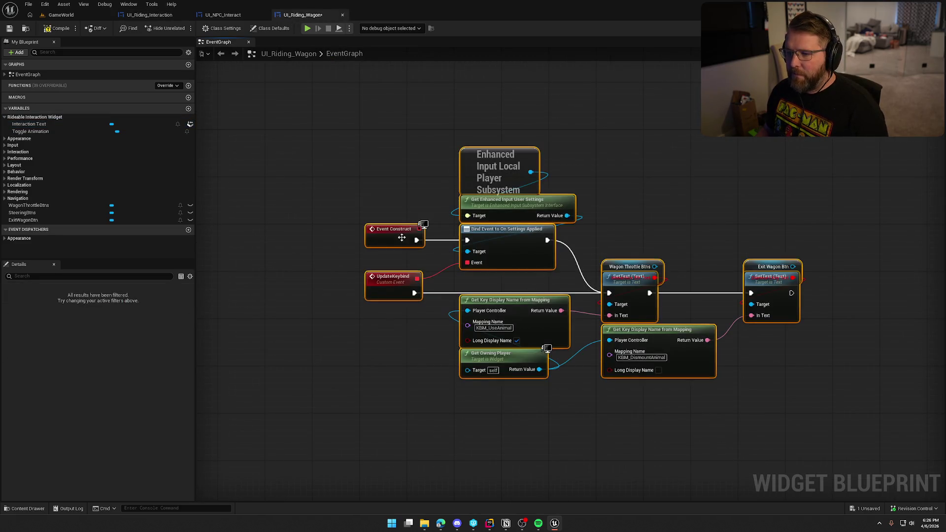
drag(409, 238, 278, 142)
scroll(304, 281, down, 5)
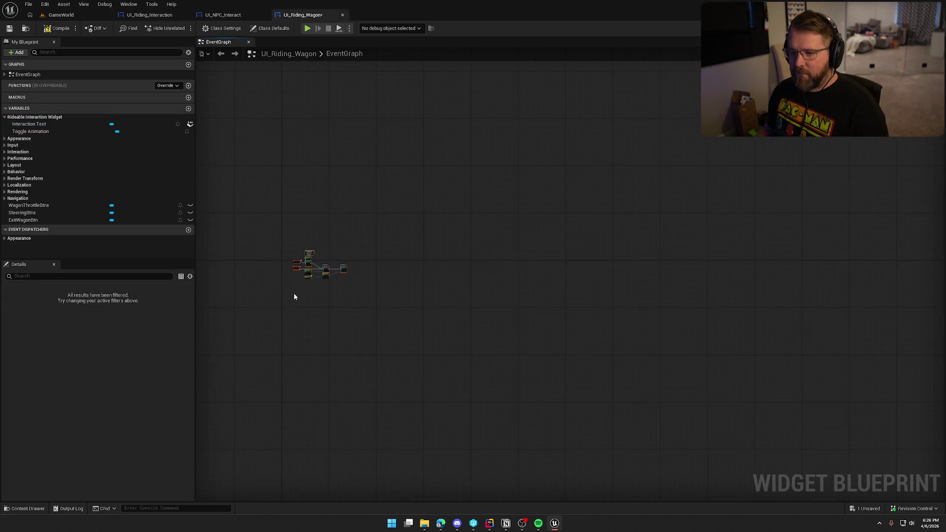
scroll(423, 247, up, 5)
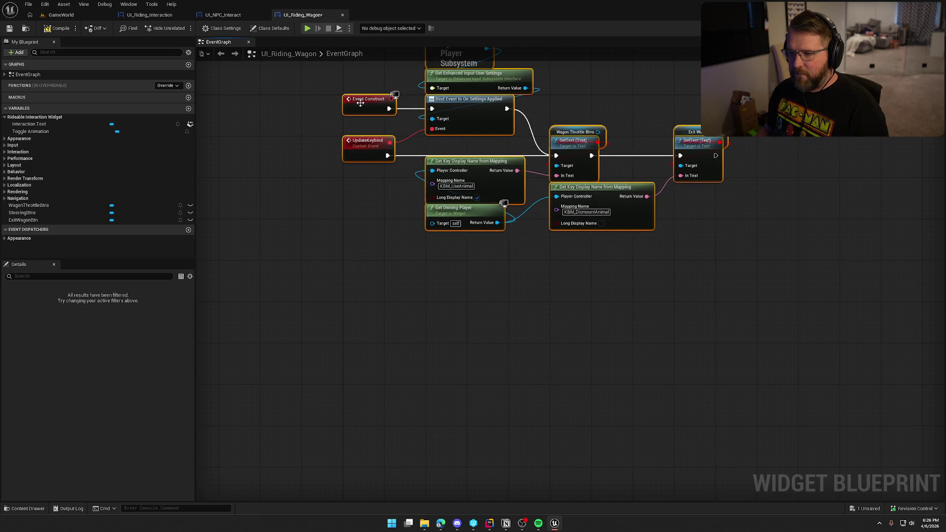
click(355, 311)
- Delete the extra button variables, second SetText and KBM_DismountAnimal display-name nodes
scroll(359, 333, up, 1)
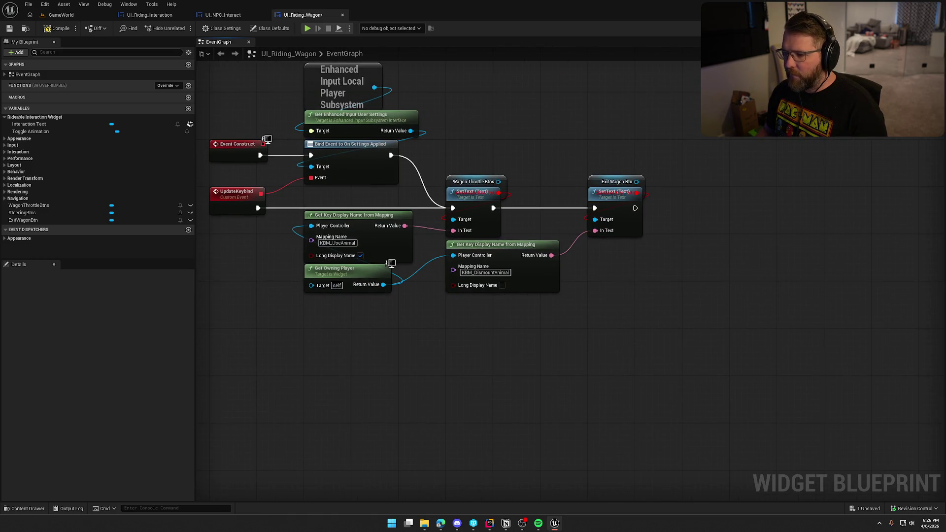
drag(386, 337, 445, 345)
mouse_move(515, 188)
mouse_down()
mouse_move(516, 149)
mouse_move(516, 177)
mouse_up()
click(526, 143)
mouse_move(644, 188)
mouse_down()
mouse_move(645, 160)
mouse_move(644, 177)
mouse_move(684, 183)
mouse_move(643, 236)
mouse_up()
click(633, 127)
drag(519, 148, 685, 189)
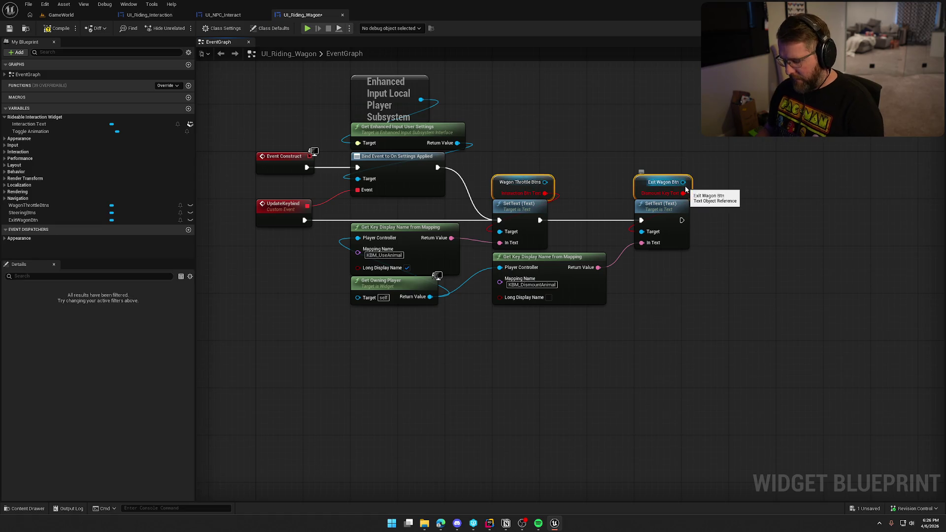
key(Delete)
drag(668, 333, 645, 192)
key(Delete)
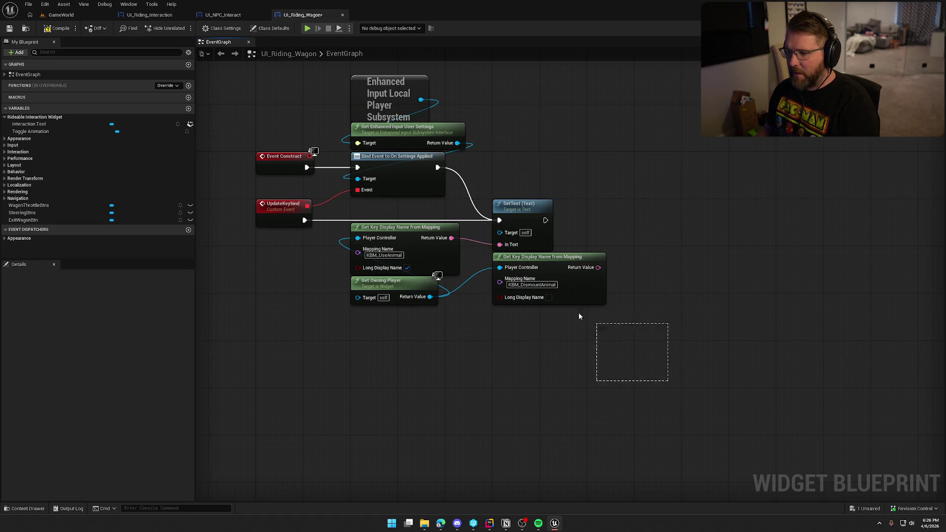
drag(592, 324, 579, 284)
key(Delete)
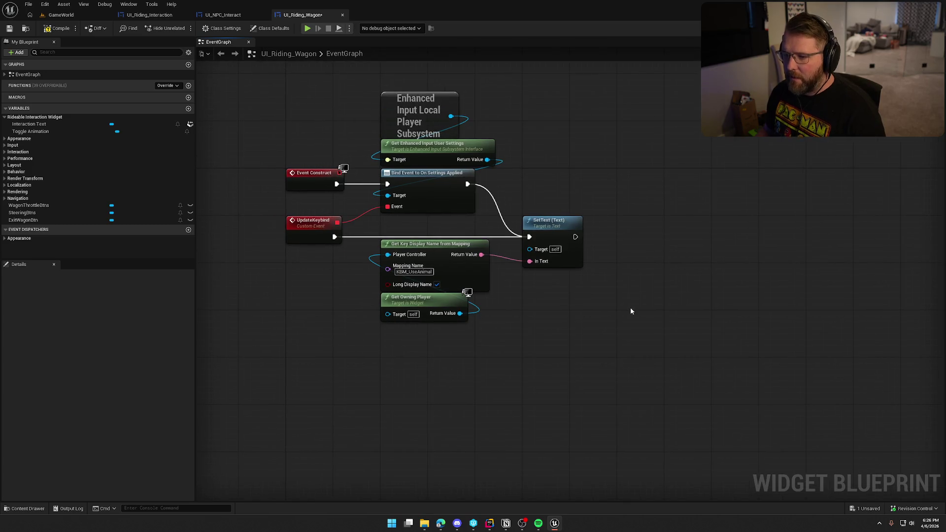
drag(607, 148, 596, 202)
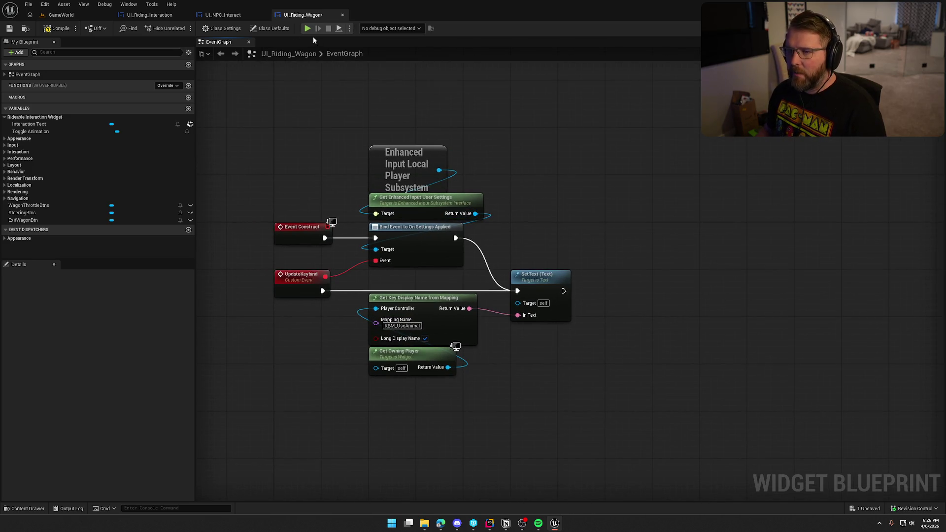
- Compare the UI_NPC_Interact and UI_Riding_Interaction graphs before returning to the wagon graph
click(223, 15)
click(158, 15)
click(235, 19)
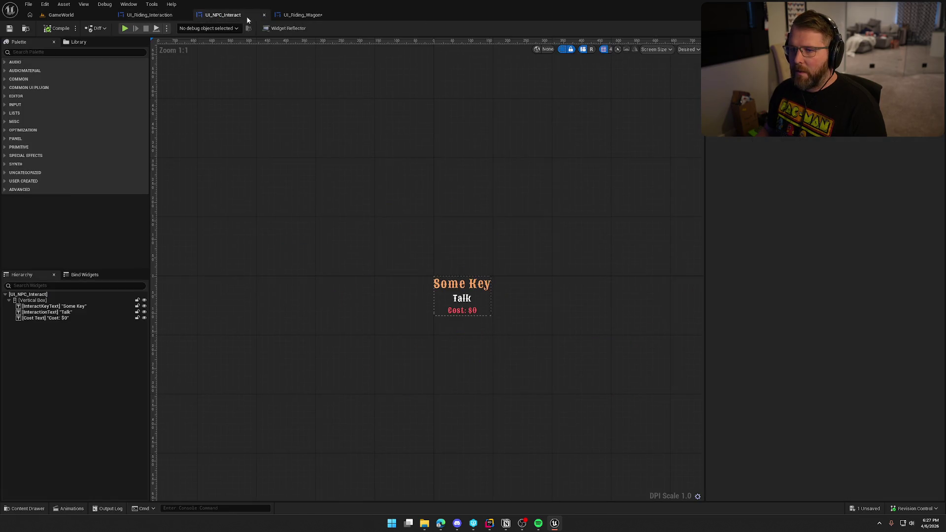
click(926, 28)
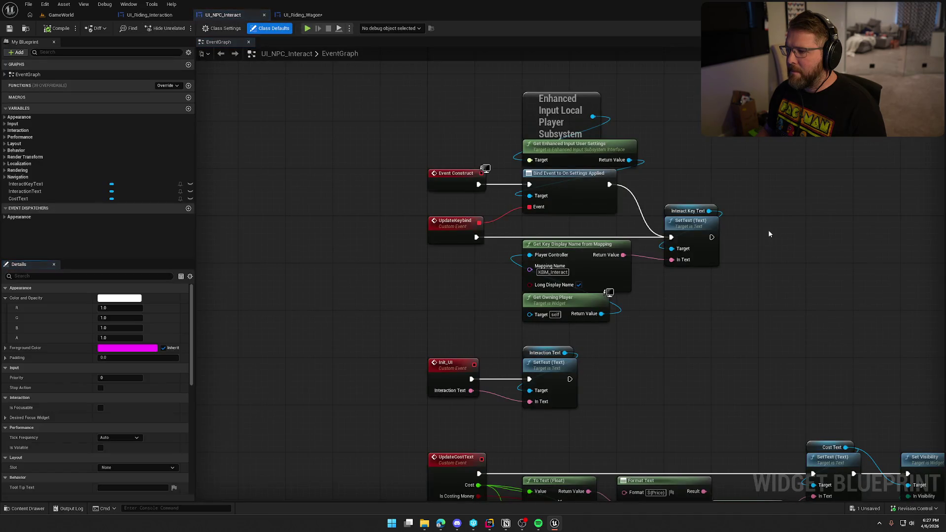
click(301, 15)
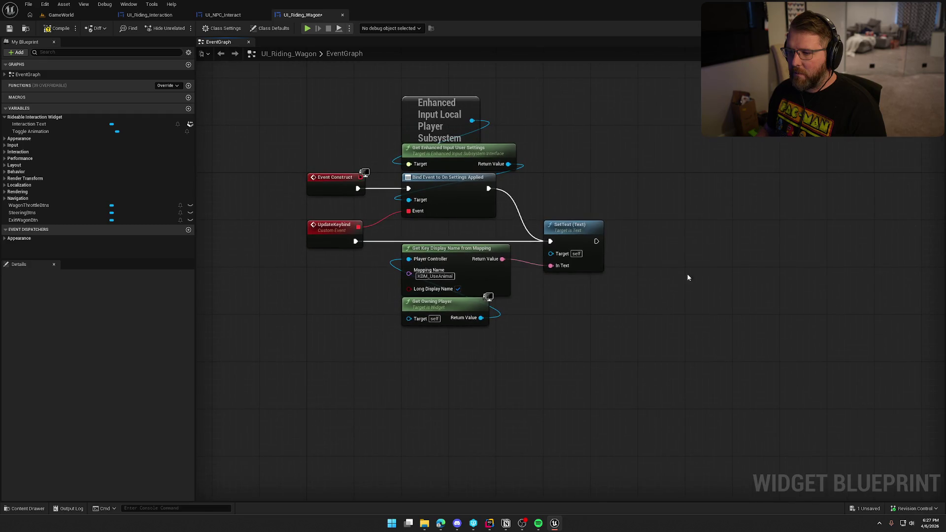
click(897, 28)
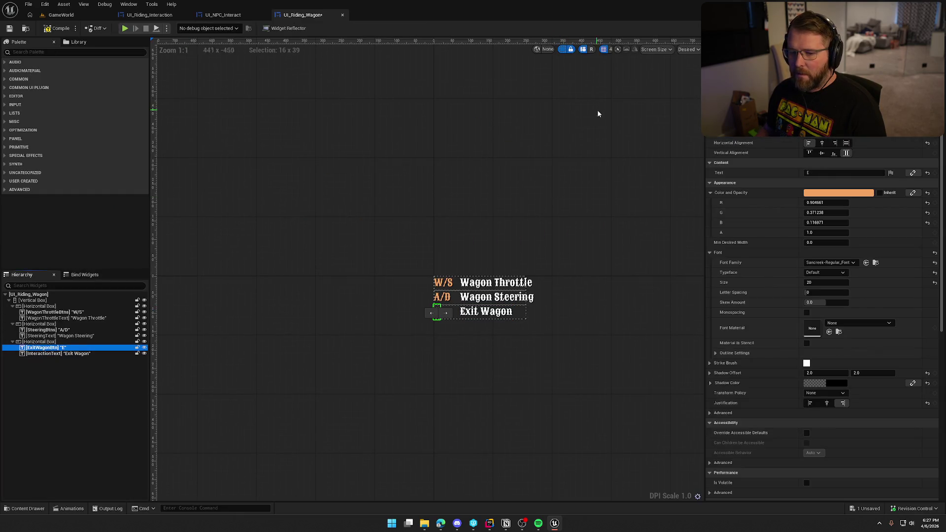
click(928, 28)
- Connect an Exit Wagon Btn getter to the SetText target
mouse_move(23, 220)
mouse_down()
mouse_move(488, 220)
mouse_move(588, 195)
mouse_move(572, 244)
mouse_move(551, 253)
mouse_up()
mouse_move(611, 198)
mouse_down()
mouse_move(566, 208)
mouse_move(570, 215)
mouse_up()
click(577, 161)
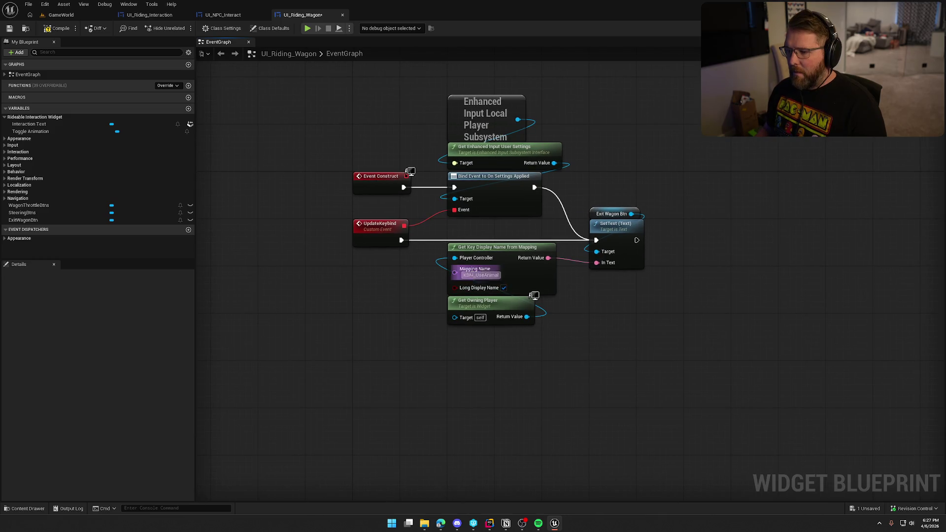
- Set the display-name node's mapping name to KBM_ExitWagon
drag(554, 162, 654, 134)
text(find mappings)
key(Return)
click(679, 175)
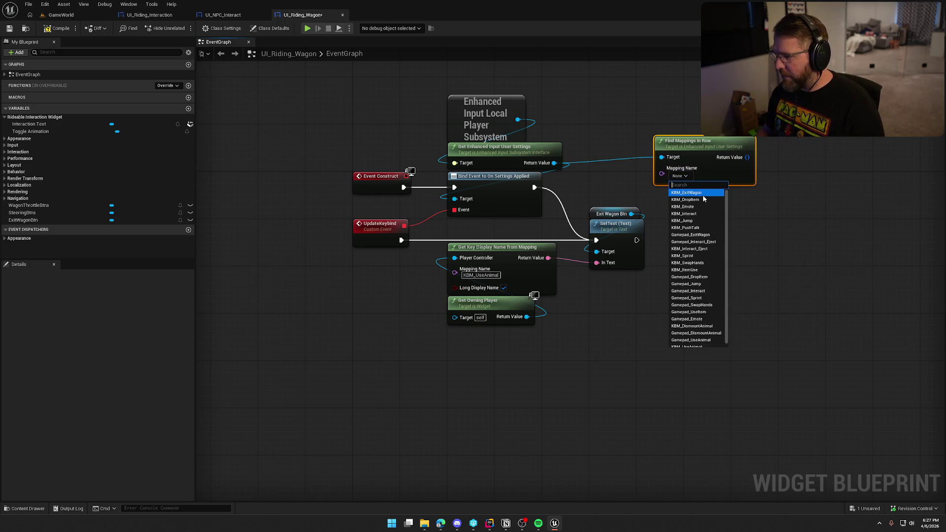
click(481, 275)
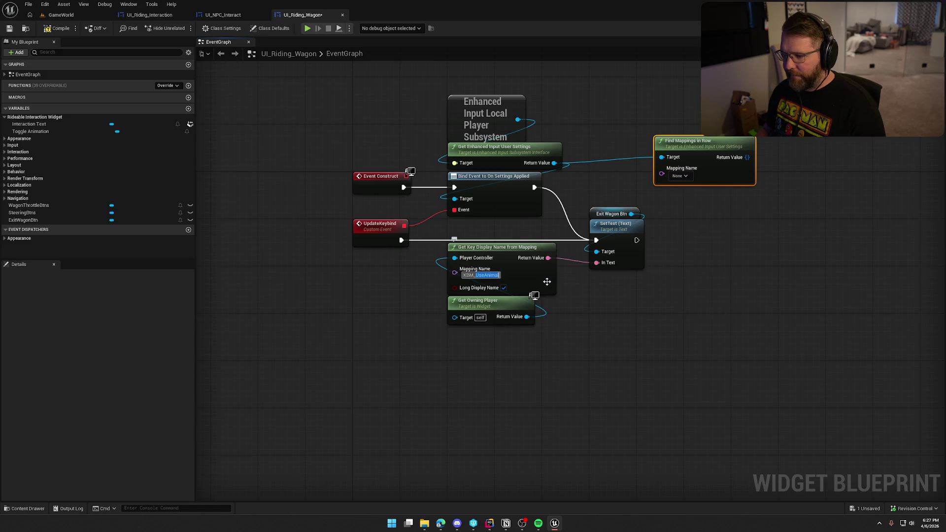
text(KBM_ExitWagon)
key(Return)
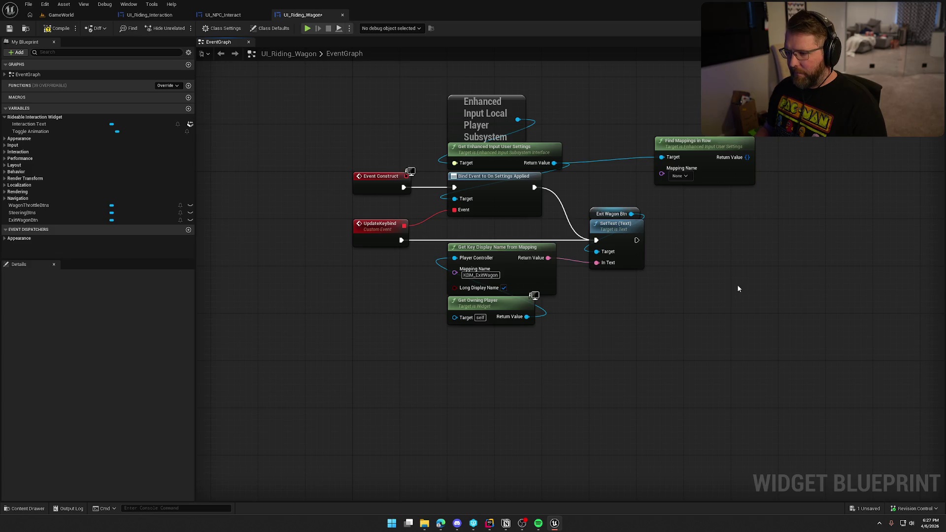
- Delete the stray Find Mappings in Row node and save UI_Riding_Wagon
key(Delete)
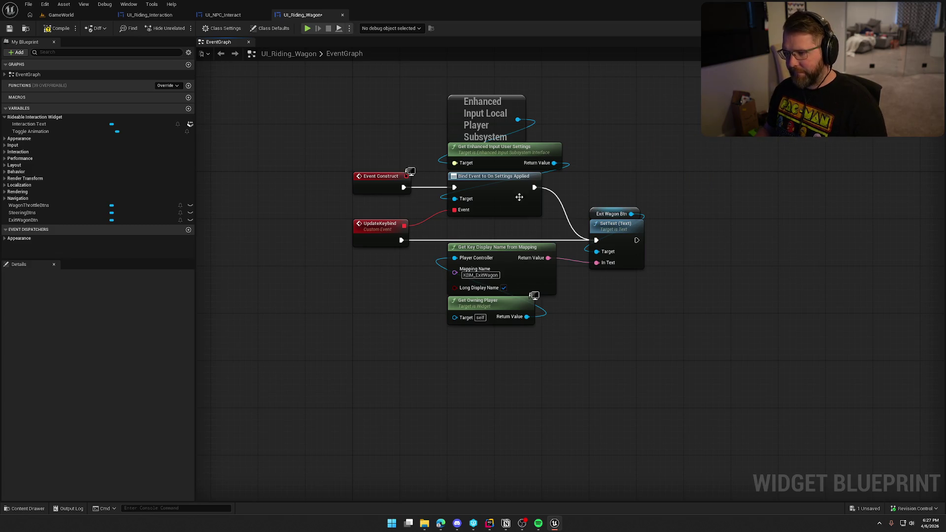
key(ctrl+z)
drag(332, 85, 798, 390)
click(660, 273)
click(714, 148)
key(Delete)
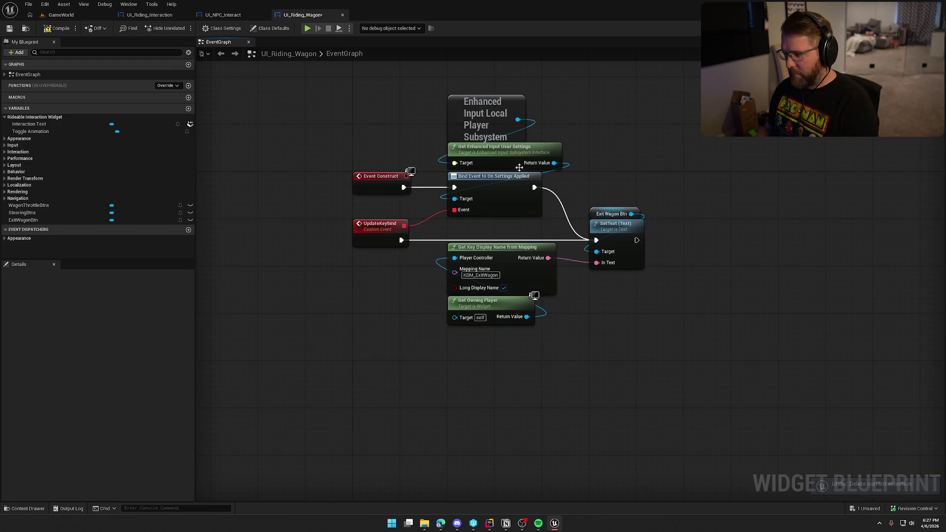
key(ctrl+s)
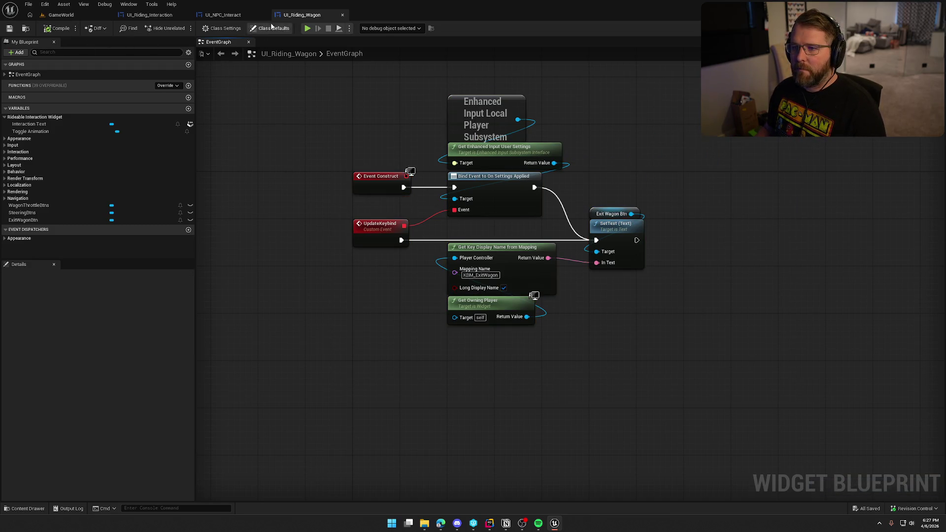
key(ctrl+space)
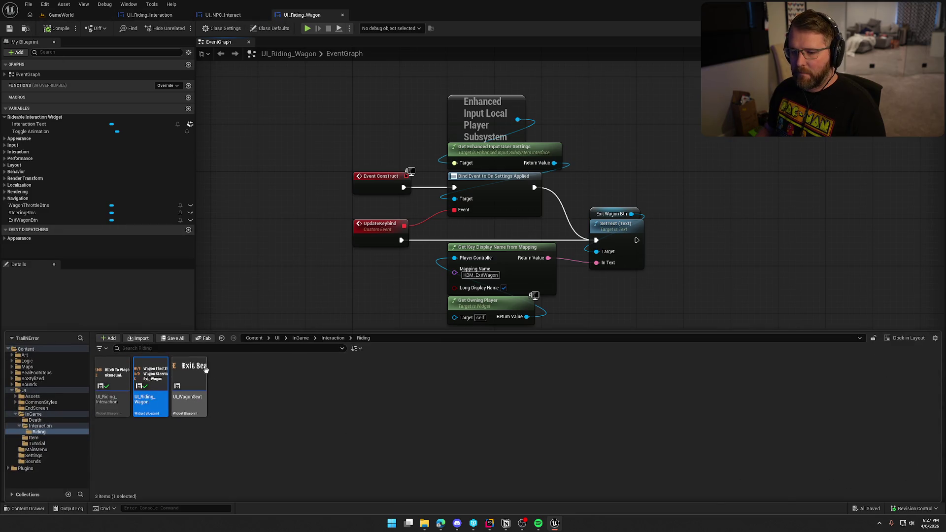
- Open UI_WagonSeat's event graph and paste the keybind nodes into it
double_click(189, 380)
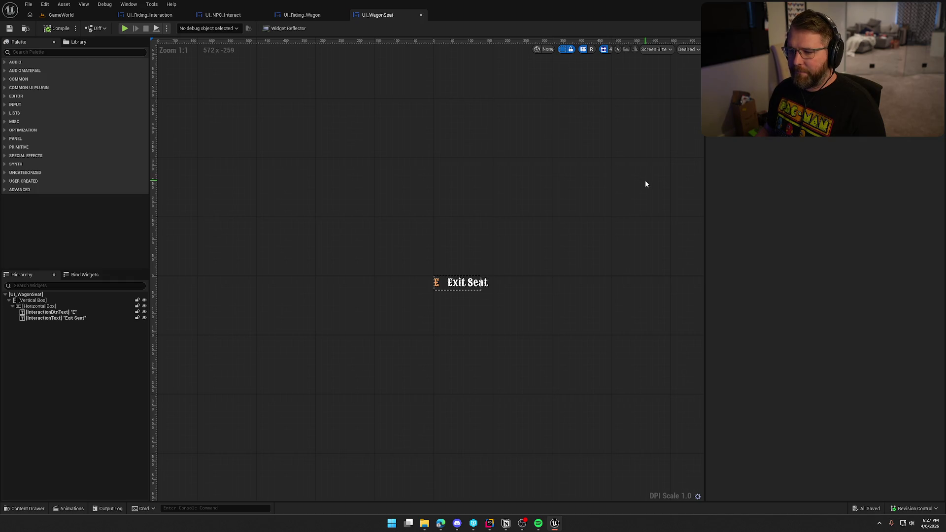
click(921, 28)
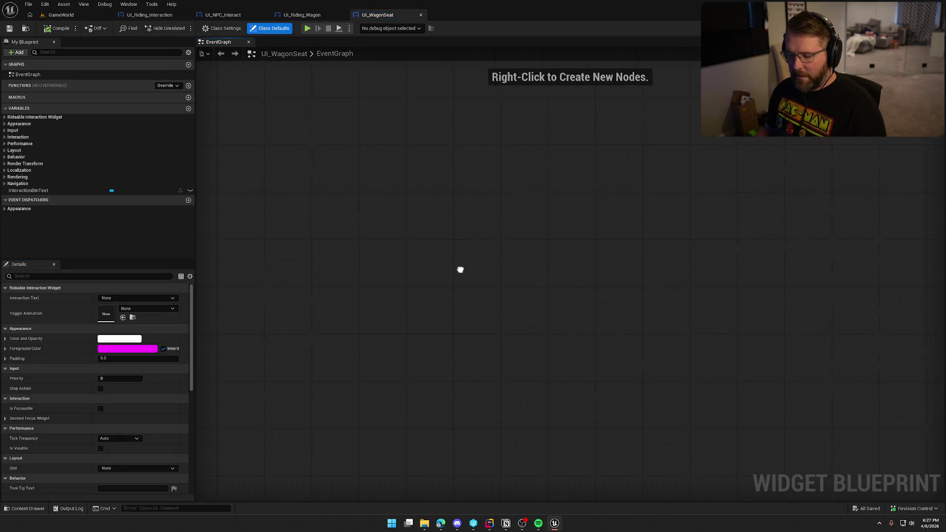
key(ctrl+v)
drag(276, 192, 335, 174)
click(616, 279)
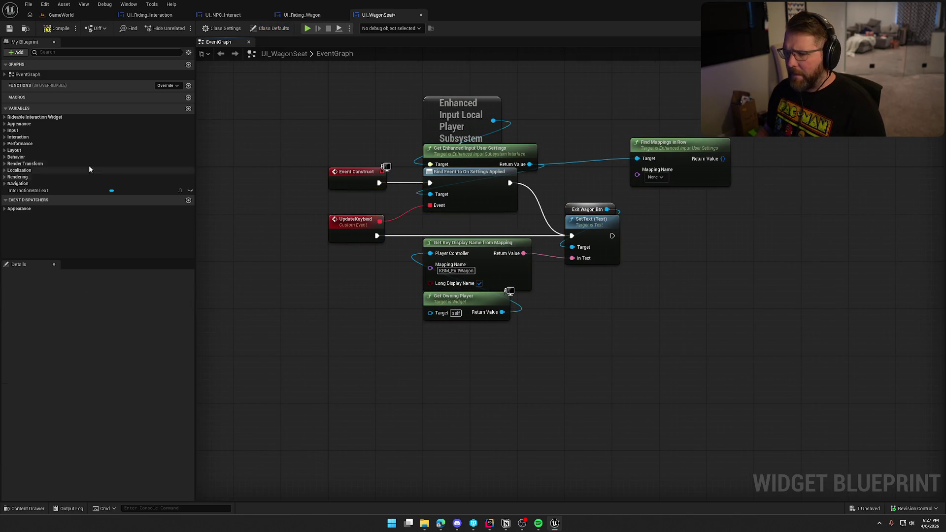
- Use an Interaction Btn Text getter for SetText and delete the leftover Exit Wagon Btn node
mouse_move(30, 190)
mouse_down()
mouse_move(609, 194)
mouse_move(710, 256)
mouse_up()
drag(582, 186, 588, 202)
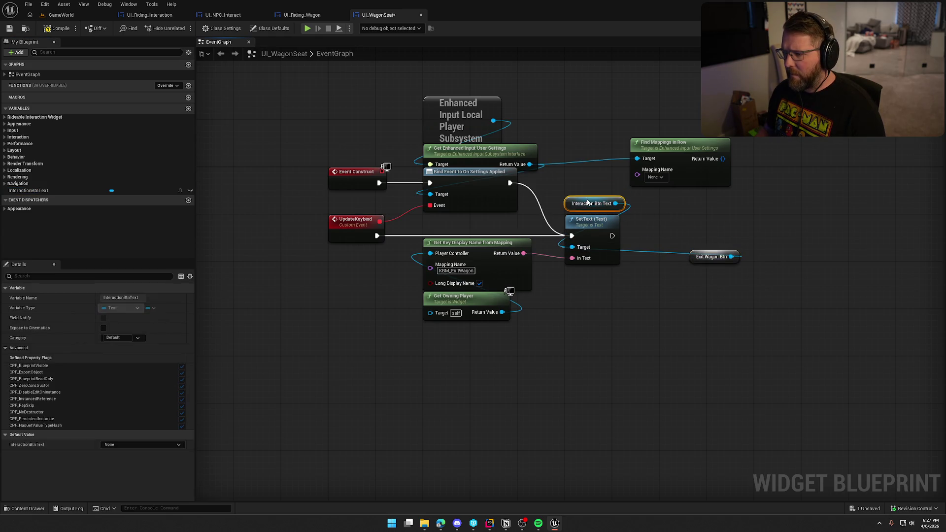
click(711, 257)
key(Delete)
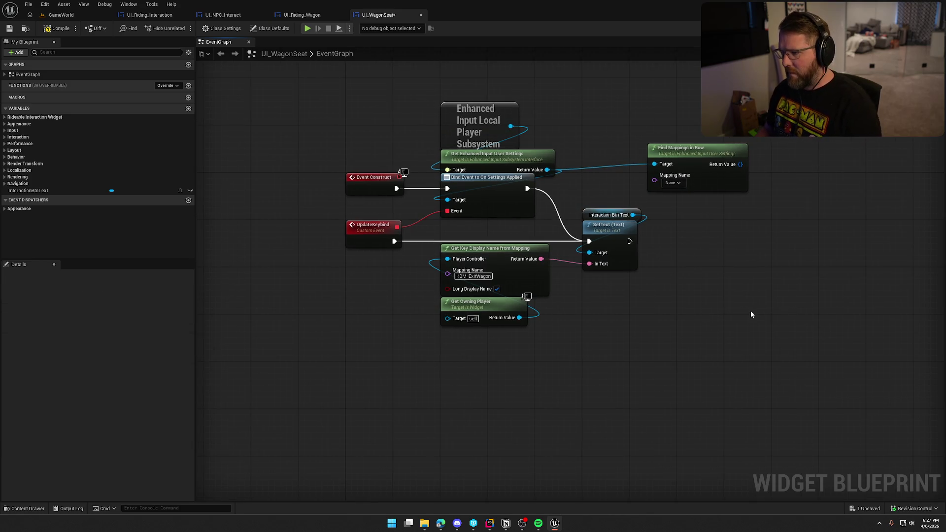
- Delete the Find Mappings in Row node, compile UI_WagonSeat with check-out, and return to GameWorld
click(678, 183)
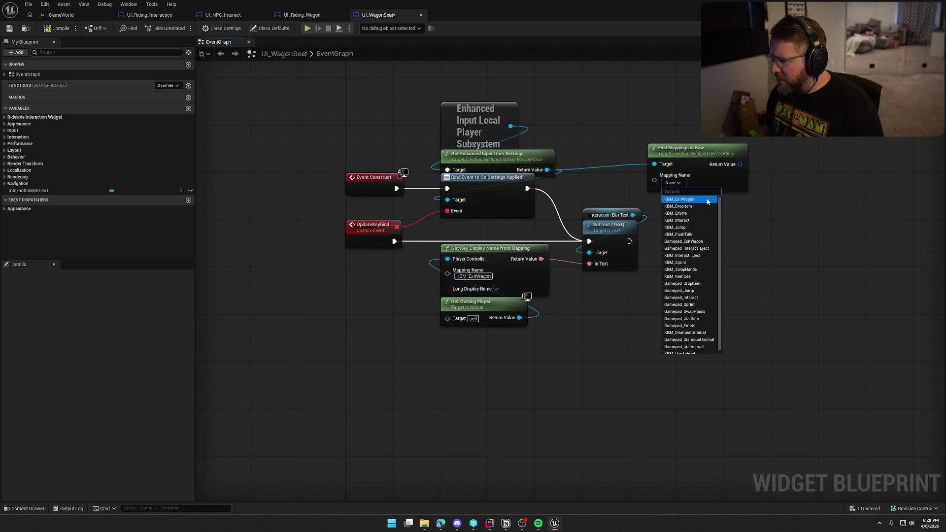
scroll(707, 224, down, 1)
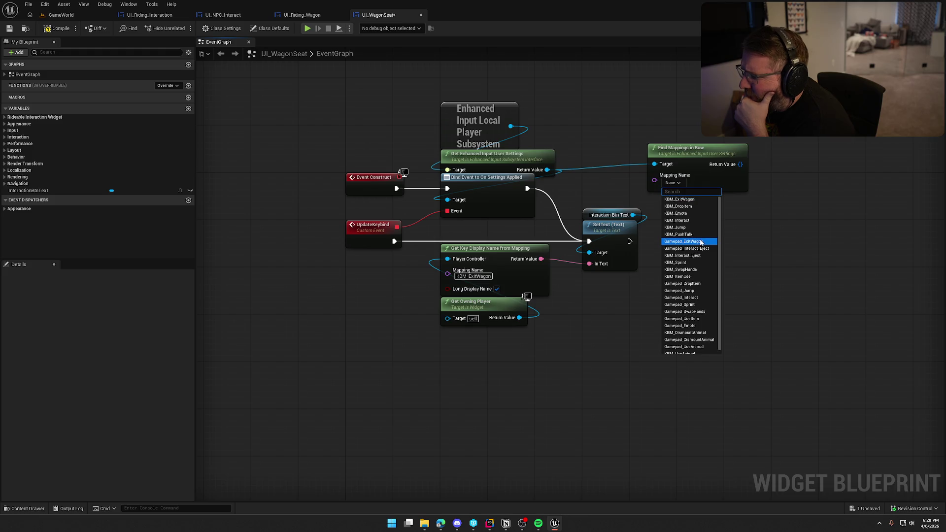
click(649, 218)
drag(665, 120, 752, 198)
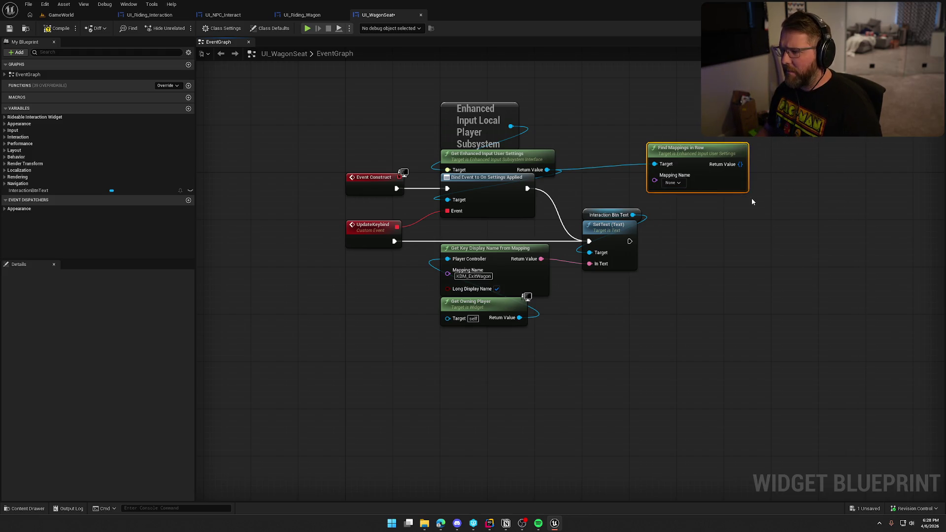
key(Delete)
click(60, 28)
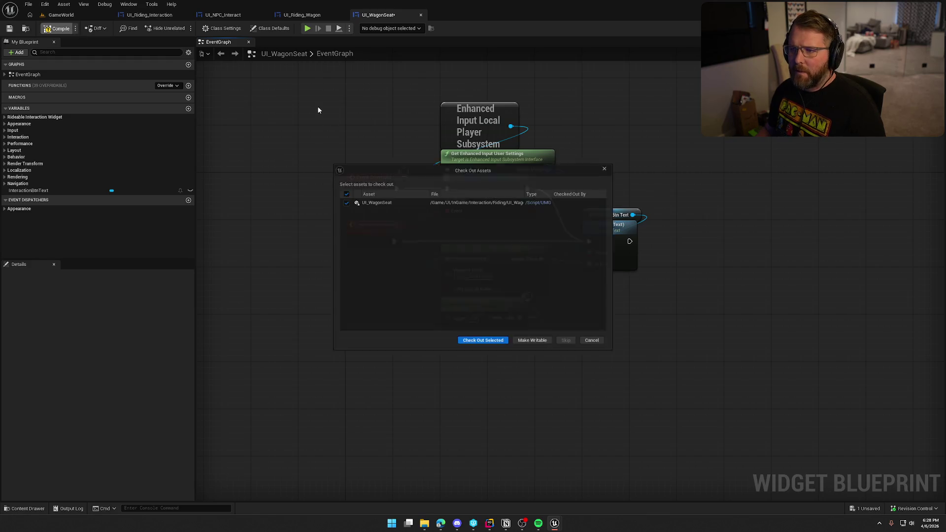
click(484, 344)
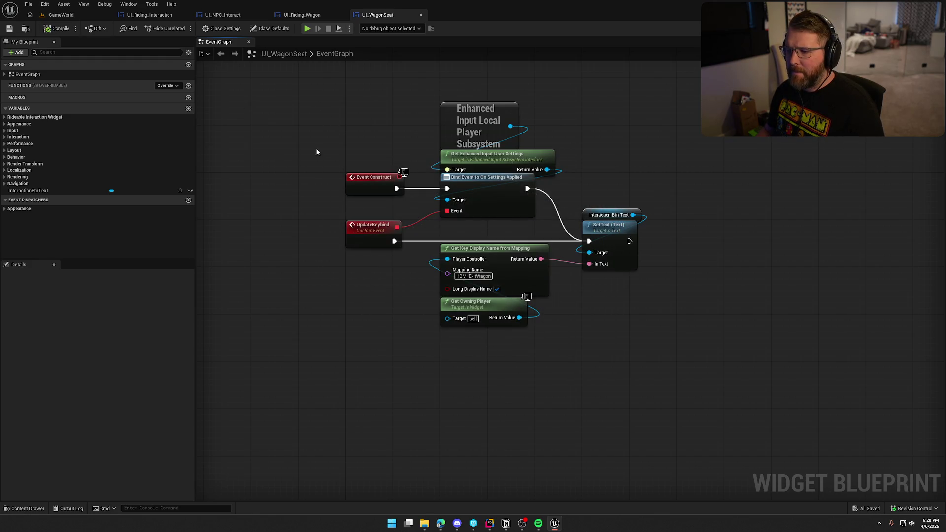
click(61, 14)
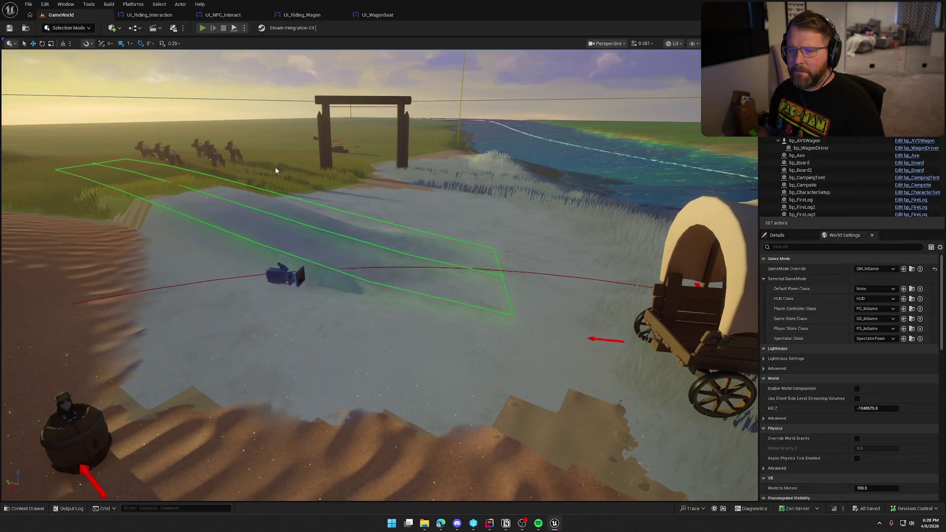
- Play the level and verify the Inputs keybind list shows Exit Driver Seat and Exit Wagon
click(252, 122)
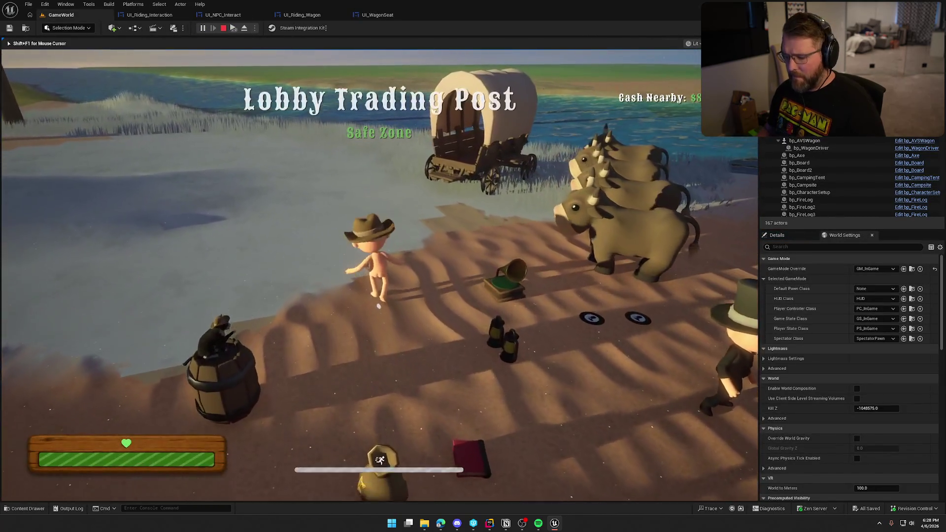
key(shift+F1)
key(Escape)
click(427, 224)
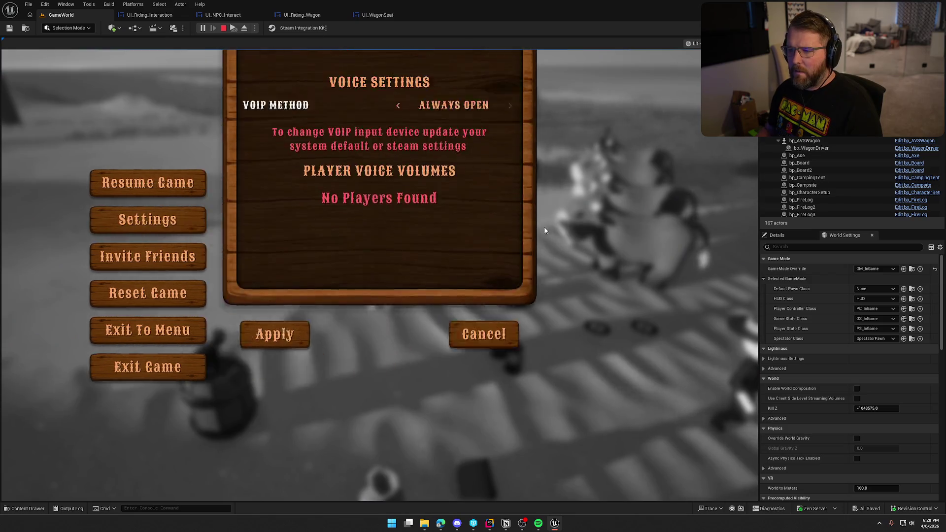
click(493, 84)
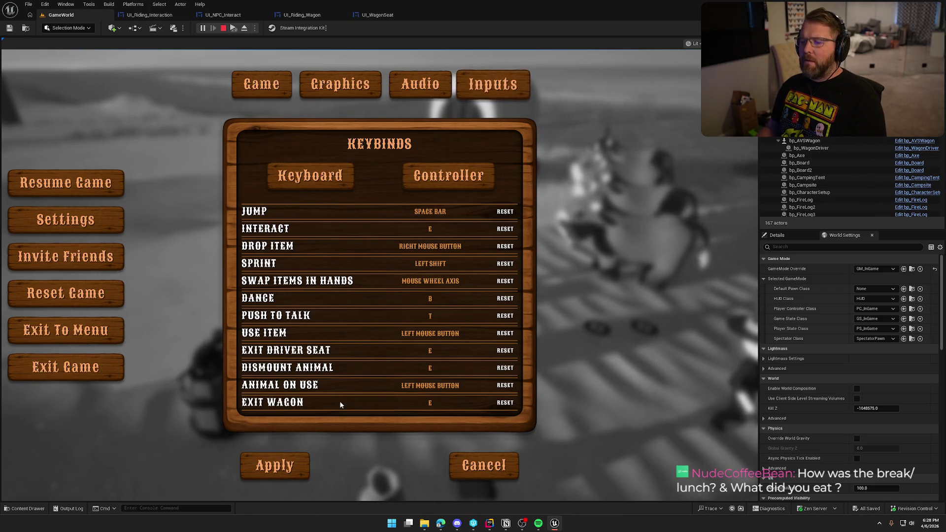
click(466, 468)
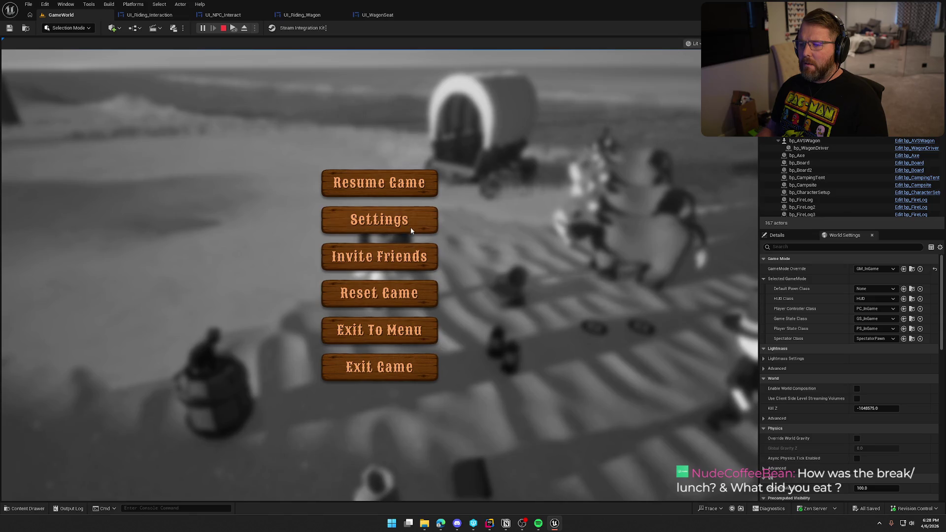
- Stop the play session and reopen UI_WagonSeat
key(Escape)
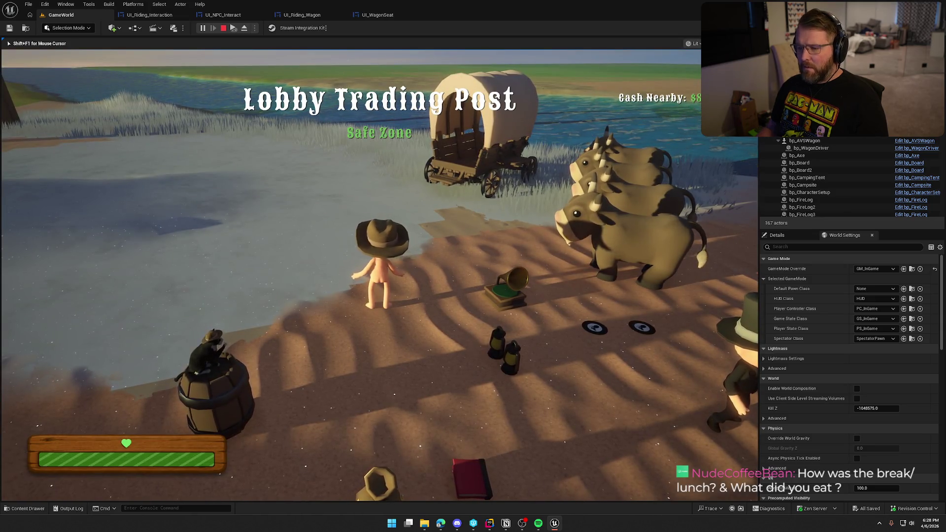
key(Escape)
click(370, 15)
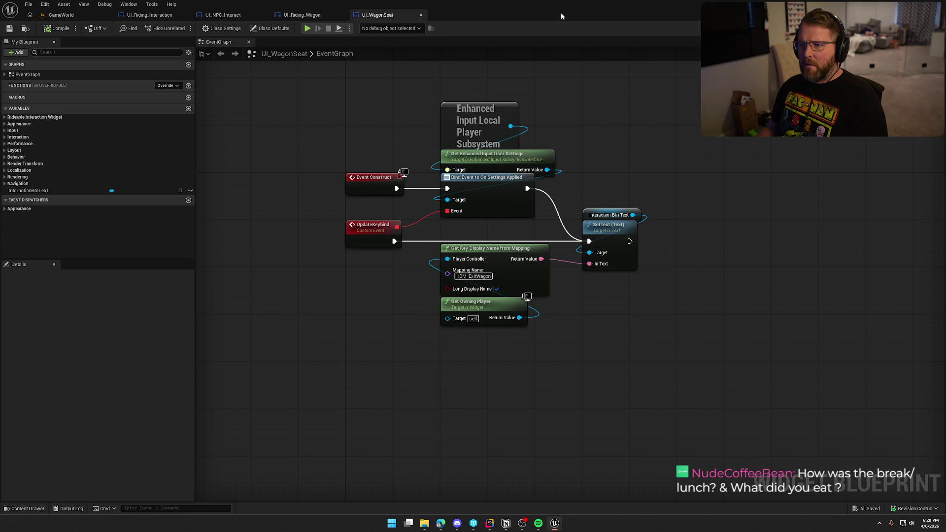
- Review UI_WagonSeat's Exit Seat layout, then paste another keybind node copy into UI_Riding_Wagon's graph
click(911, 28)
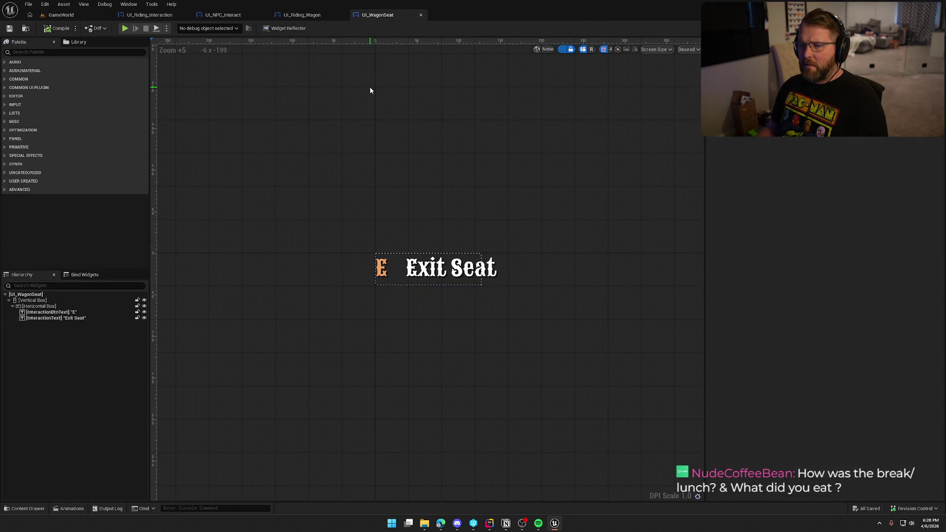
click(931, 28)
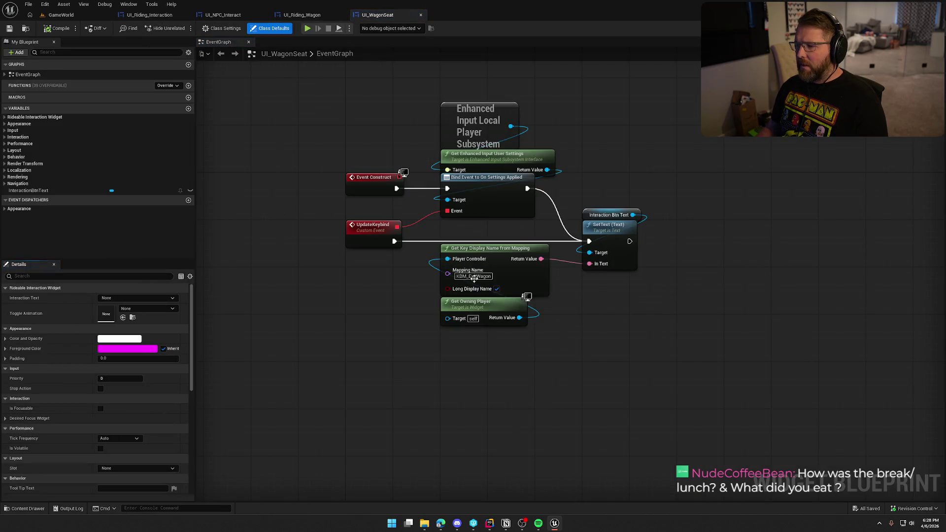
click(150, 15)
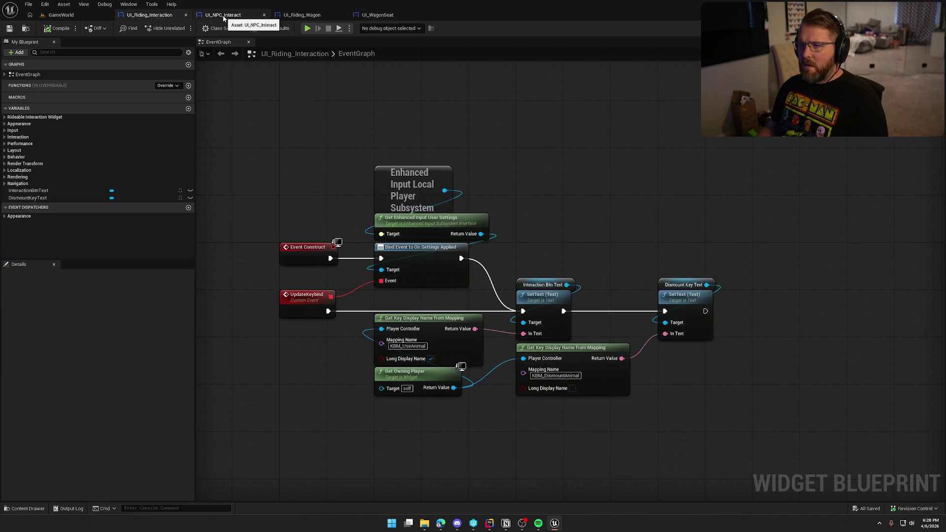
click(292, 15)
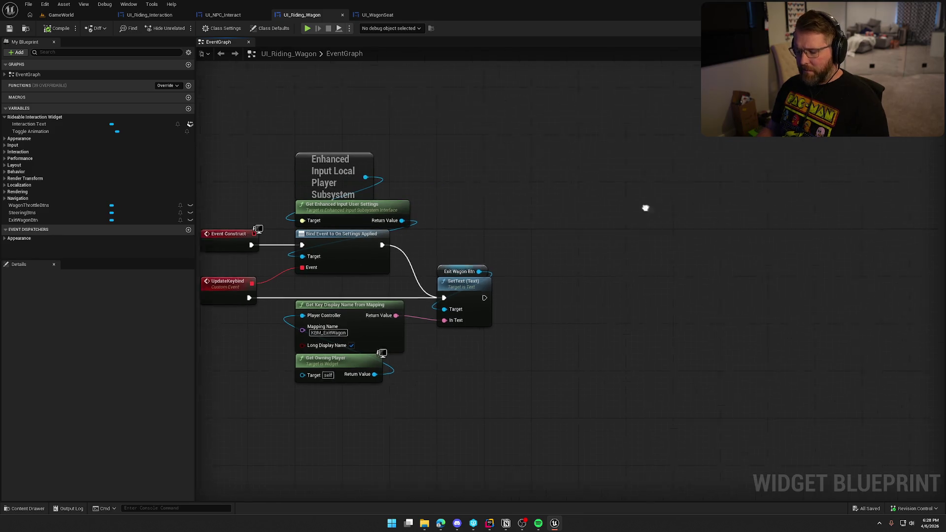
key(ctrl+v)
- Browse the pasted node's Mapping Name dropdown list and close it without choosing
click(874, 143)
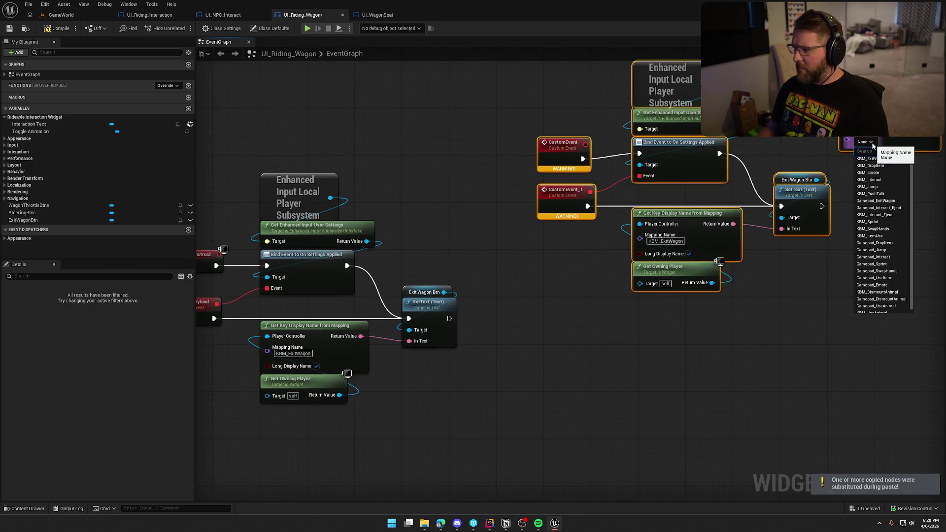
scroll(892, 240, up, 1)
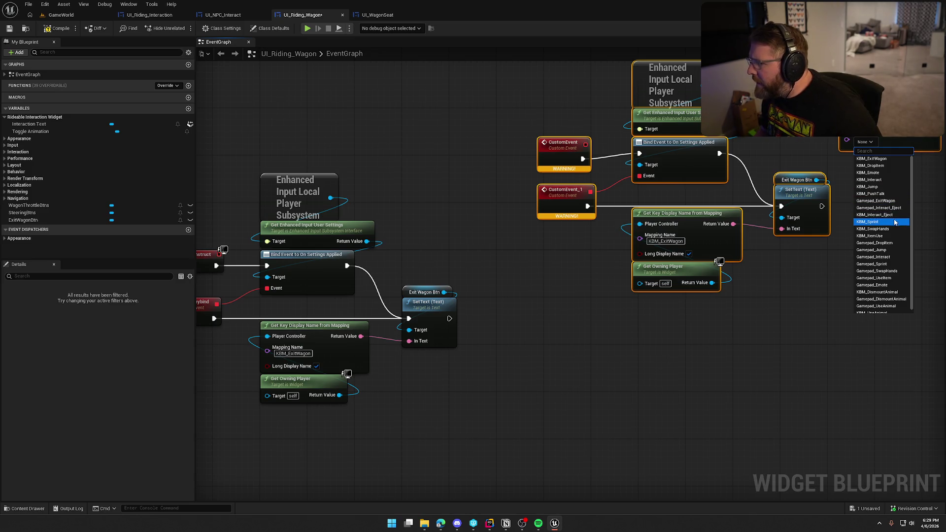
scroll(891, 275, down, 1)
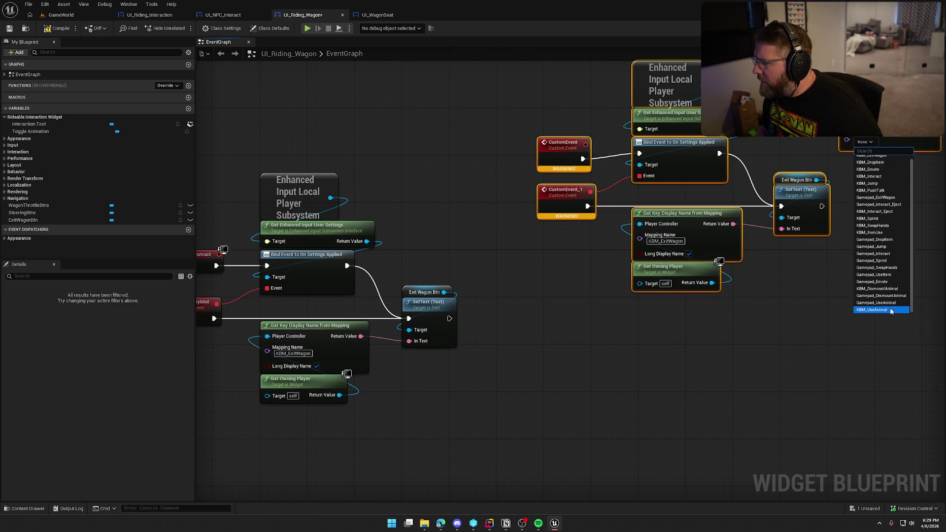
click(744, 275)
- Delete the pasted duplicate node group, keeping the original, and return to the GameWorld level
mouse_move(538, 85)
mouse_down()
mouse_move(837, 297)
mouse_move(560, 86)
mouse_up()
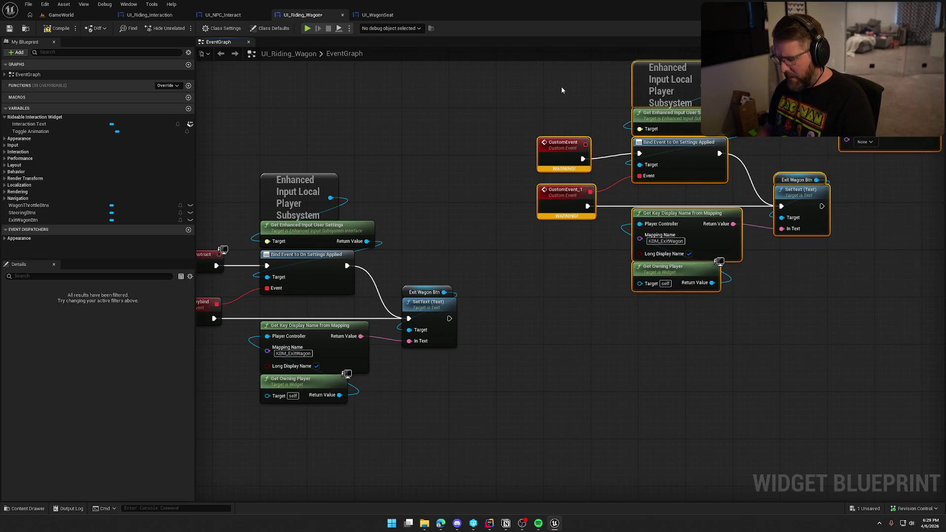
key(Delete)
key(Home)
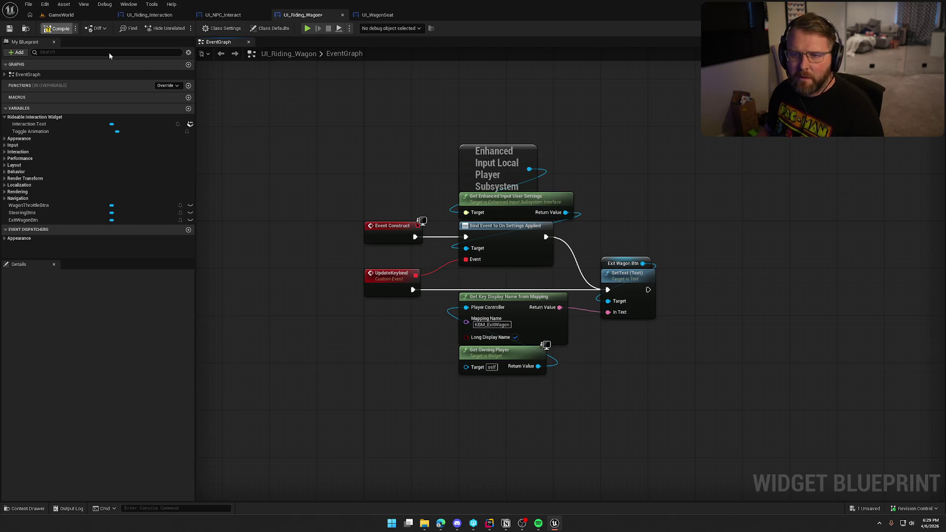
click(84, 16)
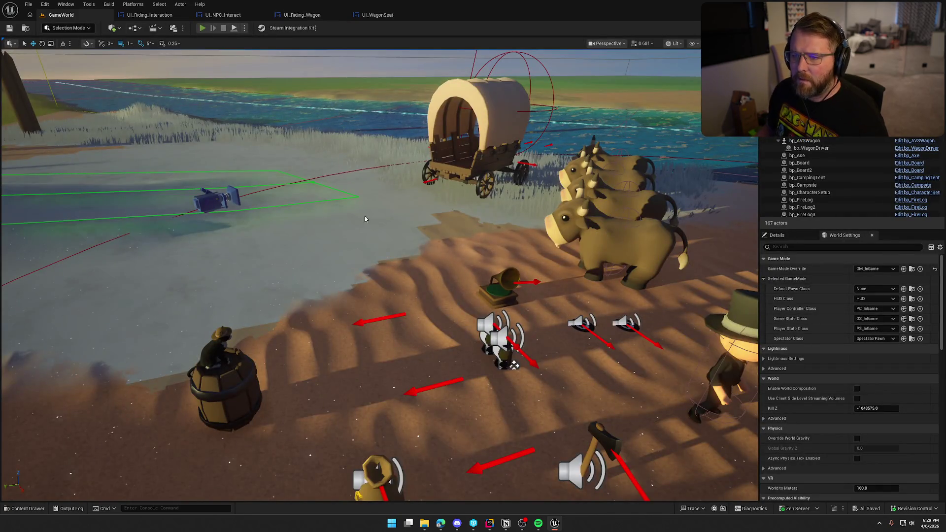
- Play the level and check the Inputs keybinds list in the game settings, then resume
key(F8)
click(367, 217)
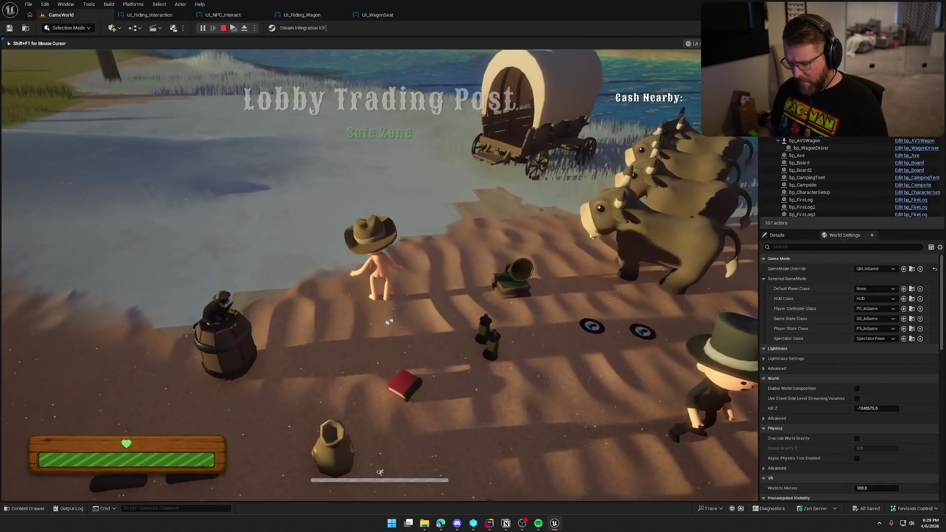
key(Escape)
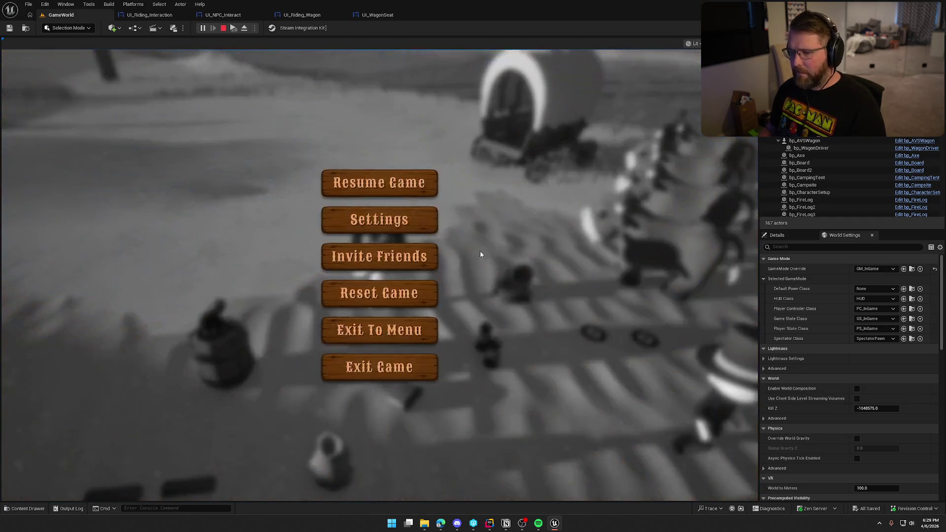
click(404, 217)
click(492, 85)
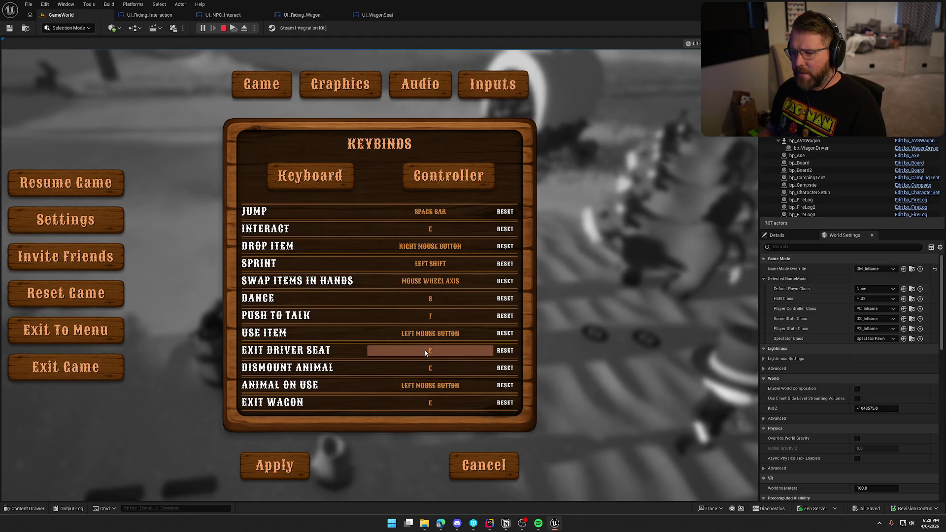
click(275, 467)
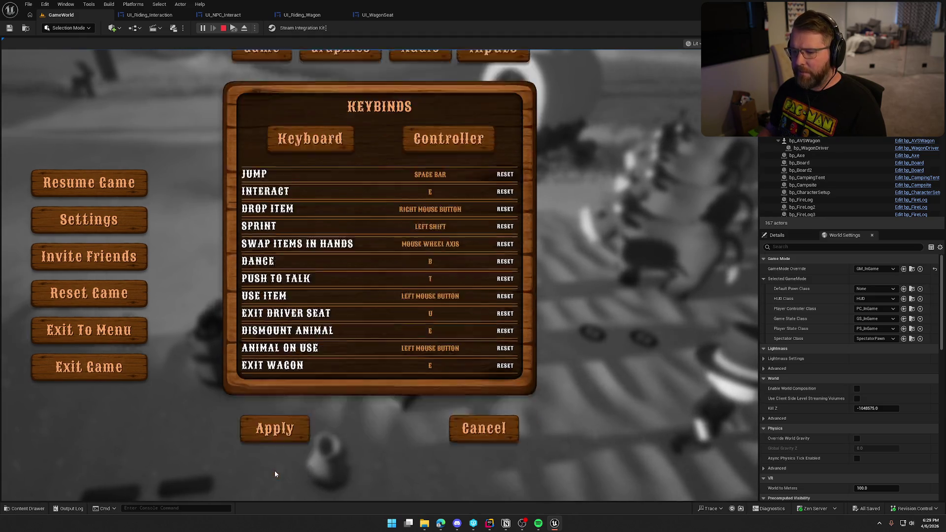
click(380, 182)
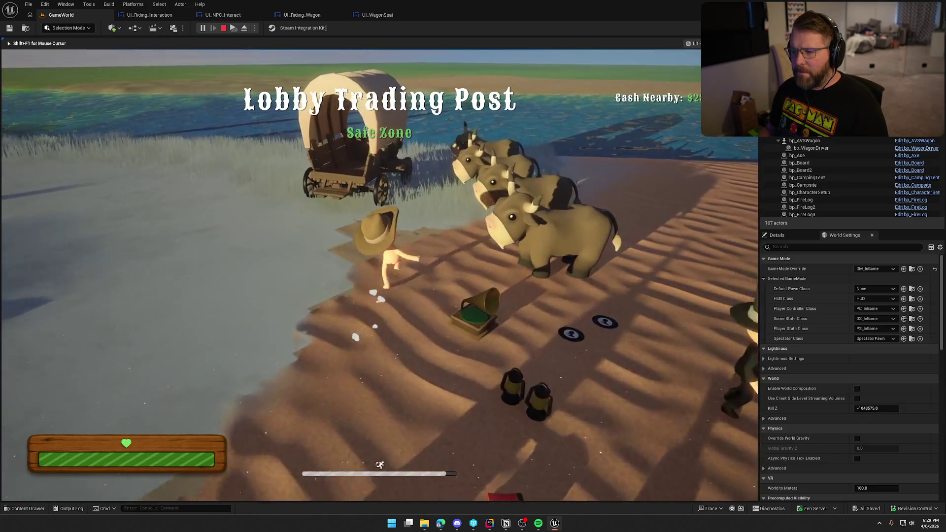
- Test getting on and off the wagon seats and the ox with E, then stop playing
key(e)
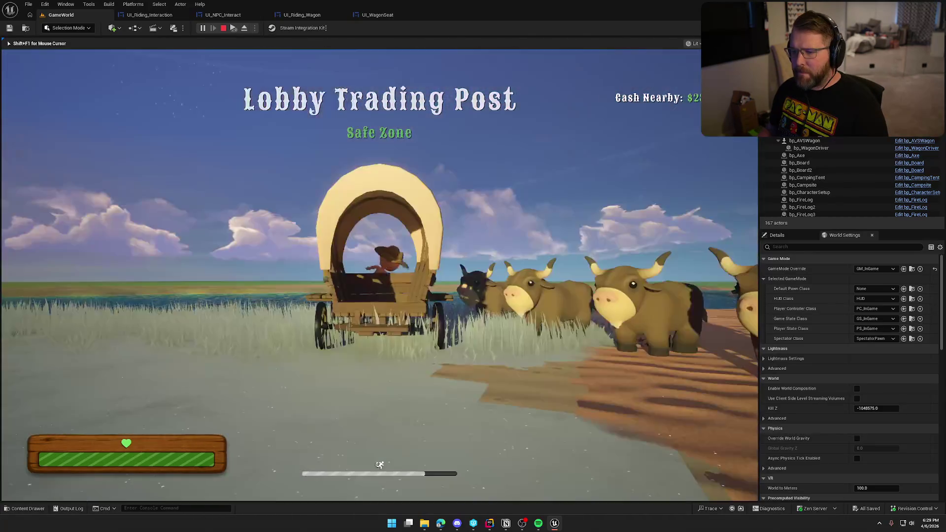
key(e)
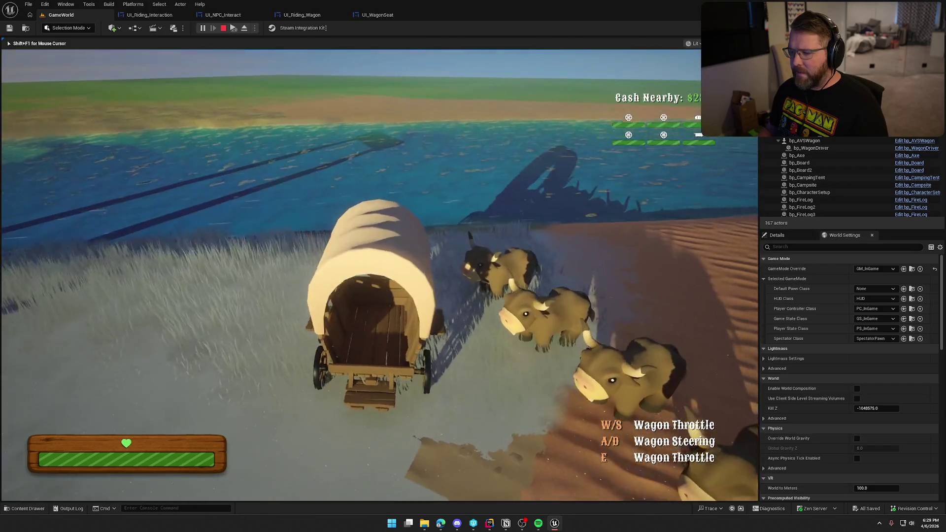
key(w)
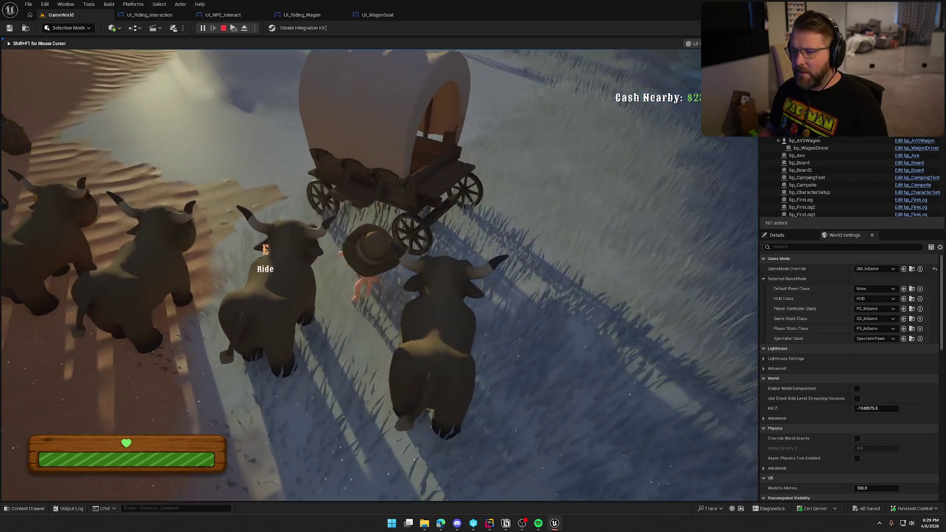
key(e)
key(e)
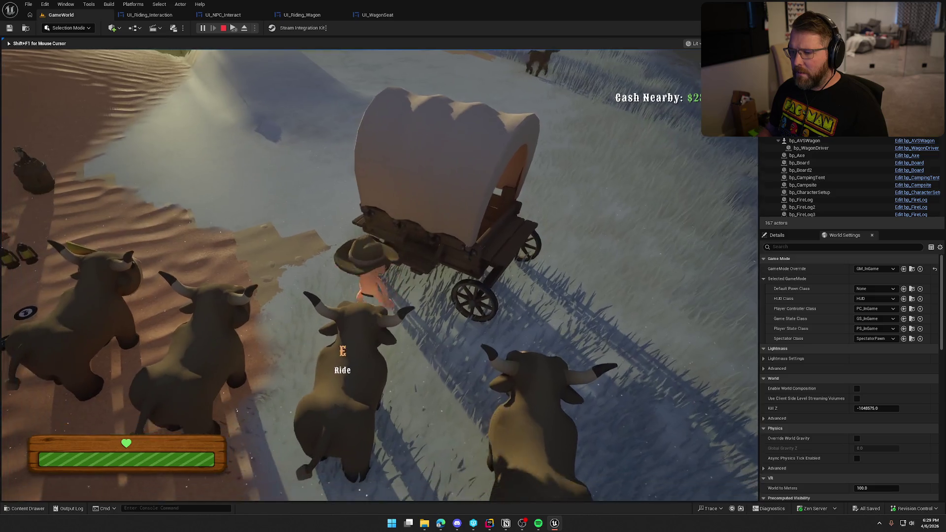
key(e)
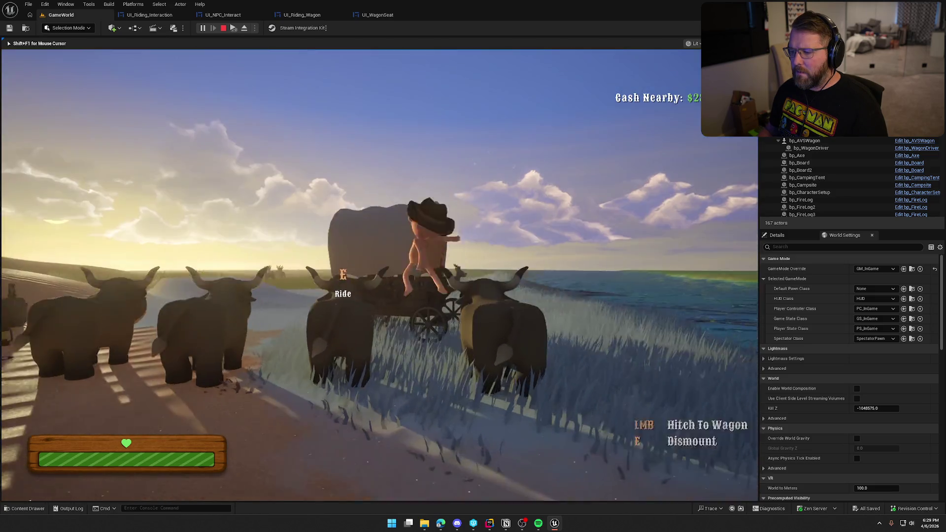
key(e)
key(shift+w)
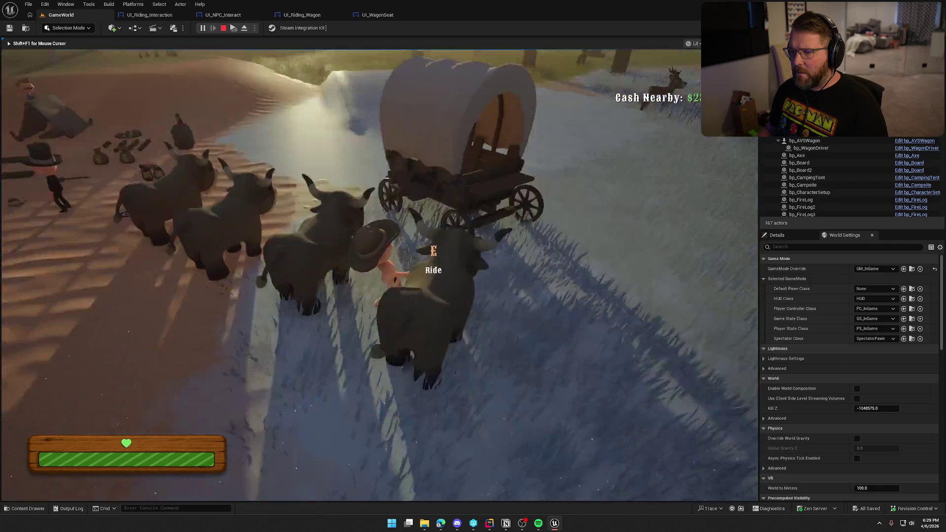
key(Escape)
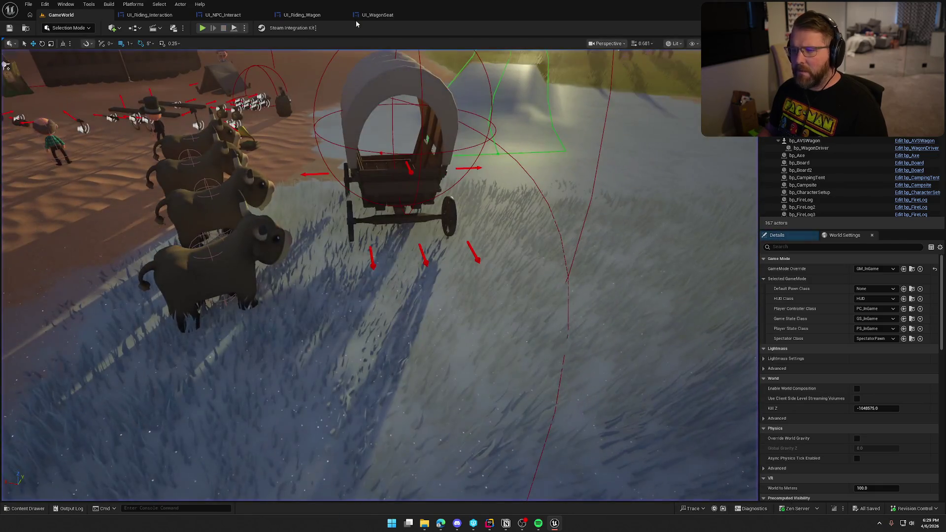
- Review the UI_WagonSeat, UI_Riding_Wagon, UI_NPC_Interact and UI_Riding_Interaction graphs, then play GameWorld again
click(397, 19)
click(298, 18)
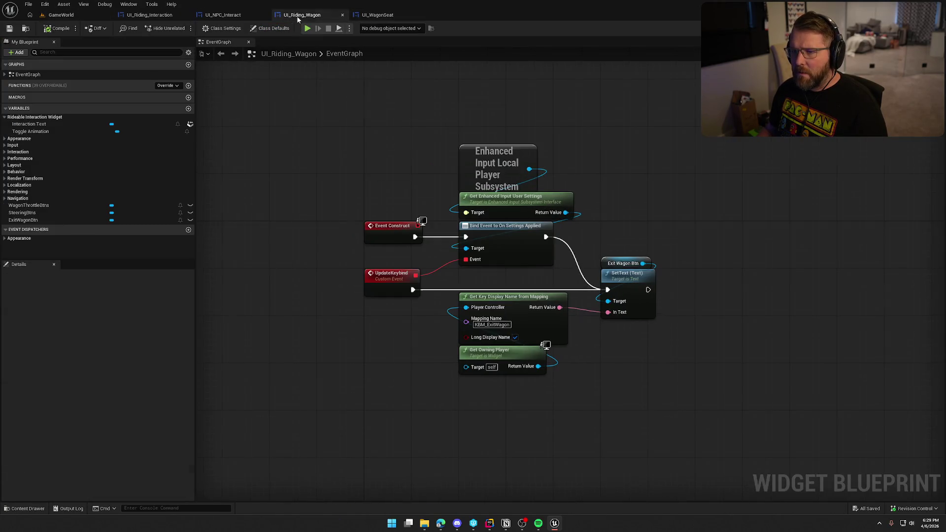
click(224, 15)
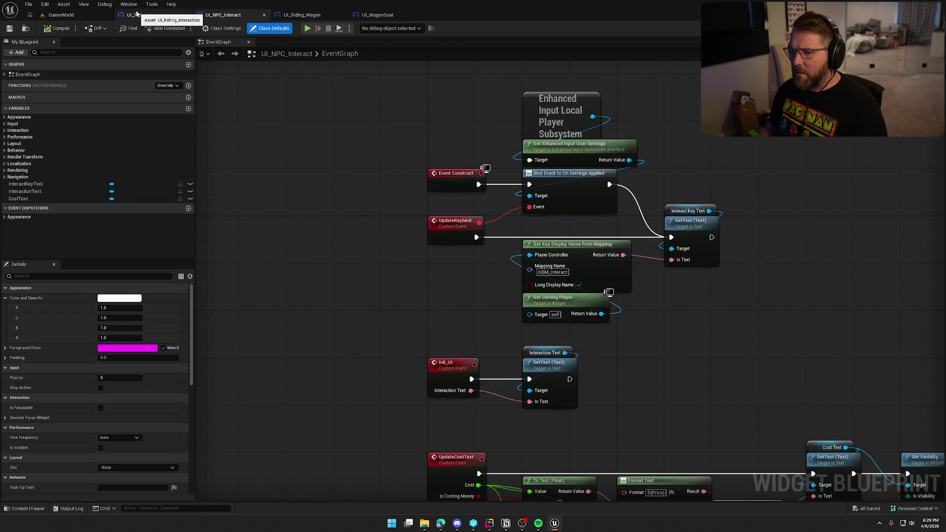
click(137, 14)
click(303, 16)
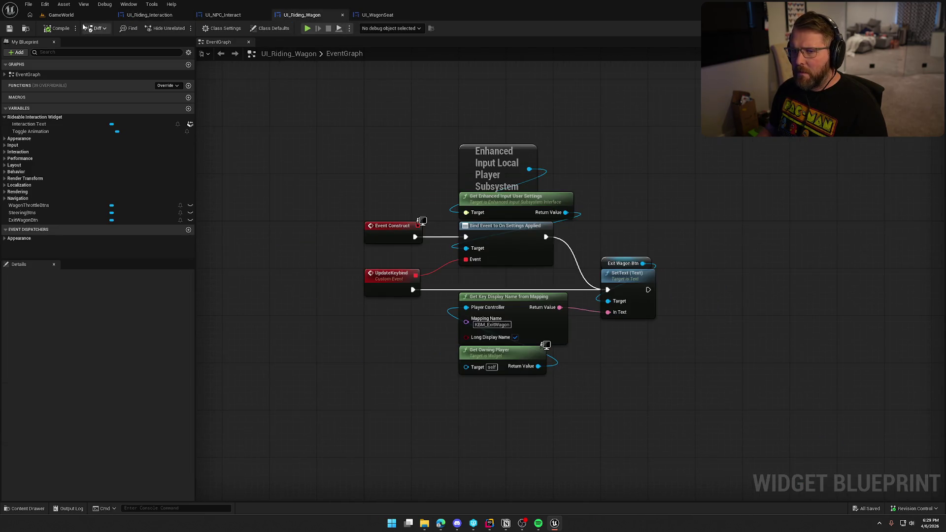
click(109, 18)
click(202, 28)
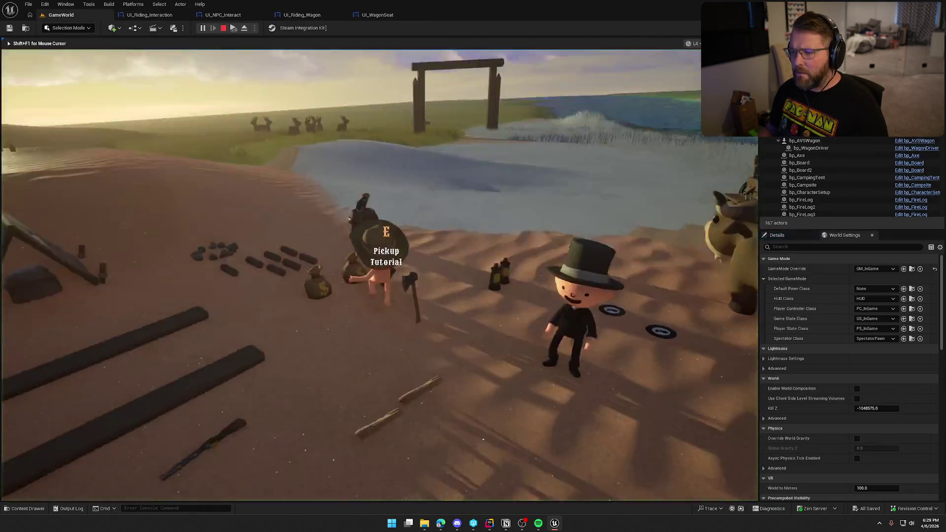
- In the game's Inputs keybinds, bind Exit Driver Seat to E and Exit Wagon to U, apply, and resume
key(Escape)
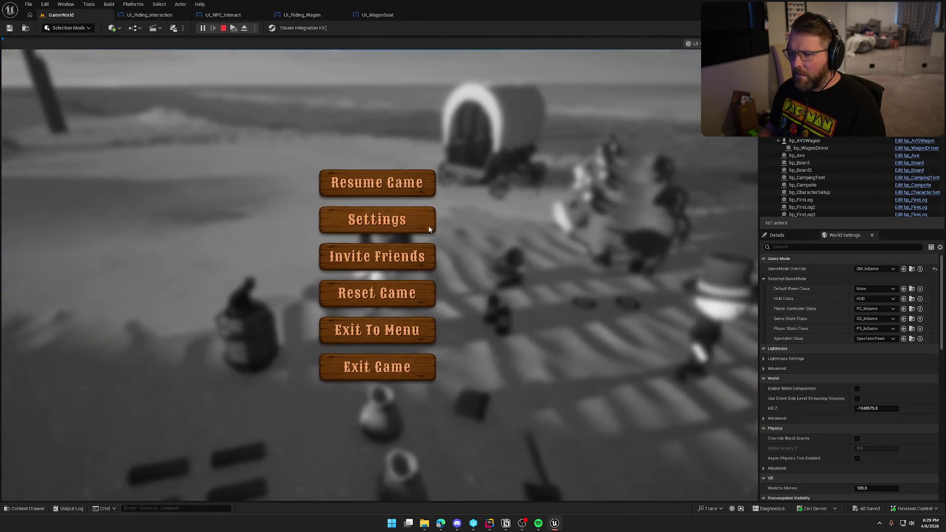
click(420, 221)
click(487, 103)
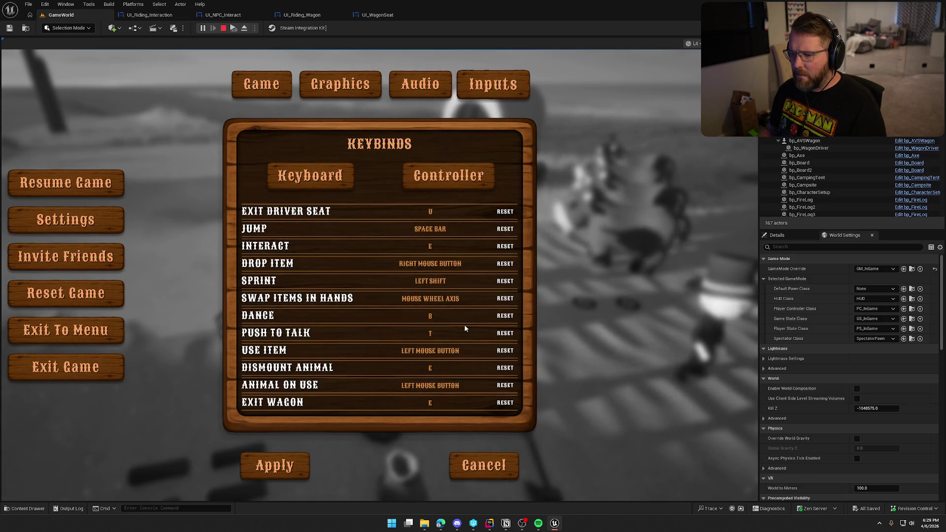
click(433, 213)
key(e)
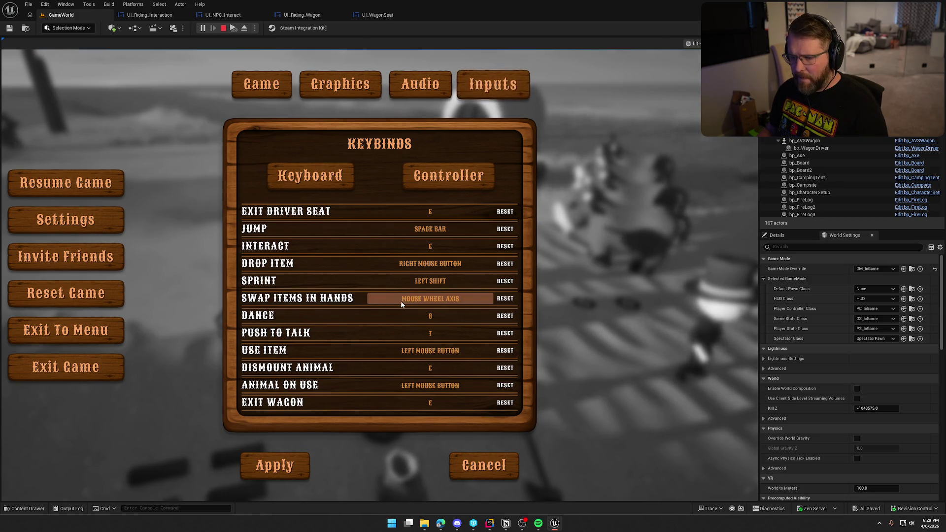
click(427, 407)
key(u)
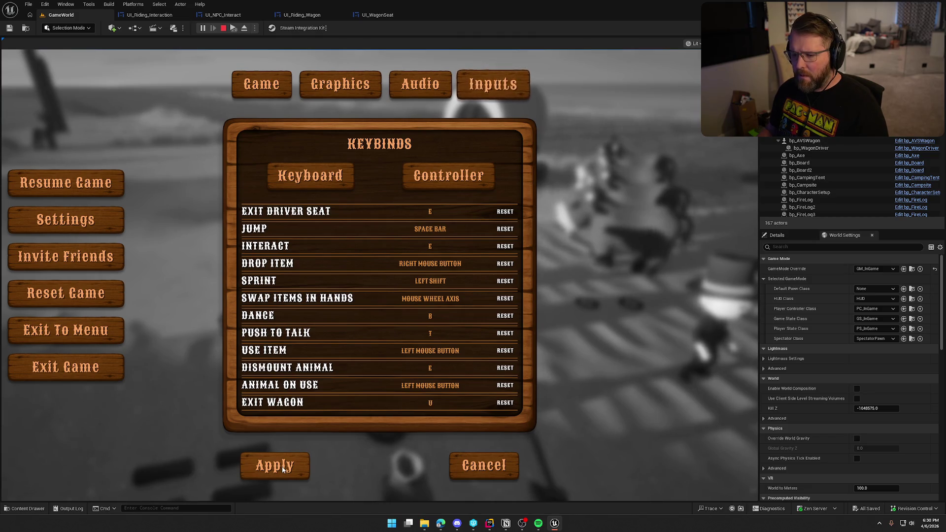
click(283, 469)
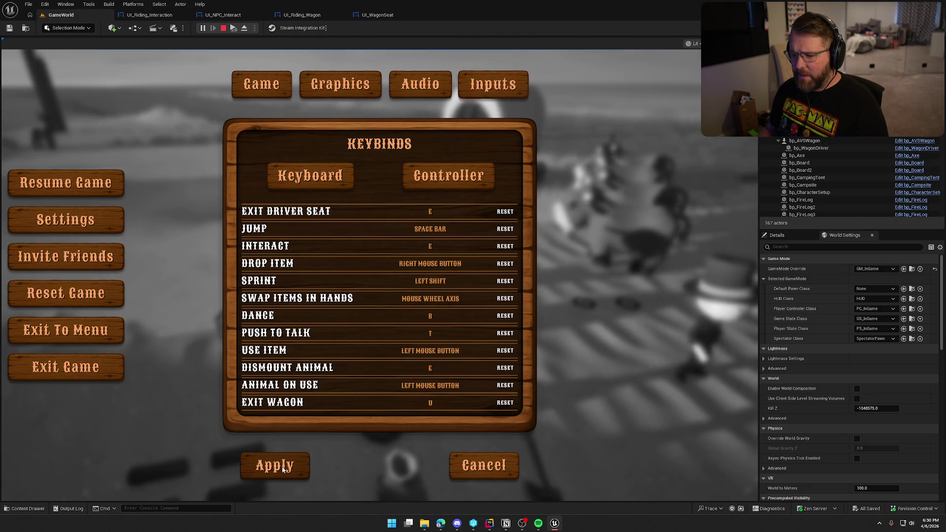
click(385, 188)
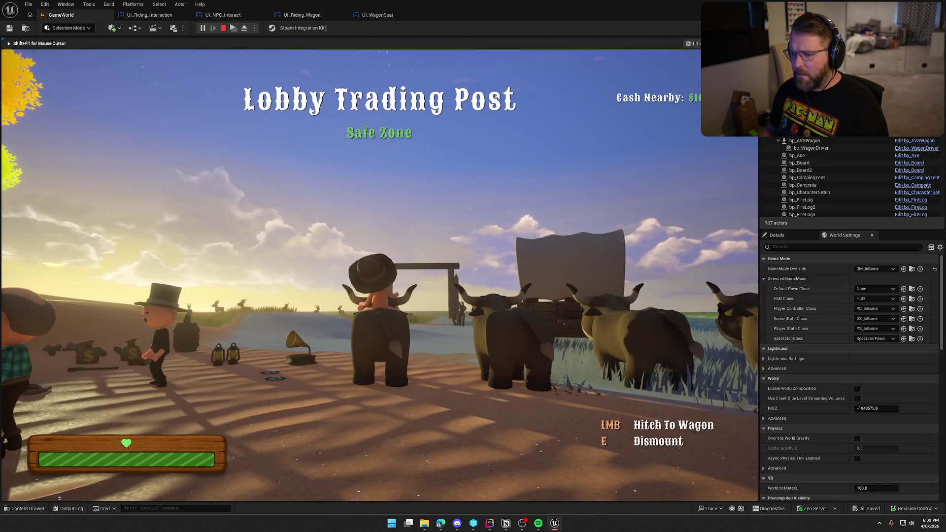
- Dismount the ox, then sit in the wagon seat with E and leave with U, twice
key(e)
key(w)
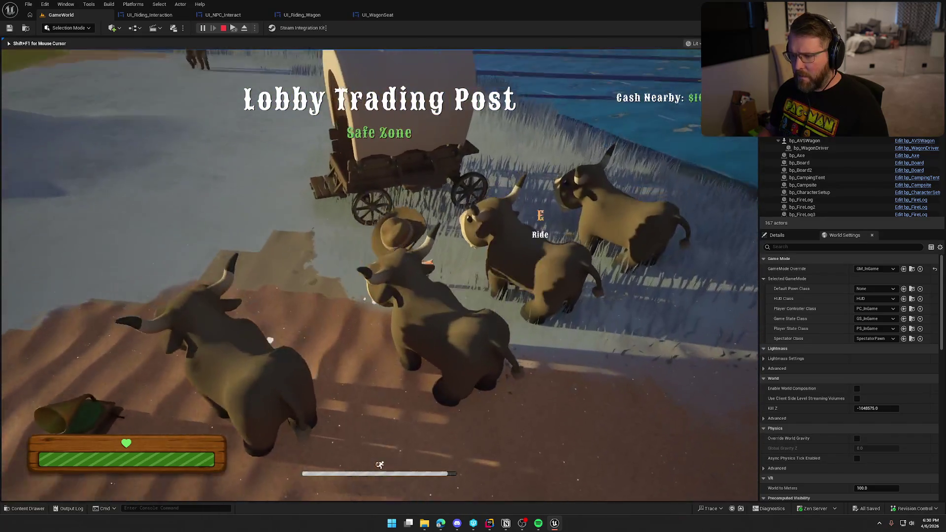
key(e)
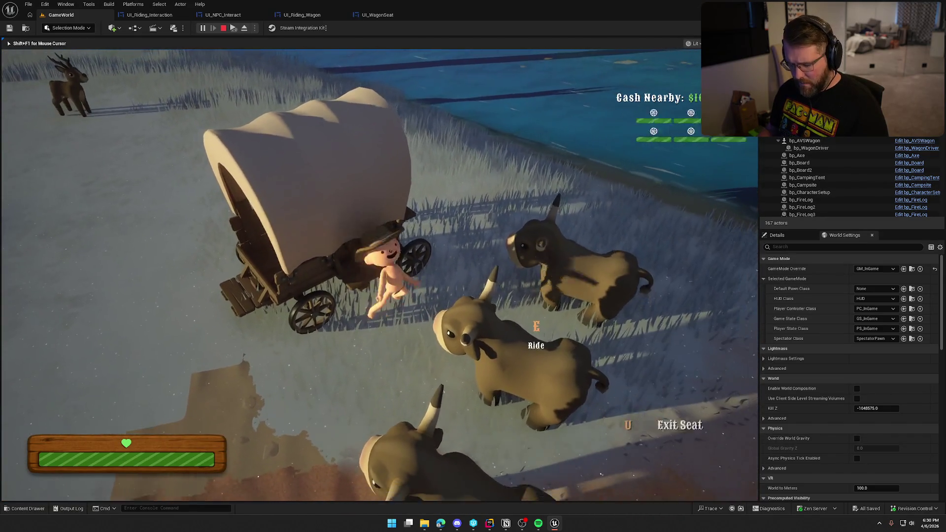
key(u)
key(s)
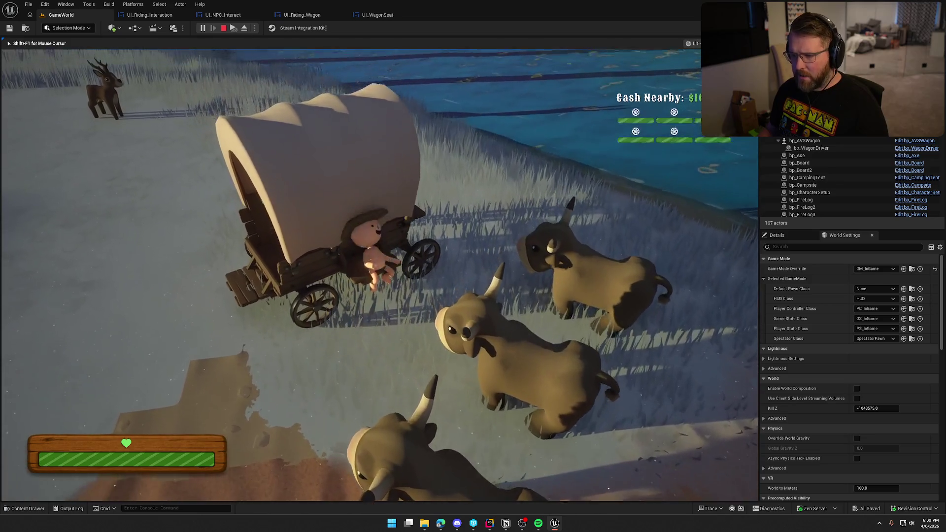
key(w)
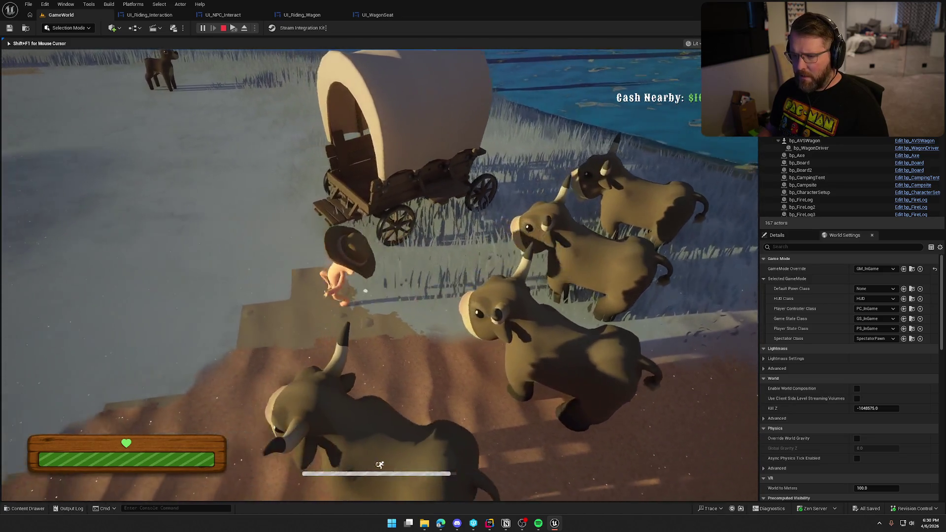
key(e)
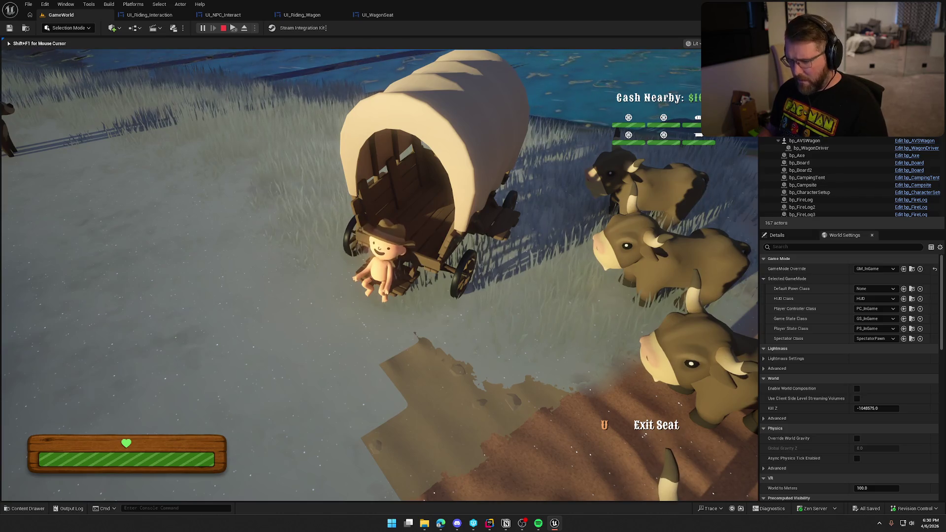
key(u)
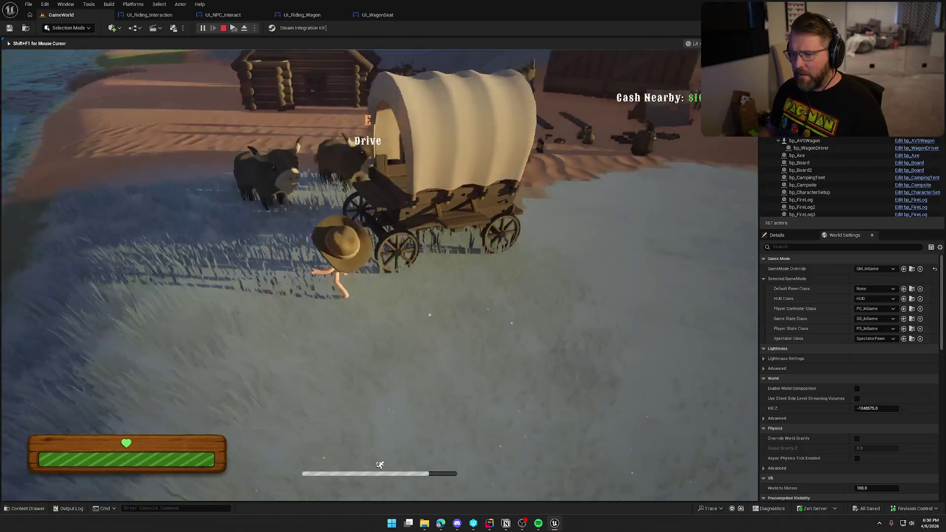
- Take and leave the wagon's driver seat twice with E and U, then stop playing
key(e)
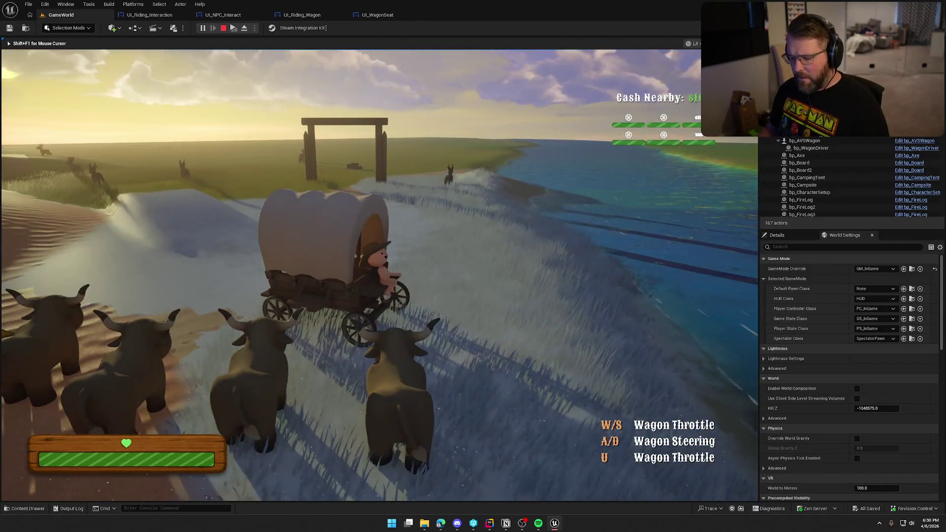
key(u)
key(e)
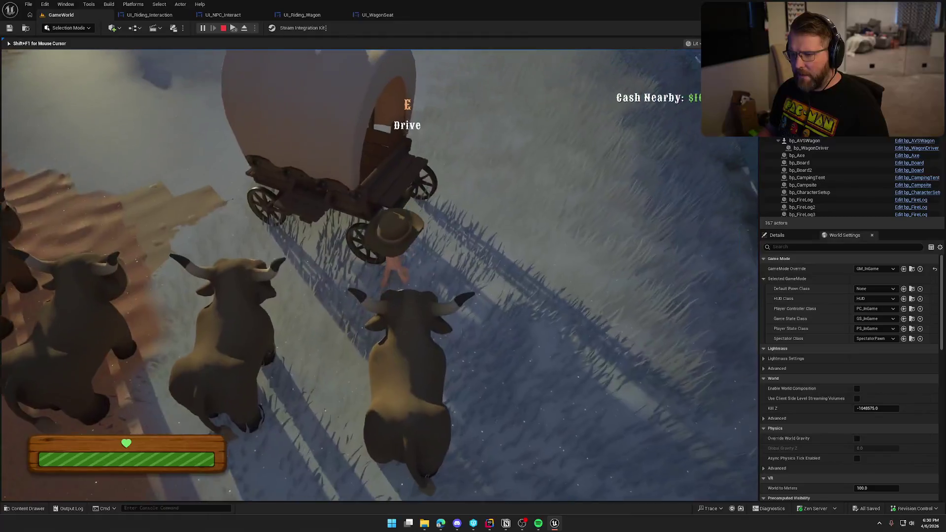
key(u)
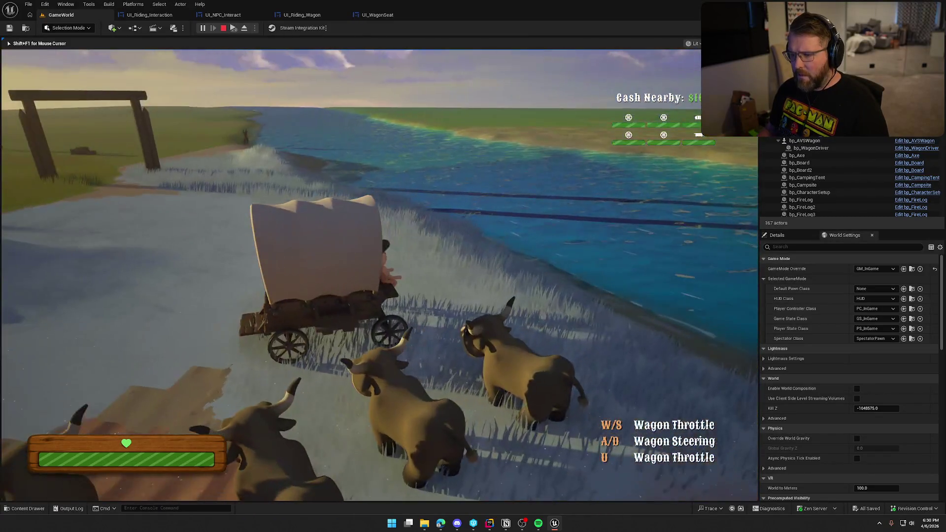
key(Escape)
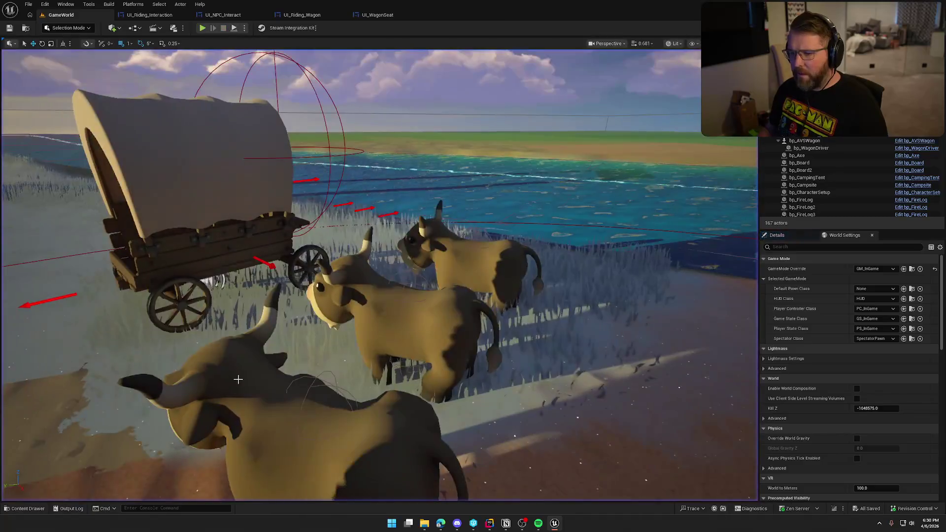
- In UI_WagonSeat, wire a Find Mappings in Row node from the settings' Return Value, then rejoin the game
click(378, 14)
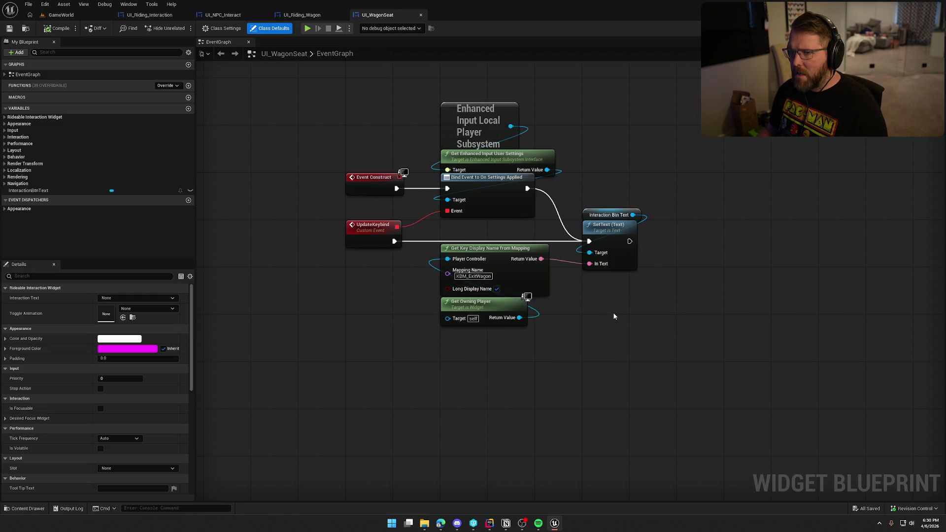
mouse_move(706, 186)
mouse_down()
mouse_move(587, 158)
mouse_move(458, 221)
mouse_up()
drag(346, 230, 468, 209)
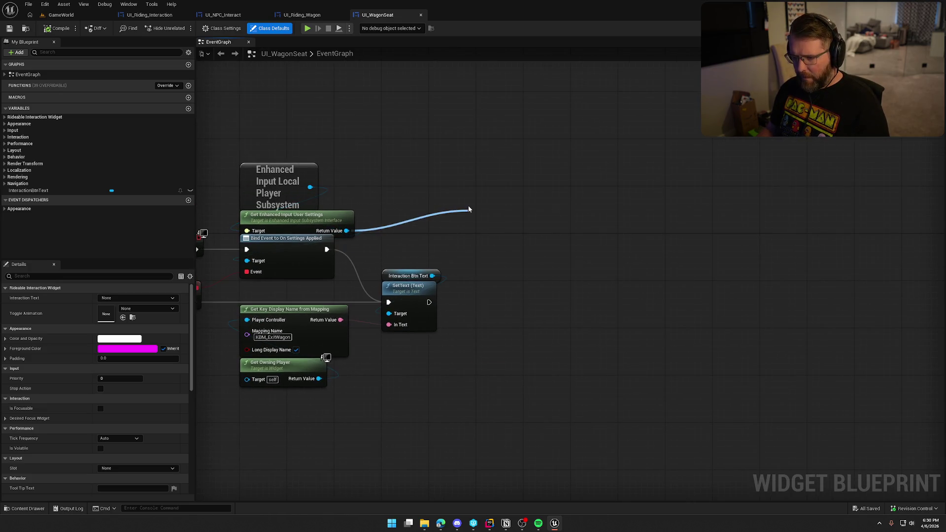
click(505, 254)
click(503, 253)
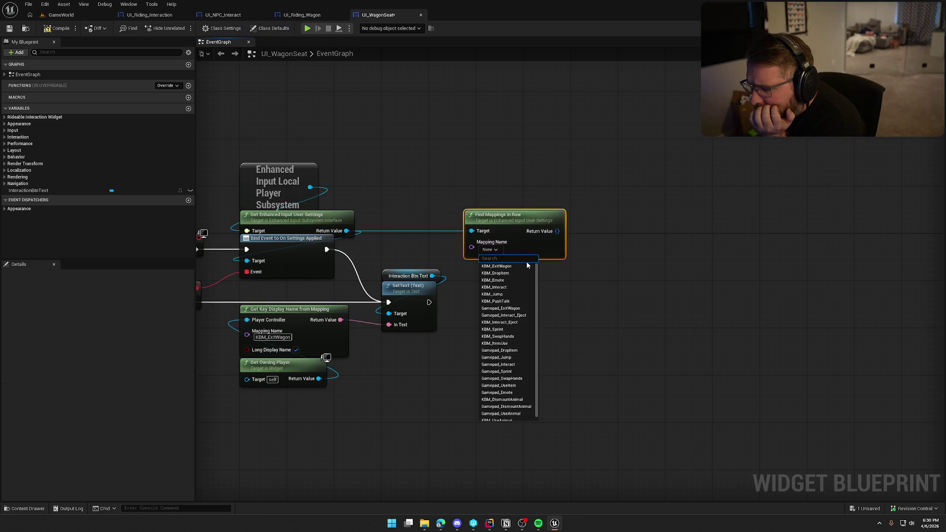
scroll(525, 281, down, 1)
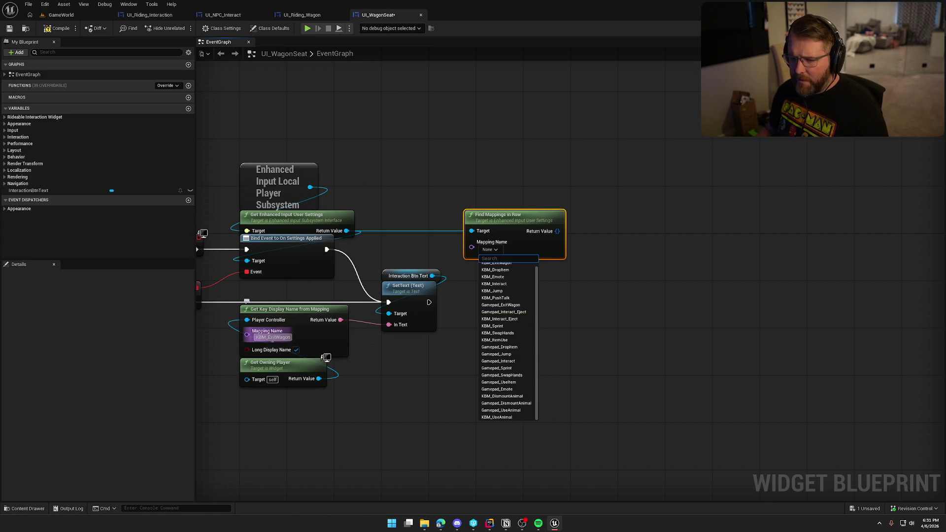
key(Escape)
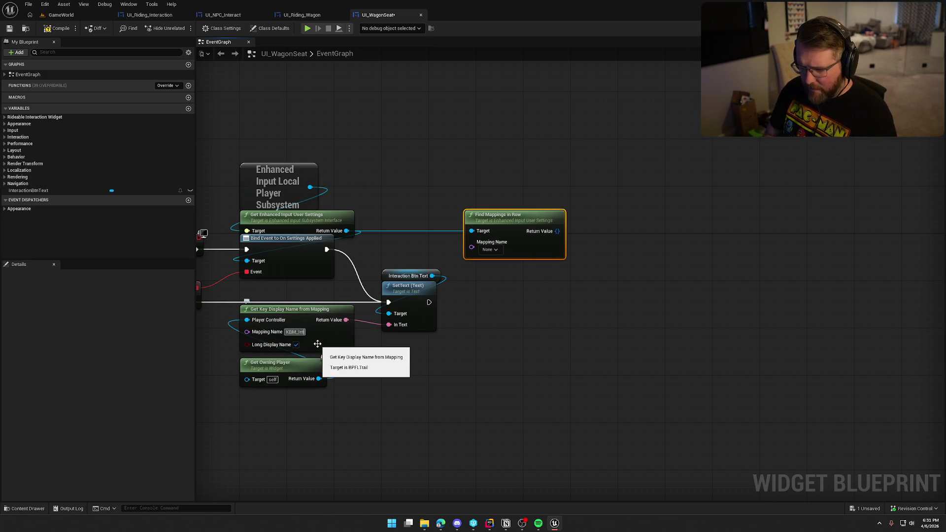
text(eract_Eject)
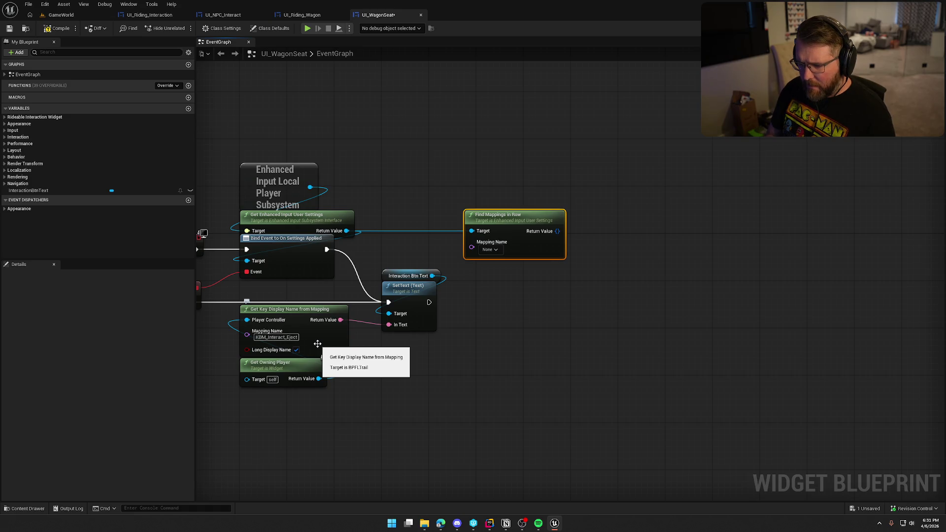
click(60, 15)
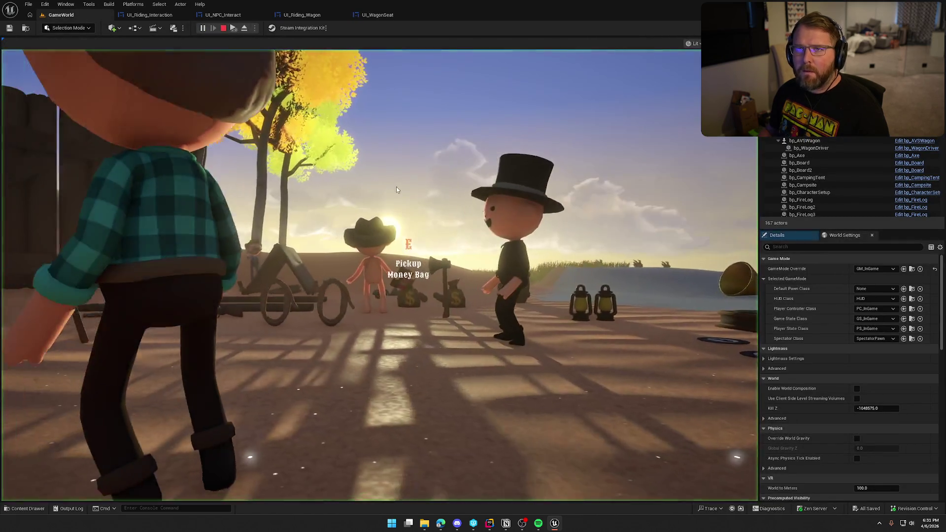
click(396, 189)
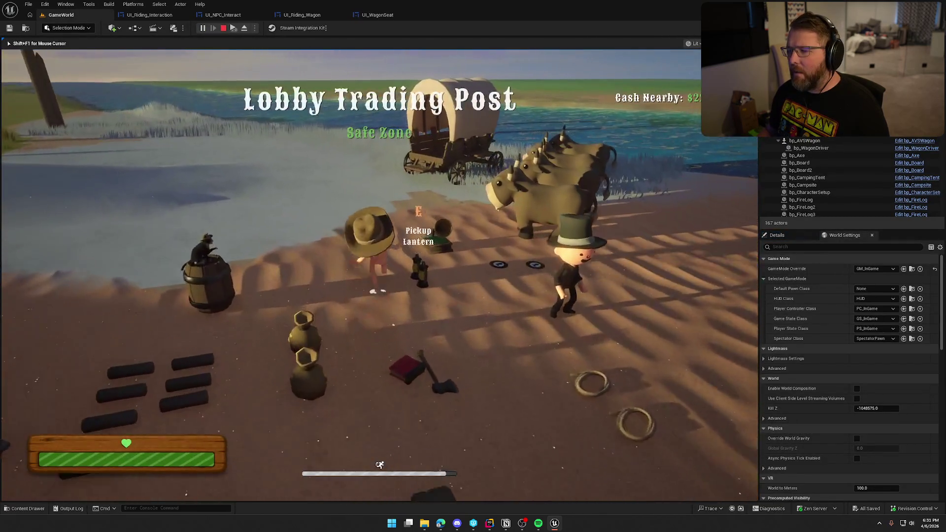
- Sit on and leave the wagon seat, enter and exit the driver seat, then open the game's Settings
key(w)
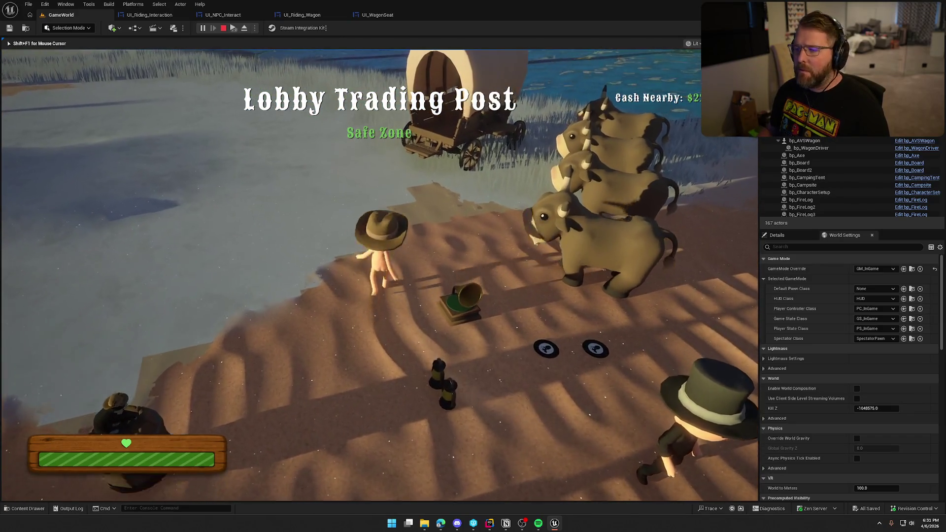
key(e)
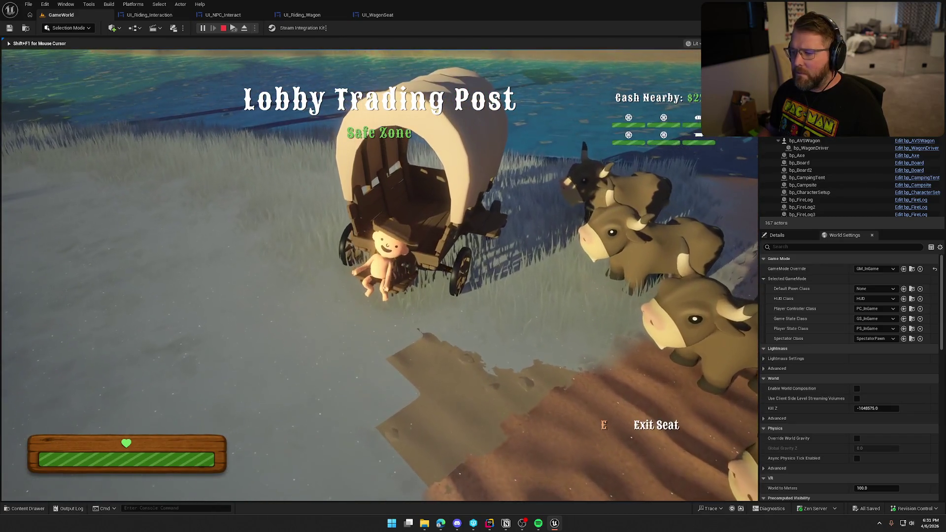
key(e)
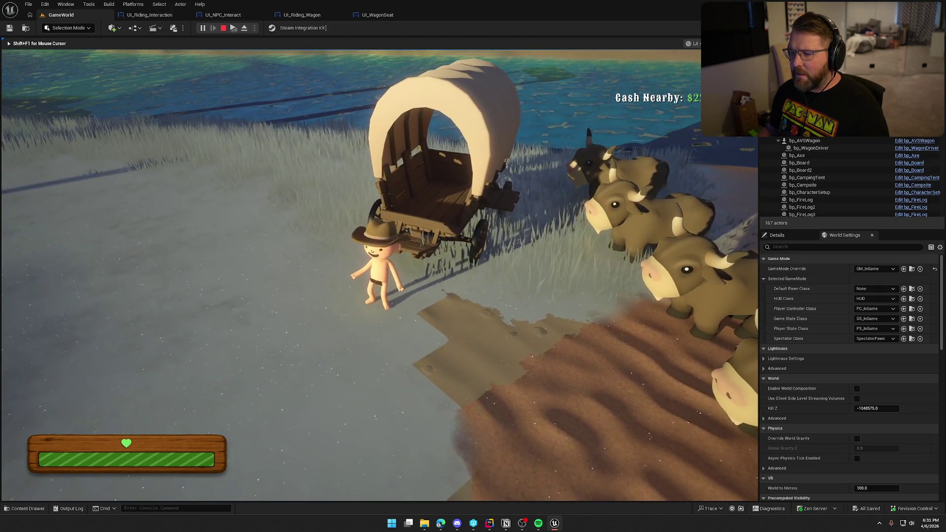
key(shift+w)
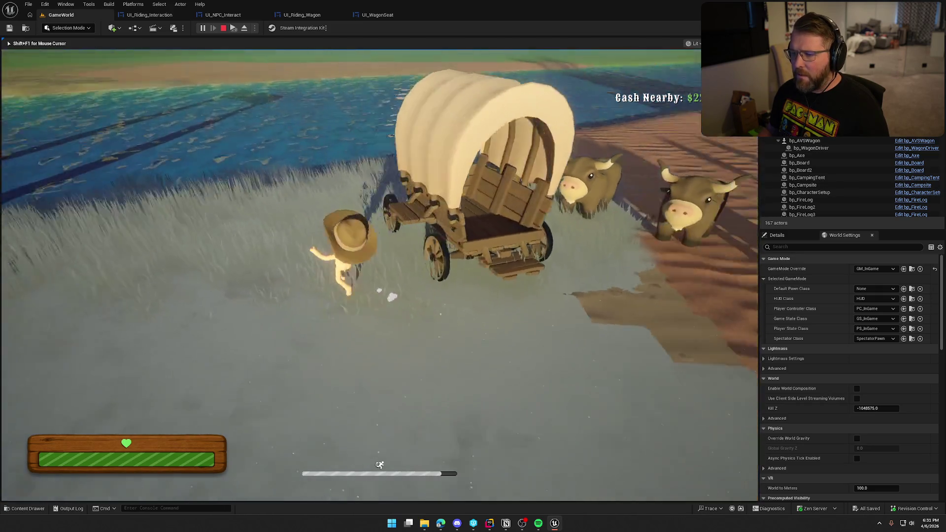
key(e)
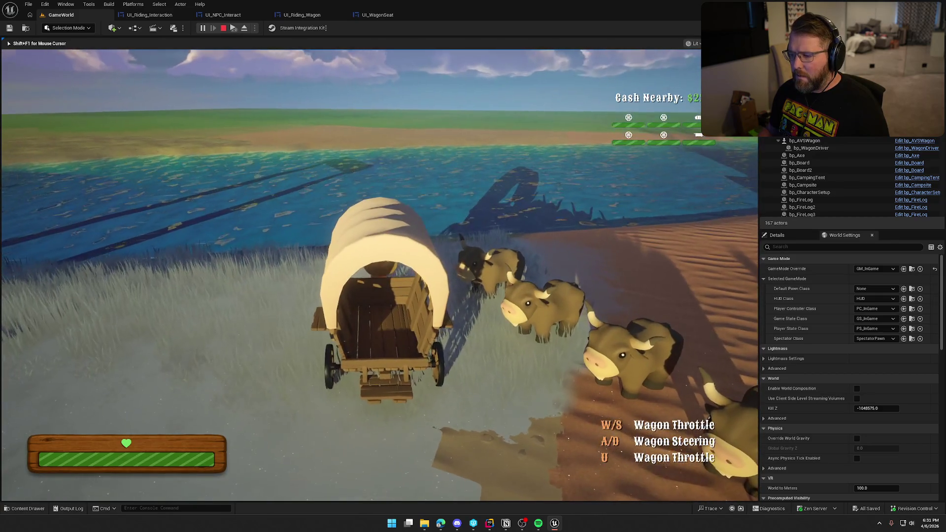
key(e)
key(shift+w)
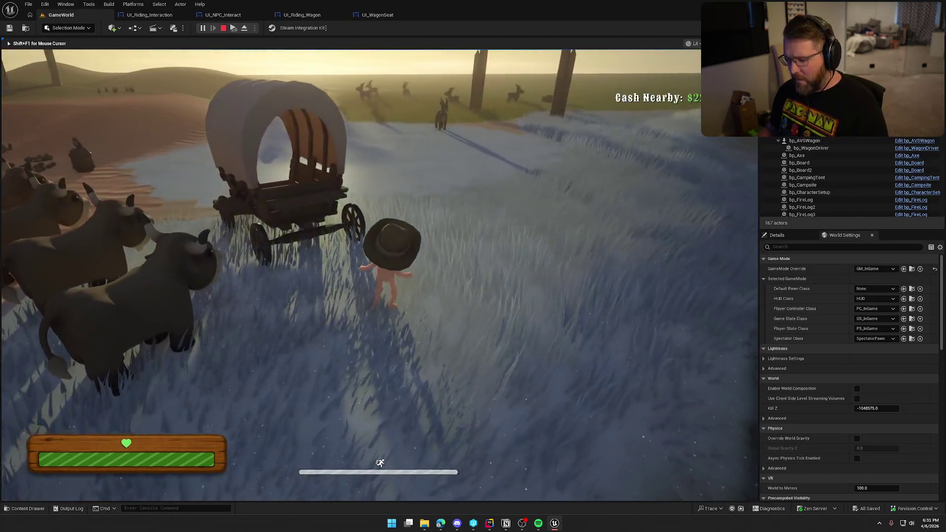
key(Escape)
click(409, 221)
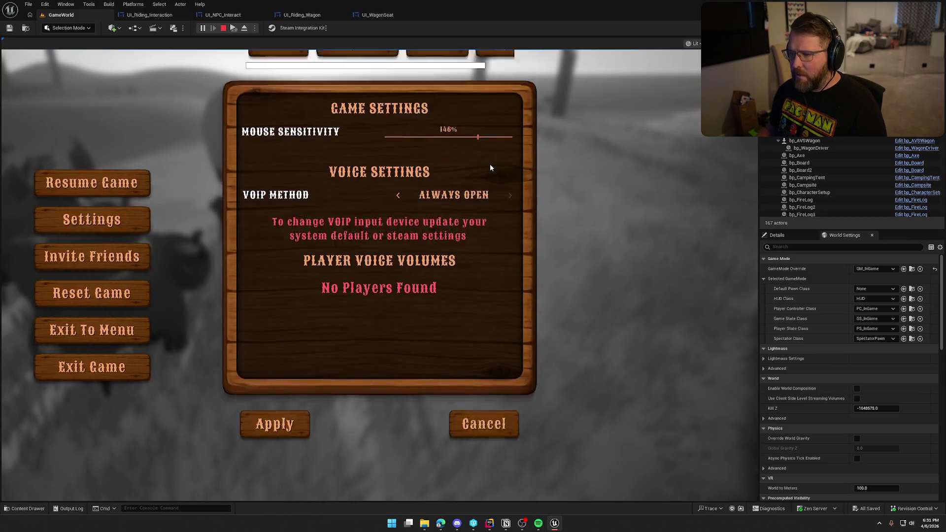
- In the Keybinds list, set Exit Wagon to E and Exit Driver Seat to K
click(492, 84)
click(434, 213)
key(e)
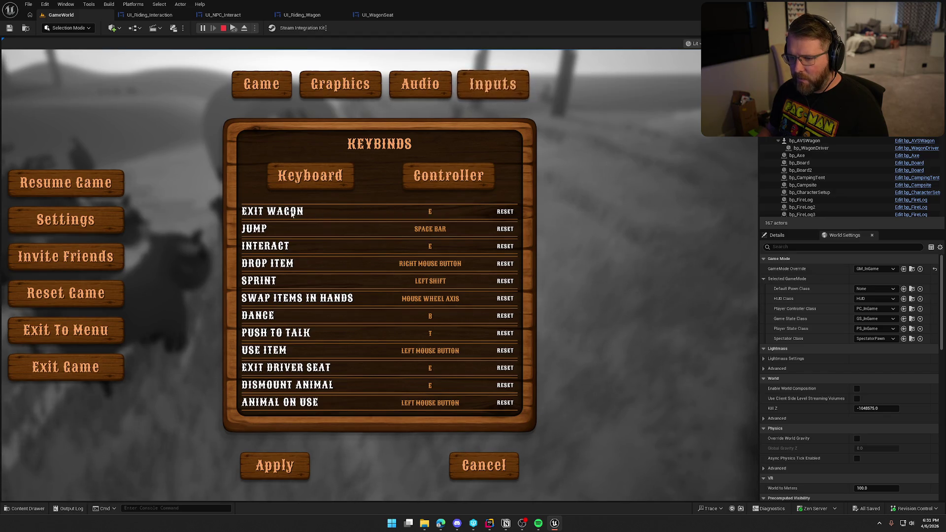
click(439, 373)
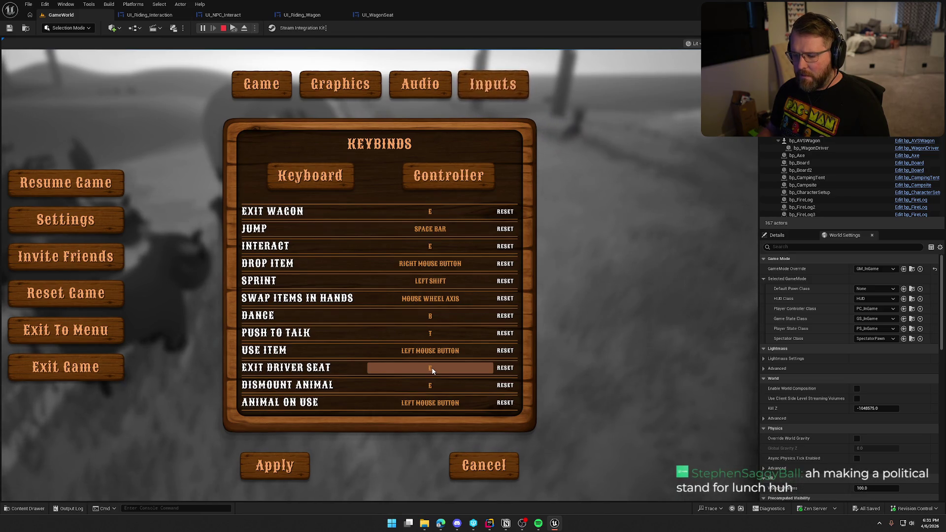
key(k)
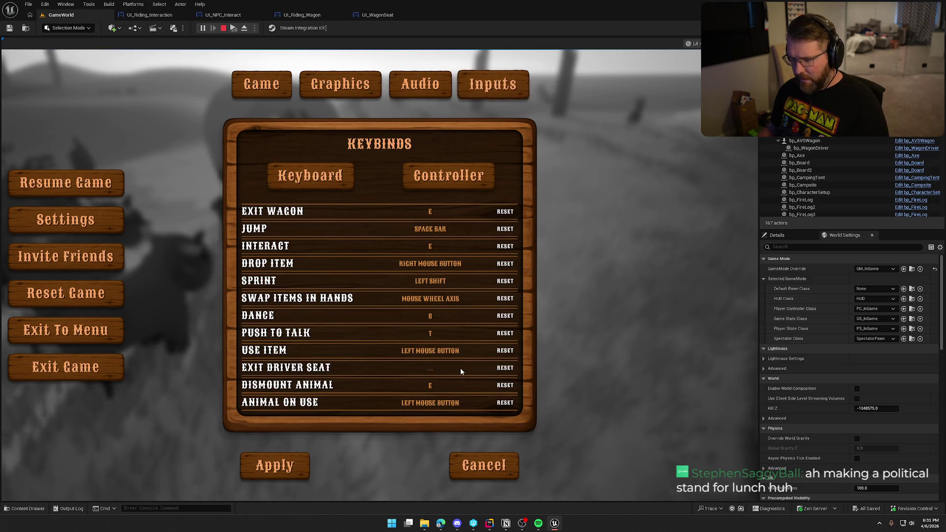
- Verify K exits the wagon's driver and side seats, then stop playing and open the Content Drawer
key(Escape)
key(Escape)
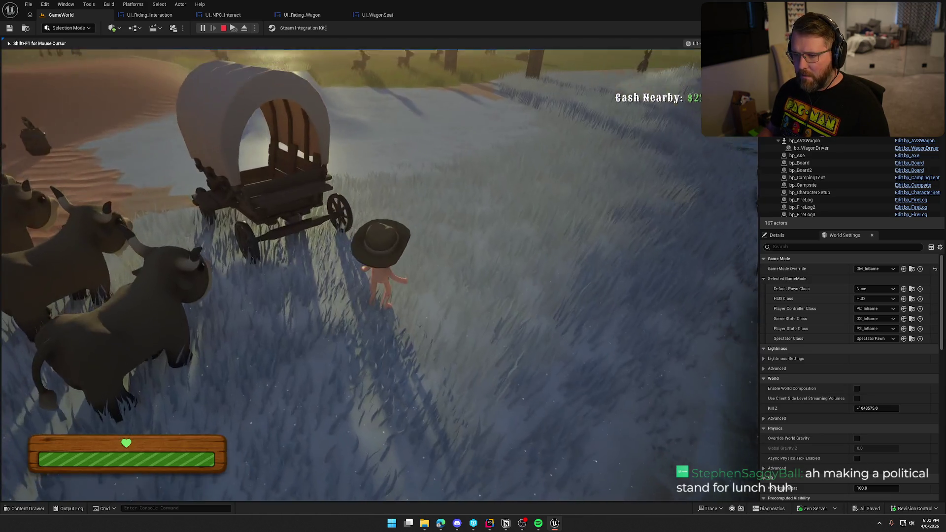
key(e)
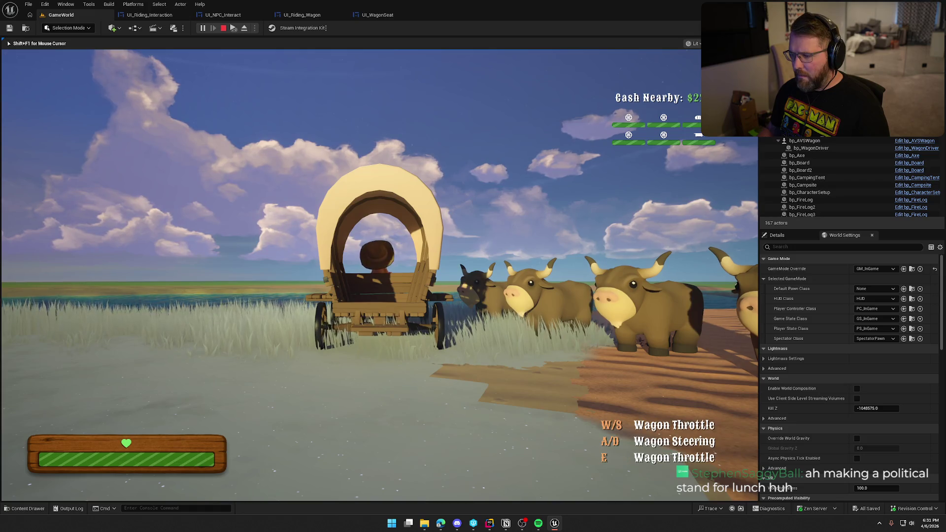
key(k)
key(e)
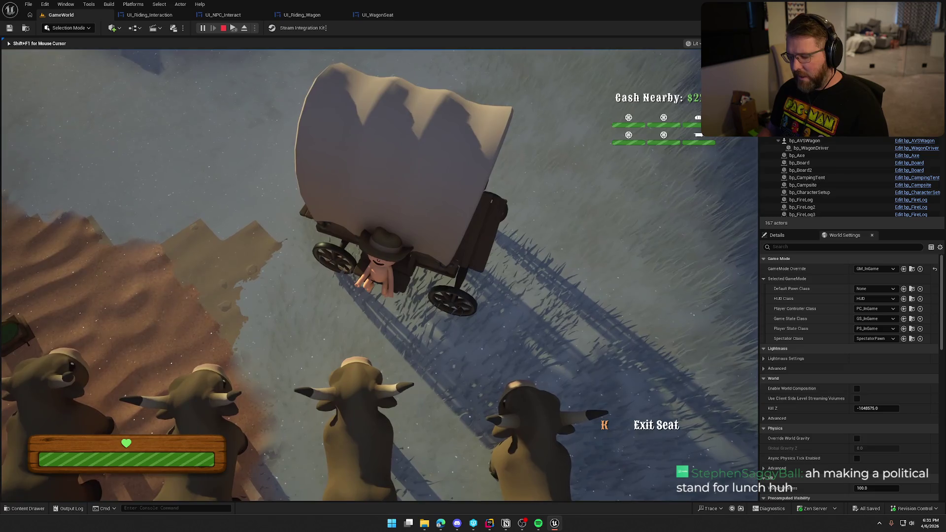
key(k)
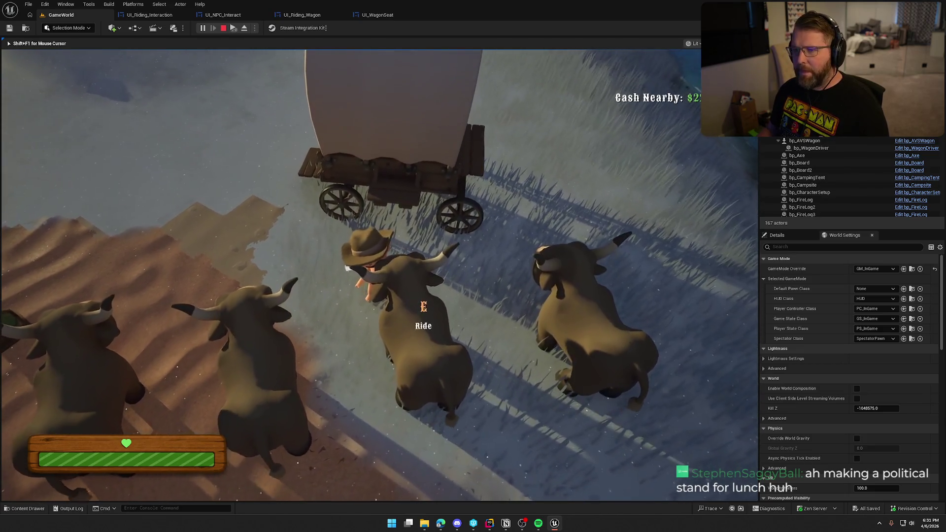
key(Escape)
drag(158, 252, 279, 233)
key(ctrl+space)
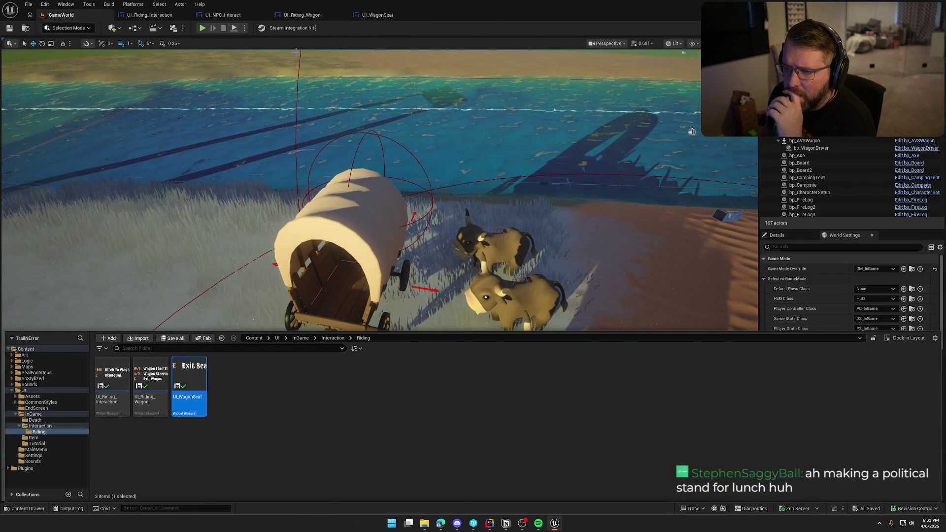
- Review UI_WagonSeat's event graph, then open IMC_Default from the Logic > Input folder
click(383, 16)
mouse_move(512, 320)
mouse_down()
mouse_move(589, 285)
mouse_move(645, 280)
mouse_up()
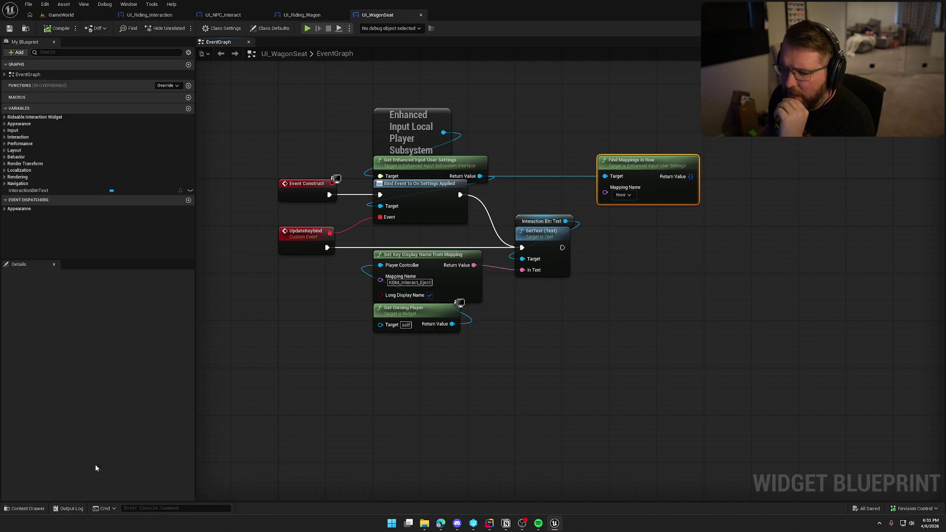
click(27, 508)
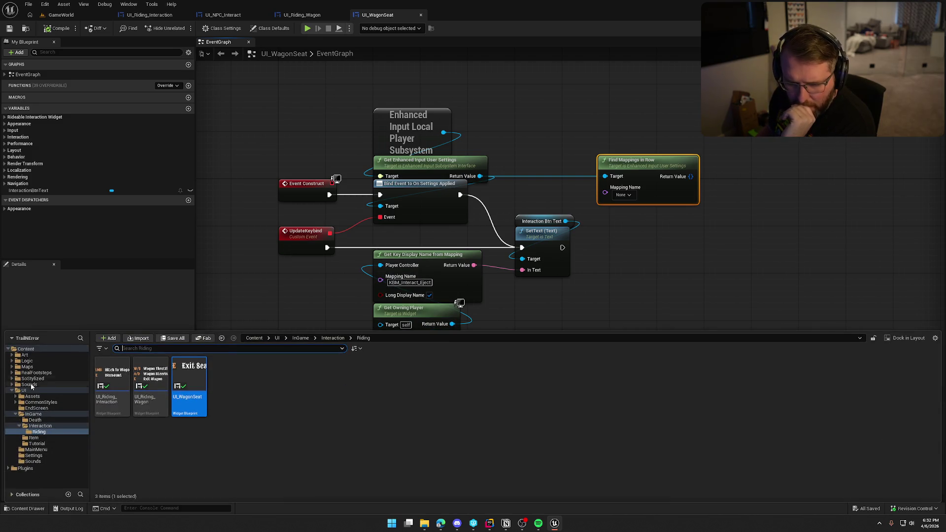
click(27, 361)
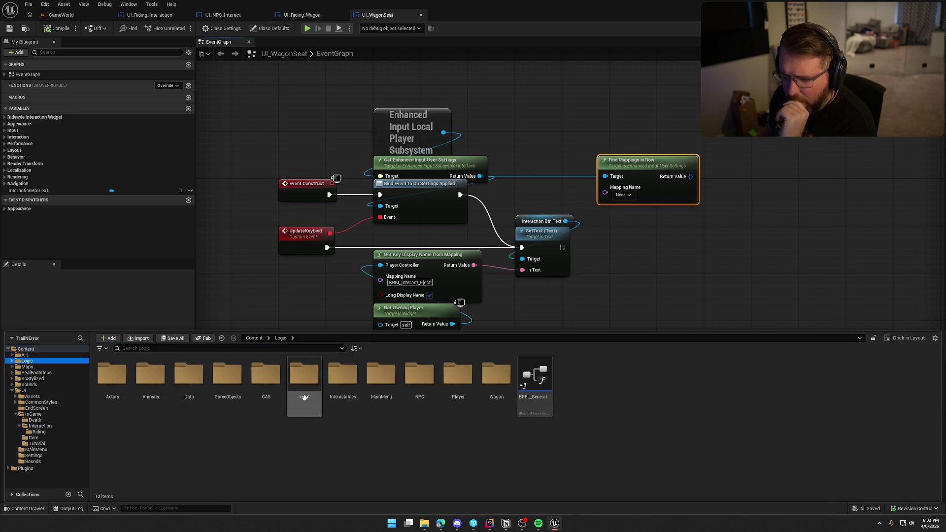
double_click(312, 384)
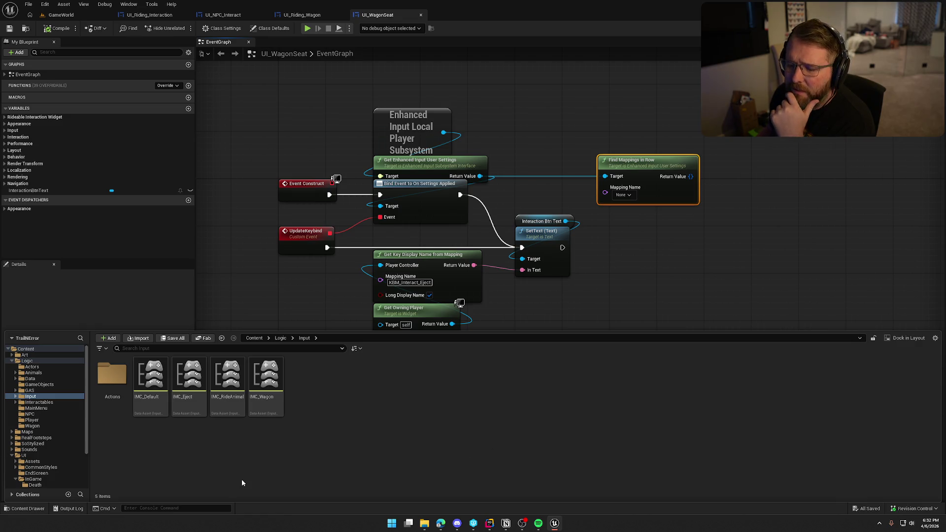
double_click(150, 377)
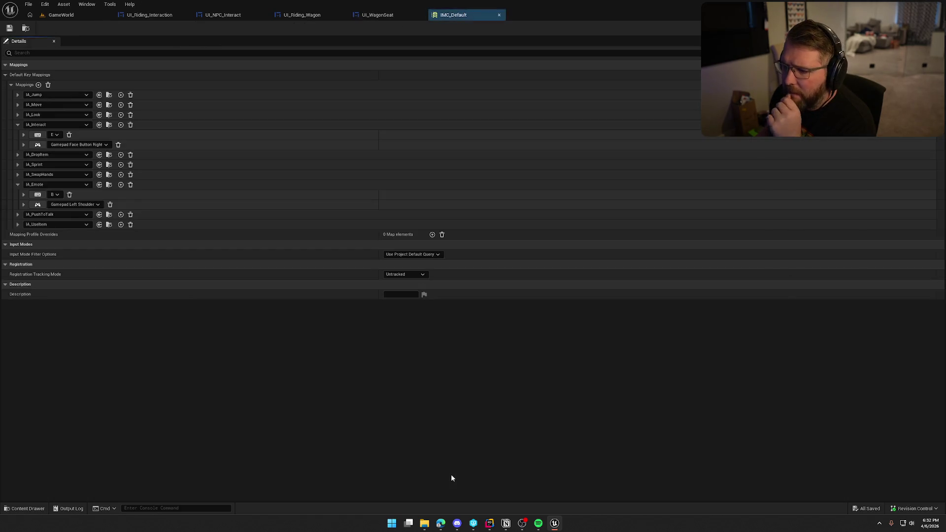
- Collapse the IMC_Default mappings, close that editor, and open IMC_Eject from the Input folder
click(18, 184)
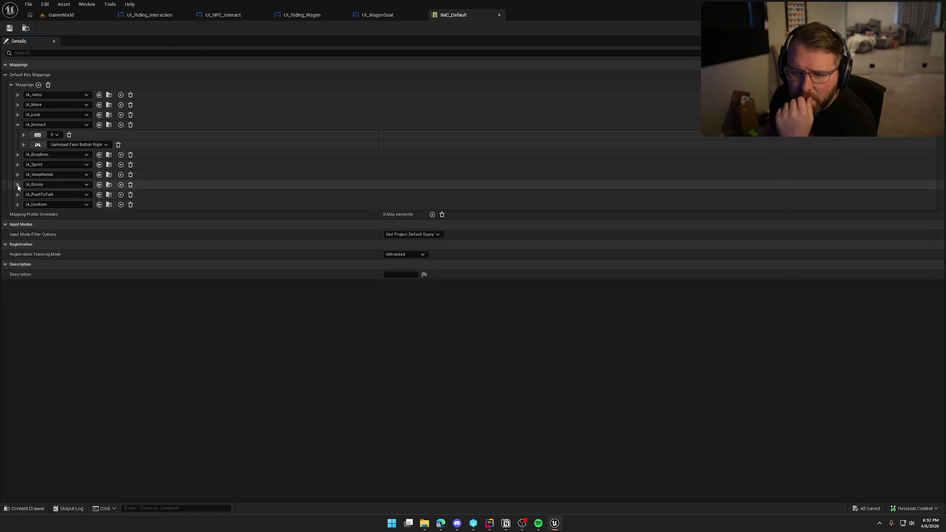
click(17, 125)
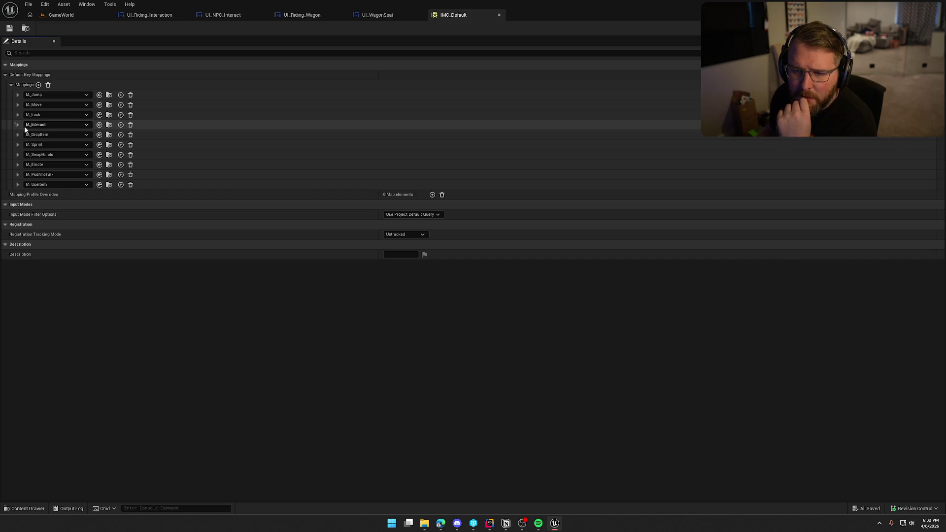
middle_click(451, 11)
key(super)
key(super)
key(ctrl+space)
double_click(189, 382)
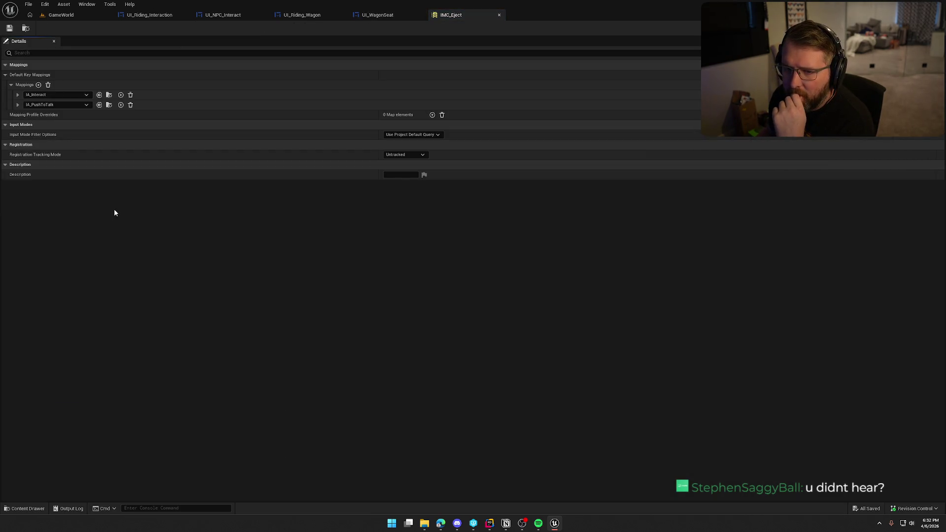
- Set the keyboard E binding's player-mappable display name to Exit Wagon
click(17, 95)
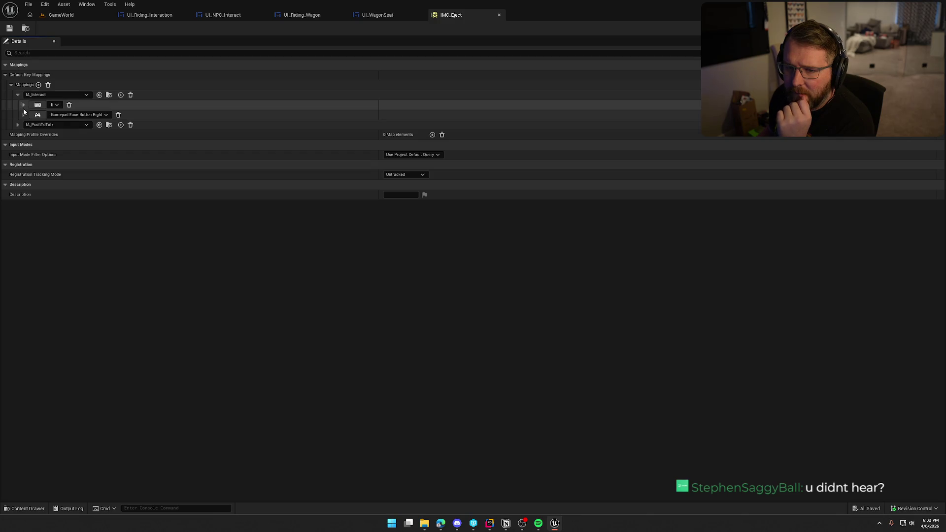
click(23, 105)
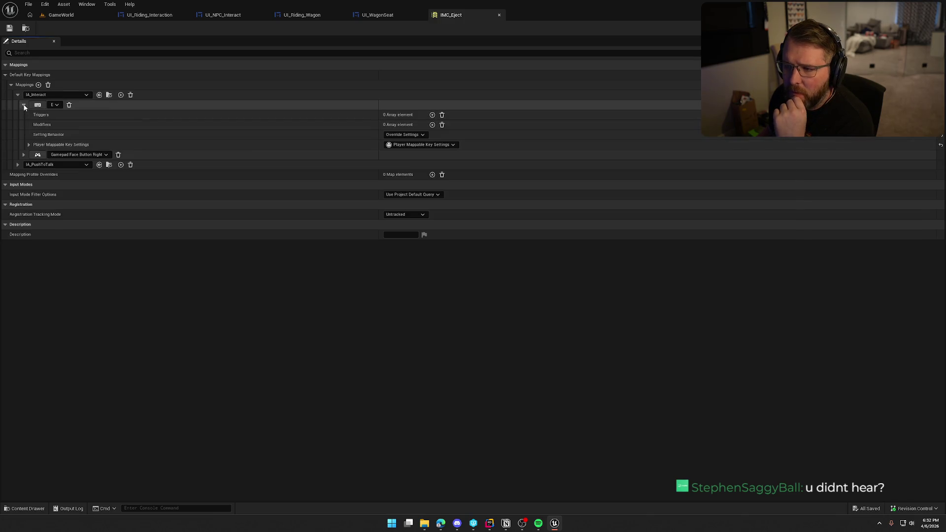
click(29, 144)
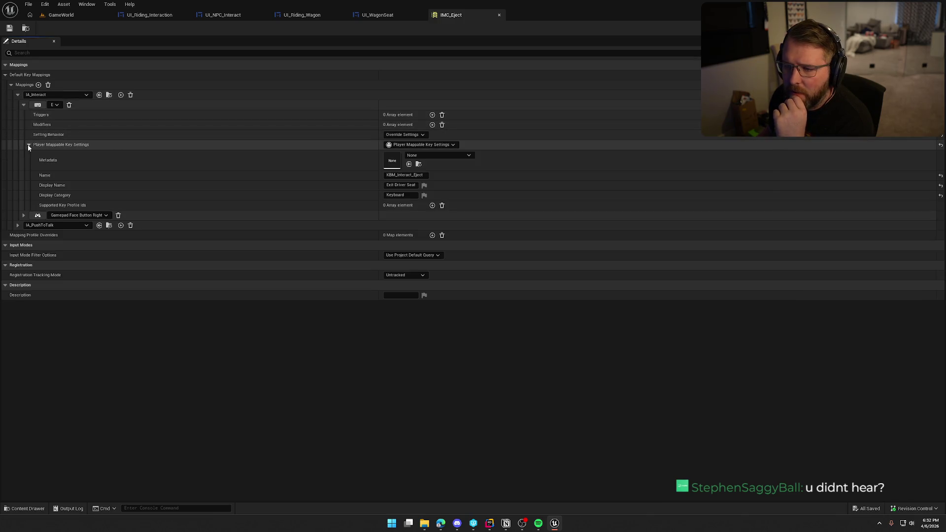
click(394, 185)
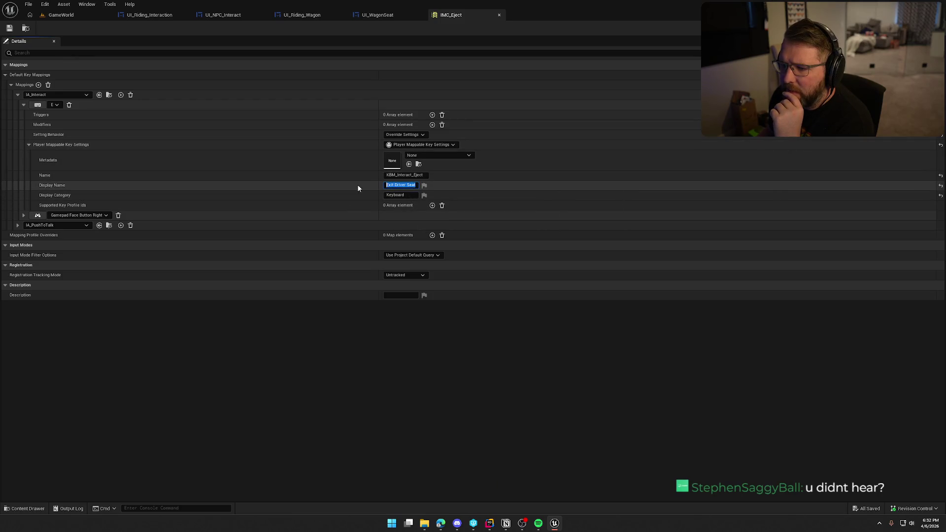
text(Exit Wagon)
click(427, 396)
- Set the gamepad binding's player-mappable display name to Exit Wagon
click(23, 215)
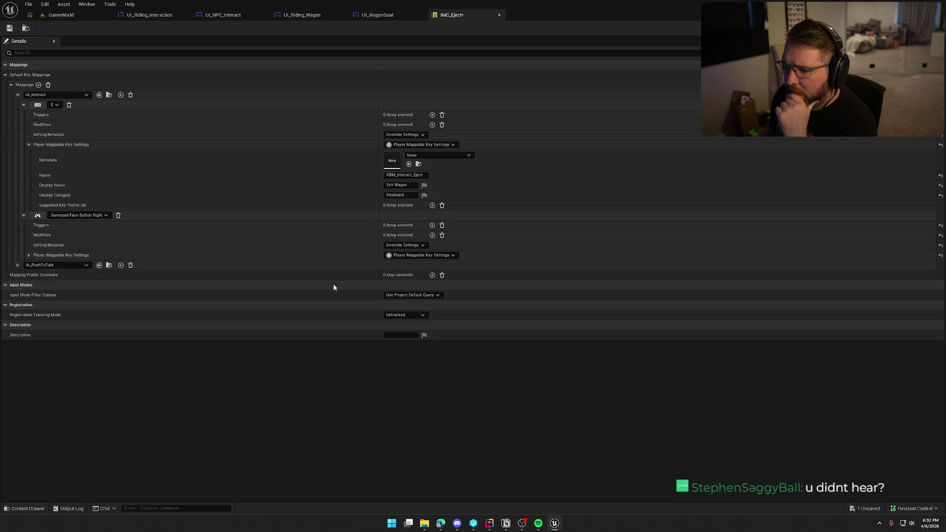
click(27, 256)
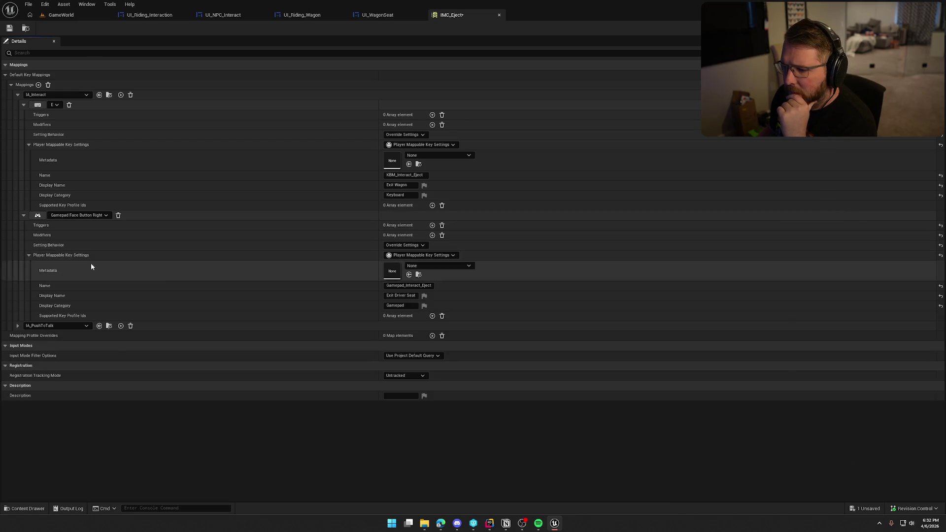
click(392, 296)
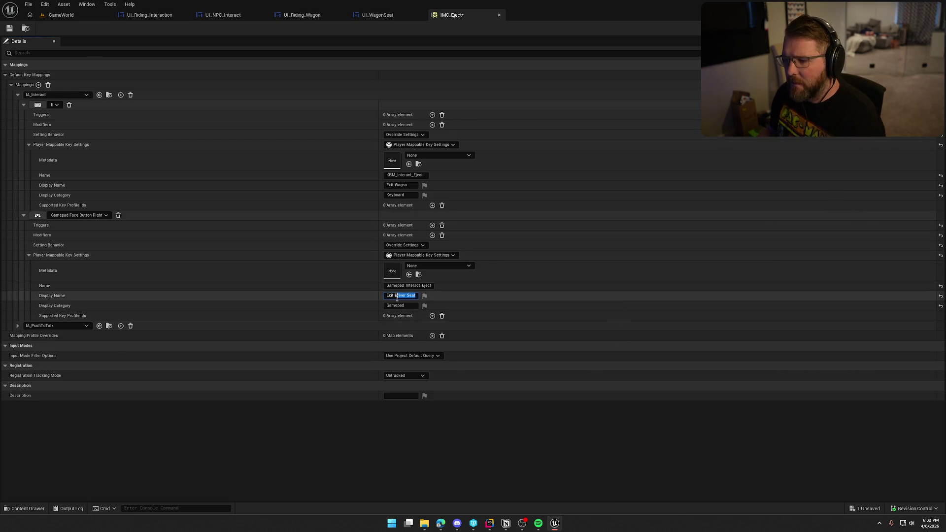
text(Exit Wagon)
key(ctrl+a)
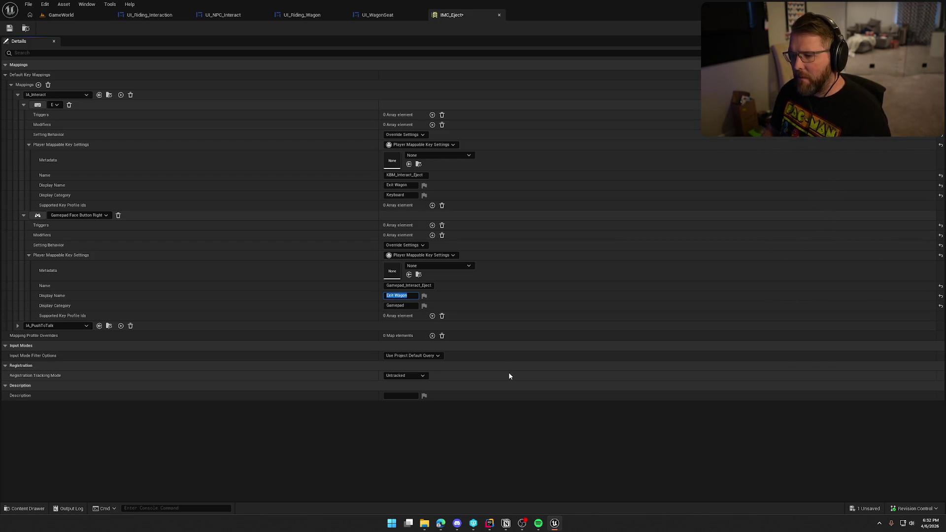
key(Return)
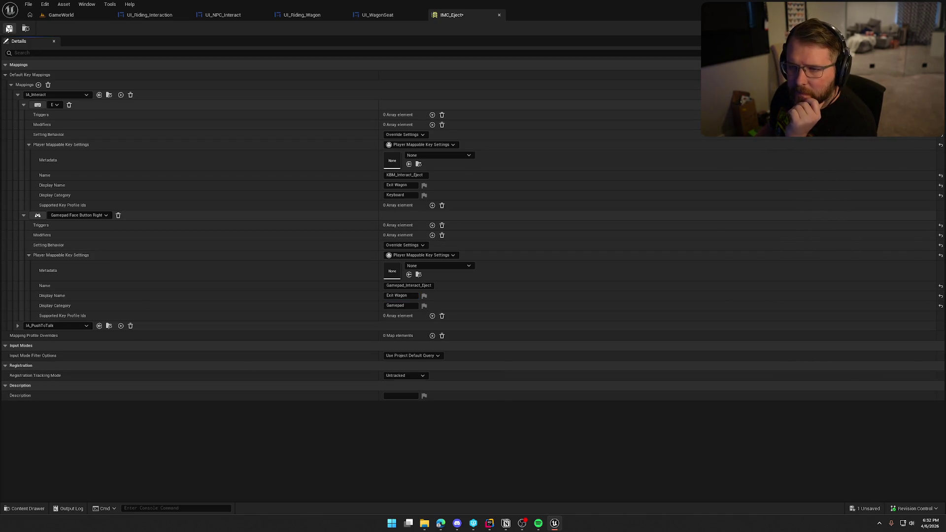
- Save IMC_Eject, checking out the asset, and return to the GameWorld level
click(9, 29)
click(492, 344)
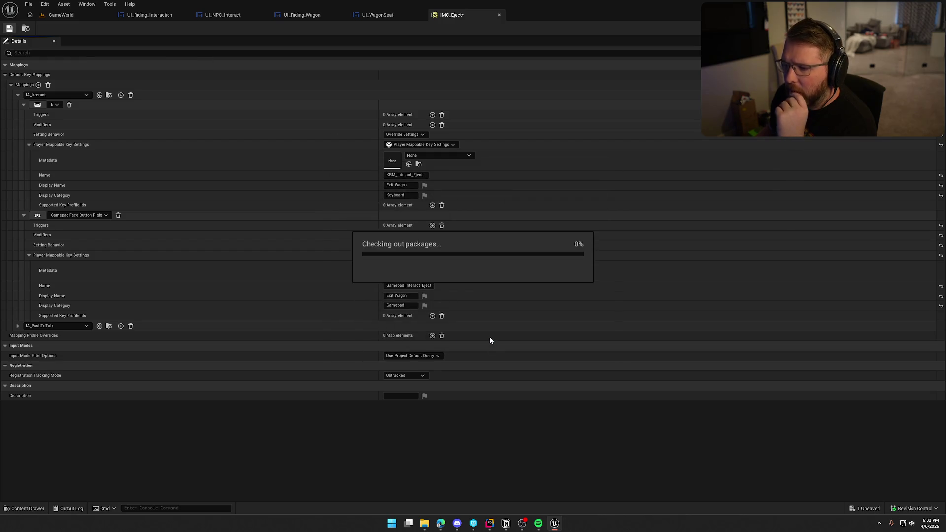
click(61, 15)
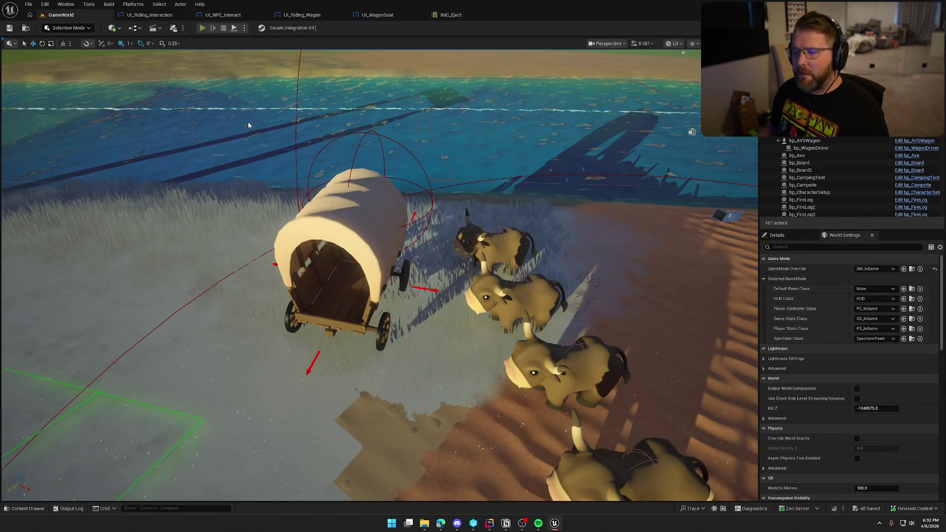
key(alt+p)
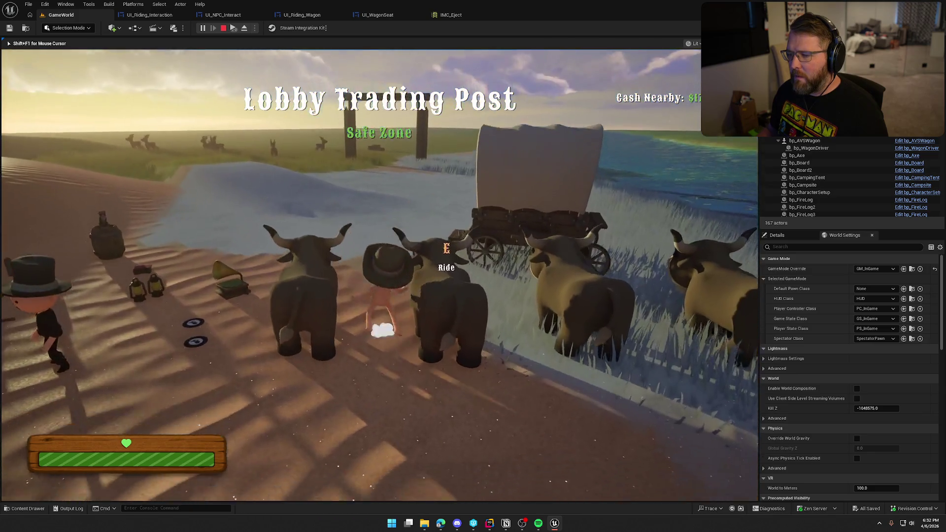
key(e)
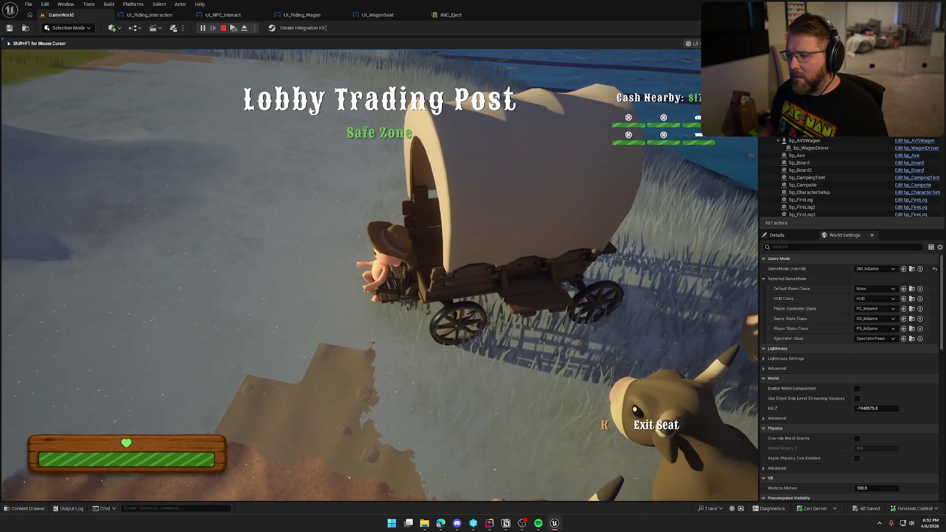
key(k)
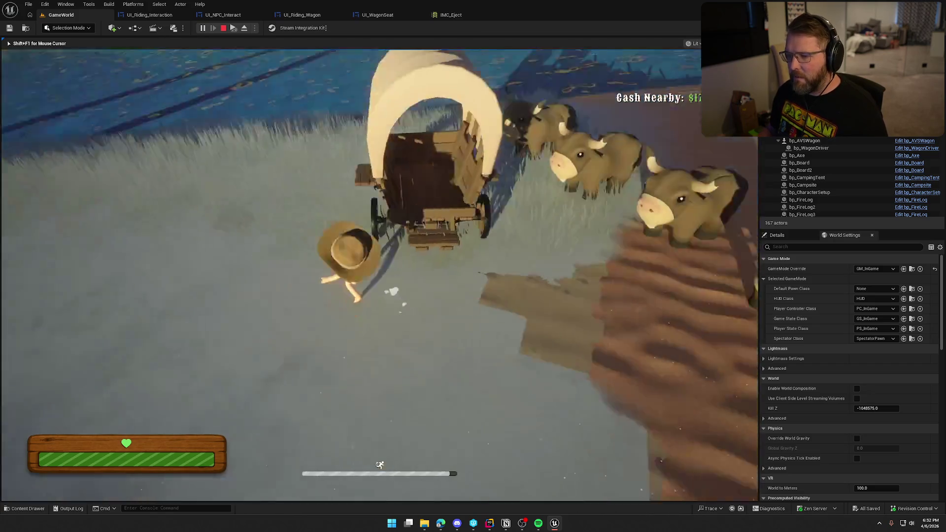
key(e)
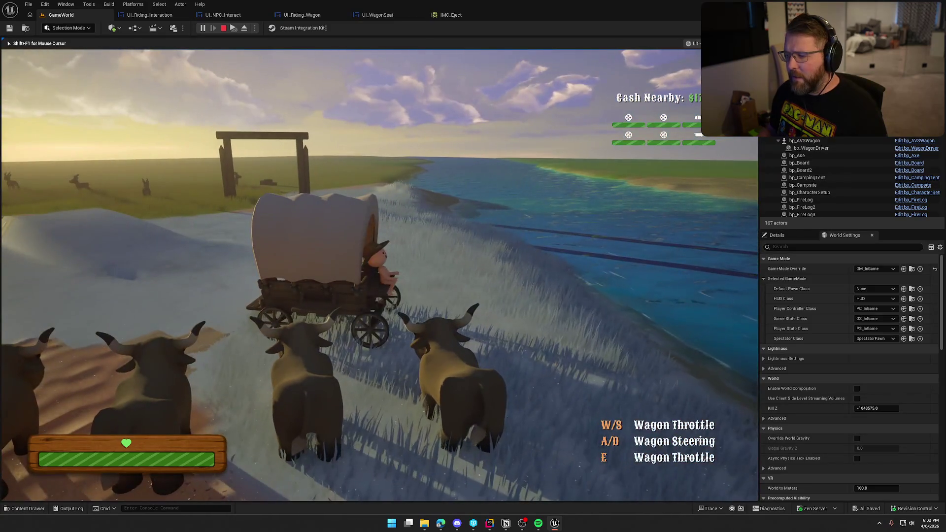
key(k)
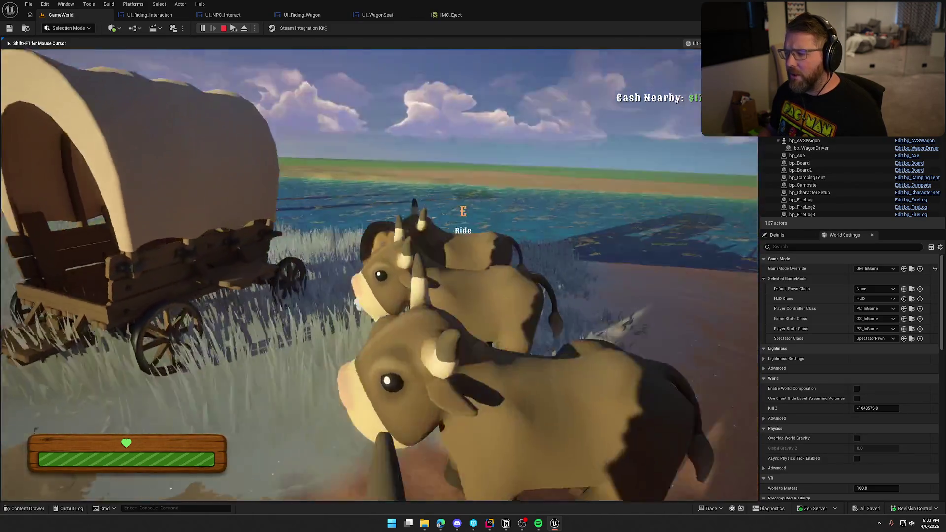
key(Escape)
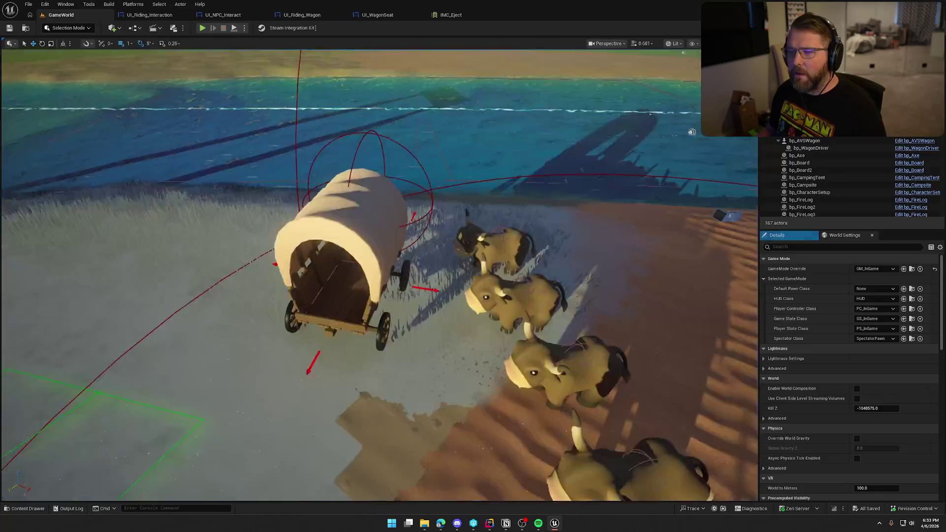
click(170, 15)
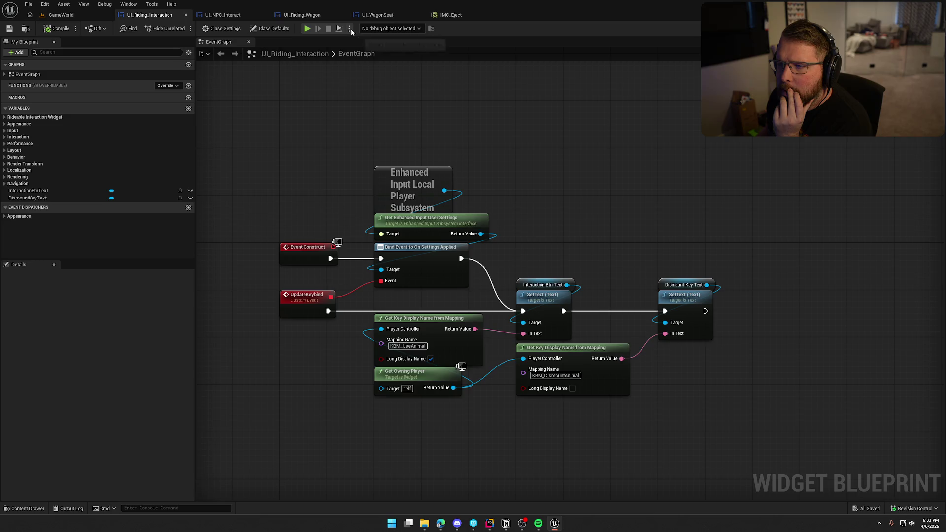
- In UI_Riding_Wagon's Designer, rename the Exit Wagon text widget to ExitWagonText, then inspect the Wagon Throttle text
click(302, 15)
click(911, 28)
scroll(515, 352, up, 2)
click(446, 308)
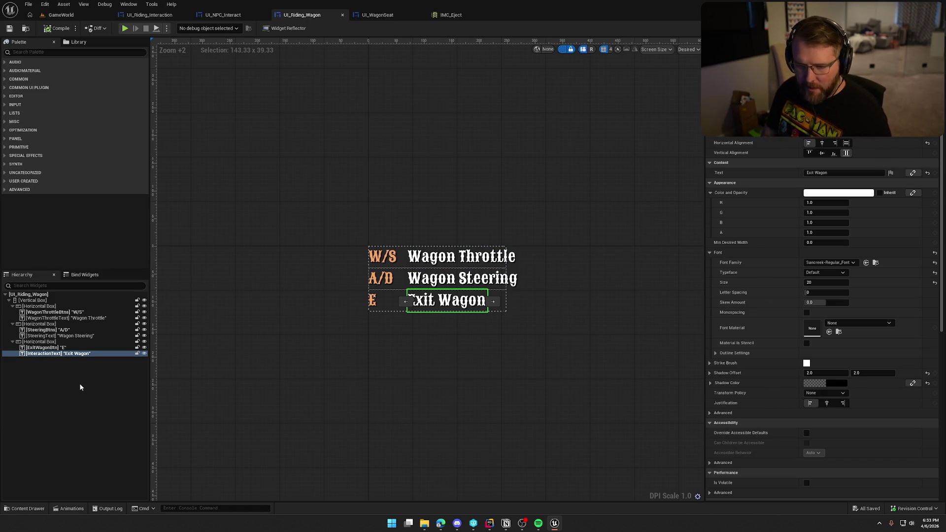
key(F2)
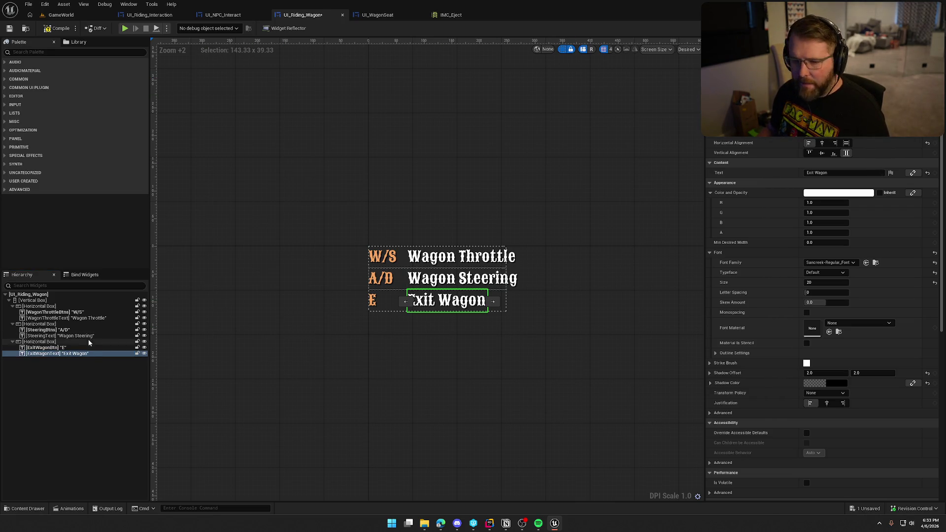
click(58, 318)
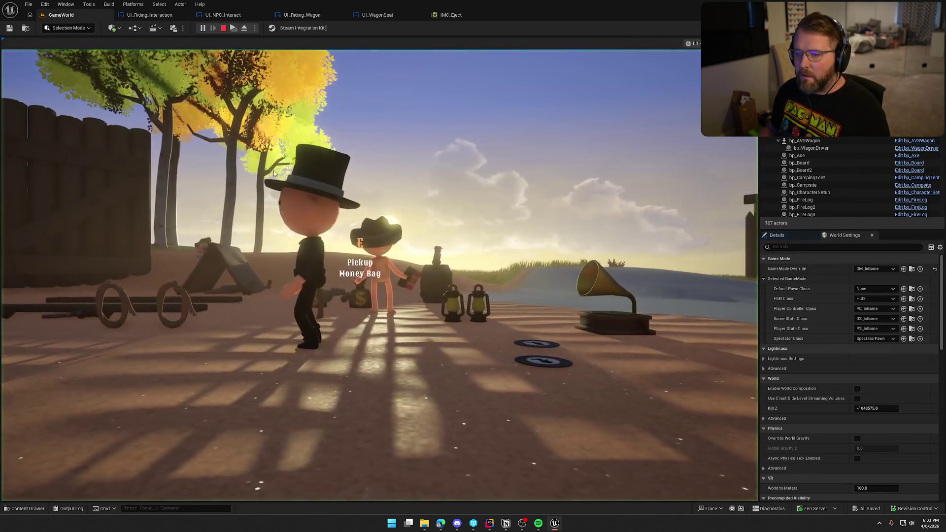
- Repeatedly sit on and leave the wagon seat with E and K to check the Exit Seat prompt
click(272, 172)
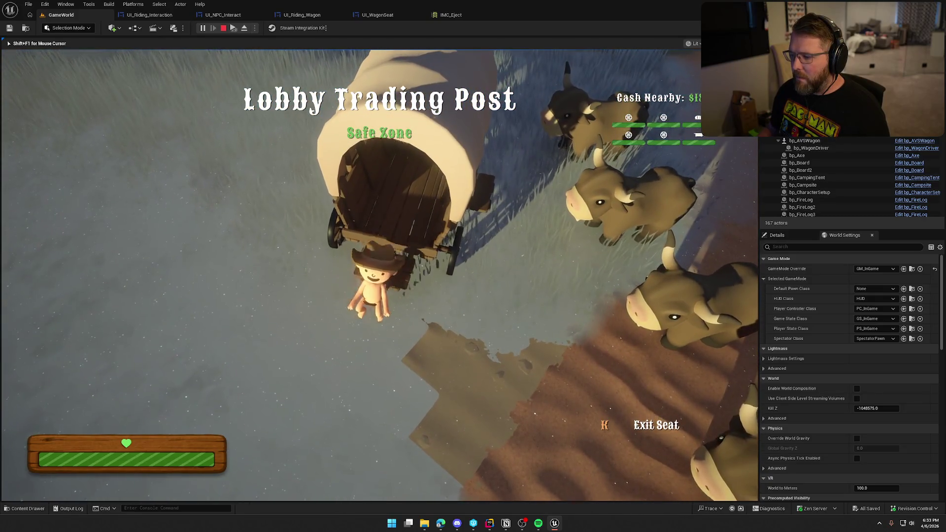
key(k)
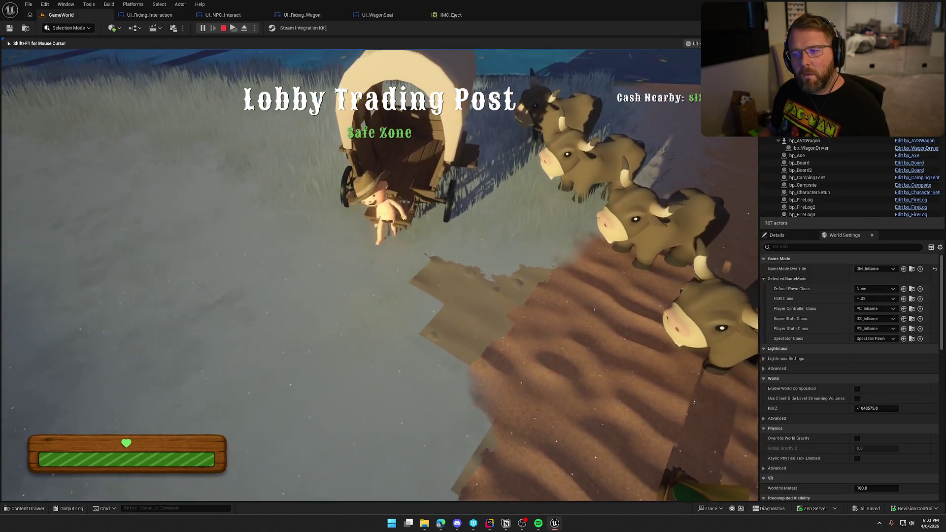
key(e)
key(k)
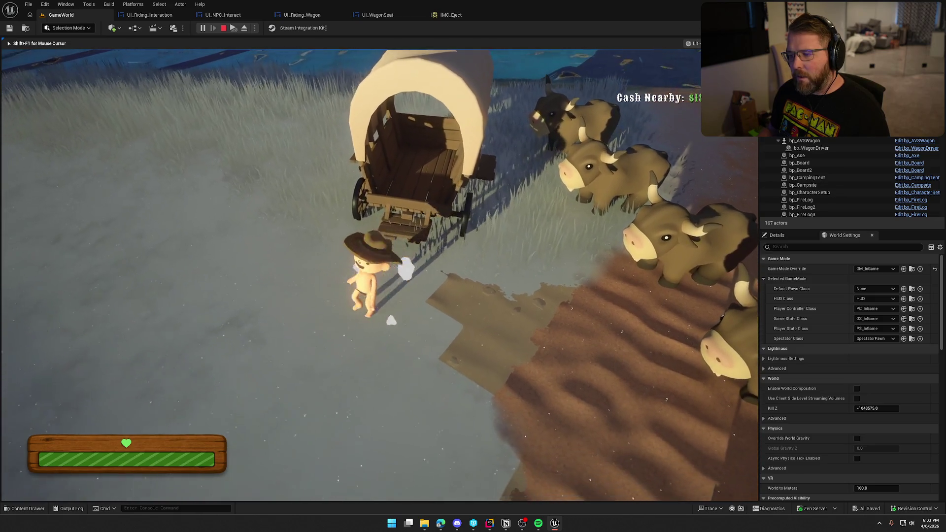
key(e)
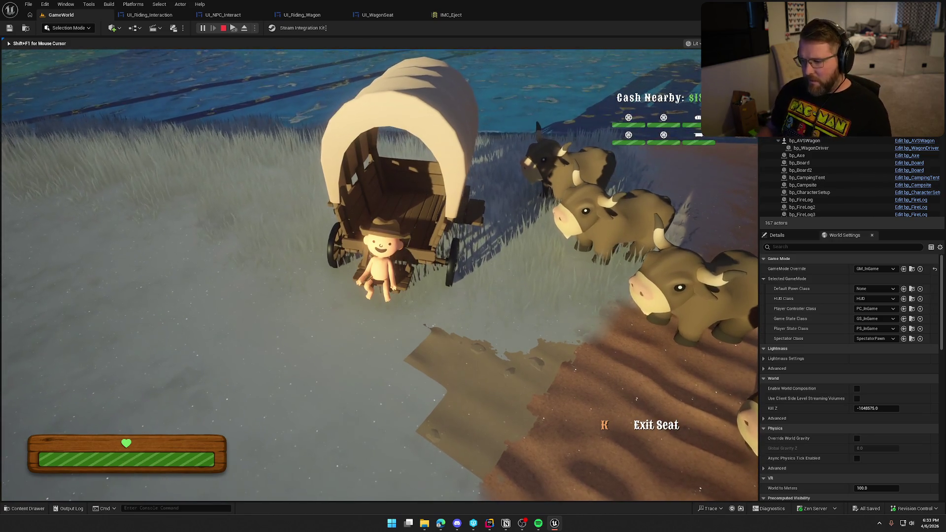
key(k)
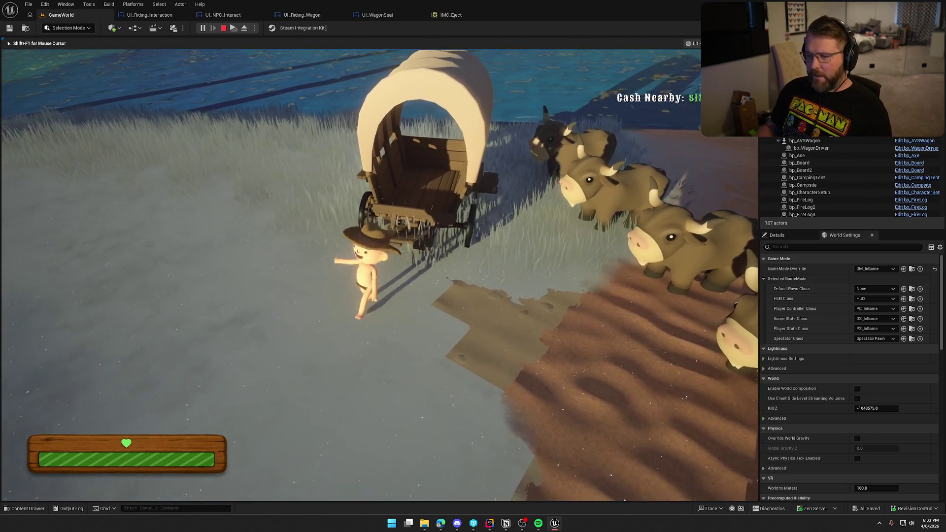
key(e)
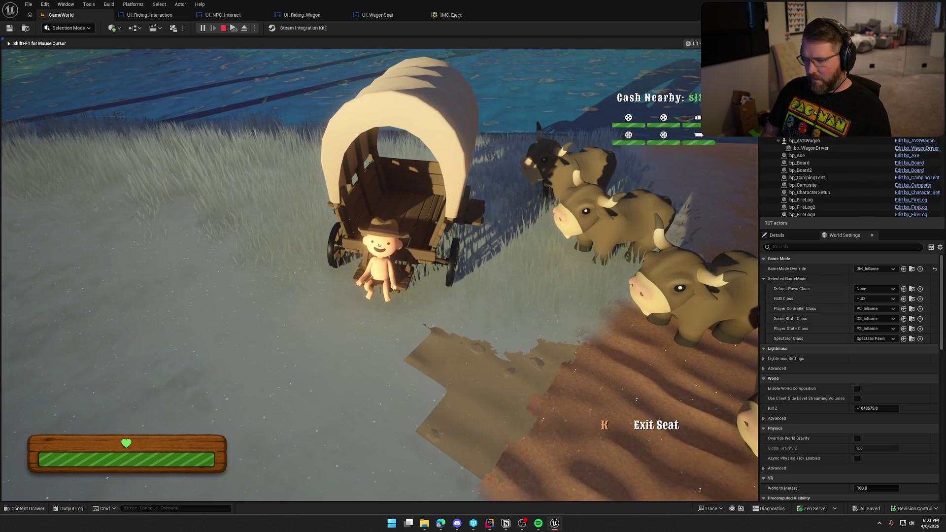
key(k)
key(e)
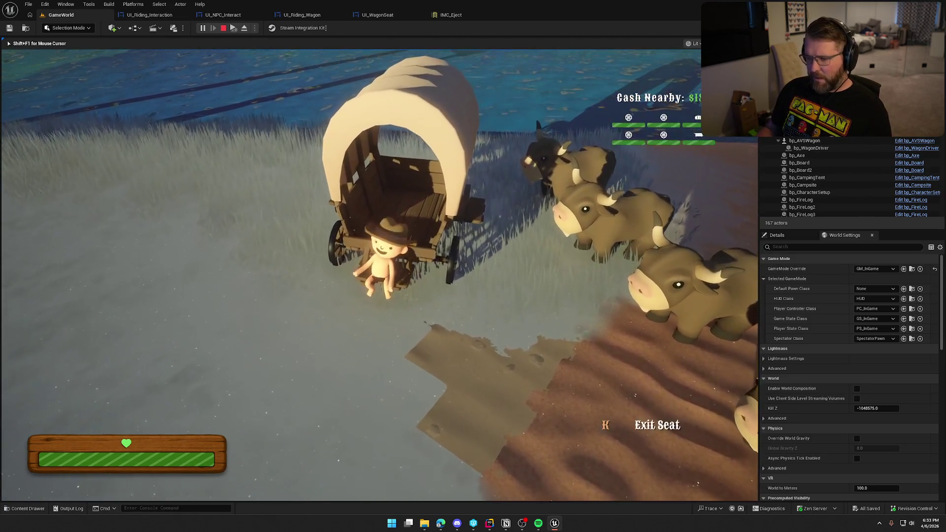
key(k)
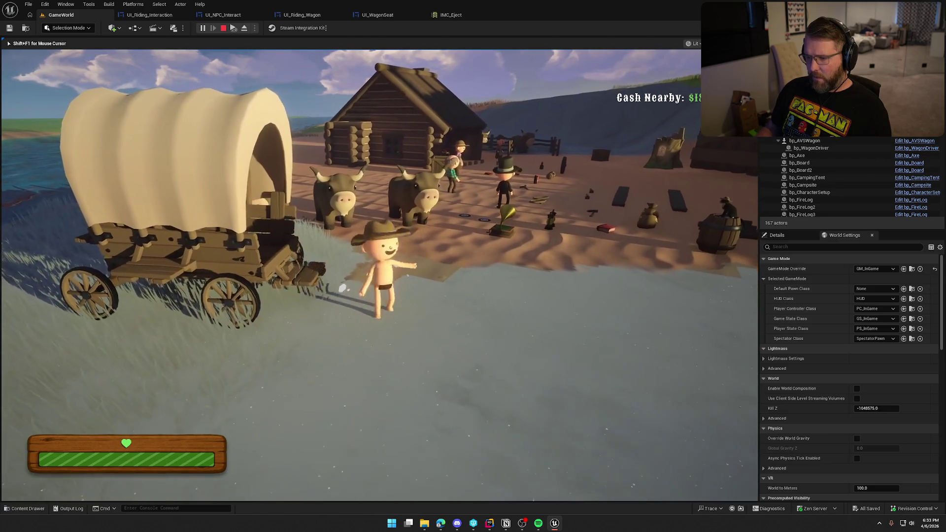
key(e)
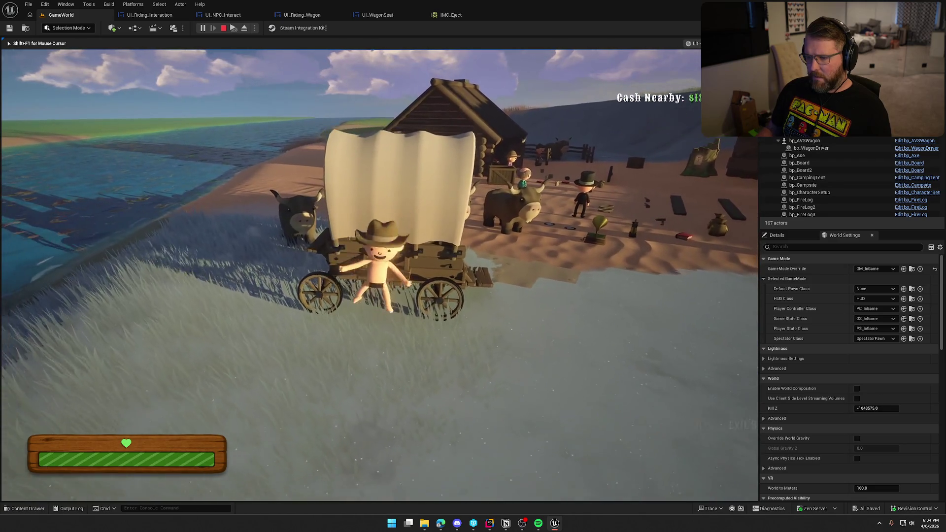
key(k)
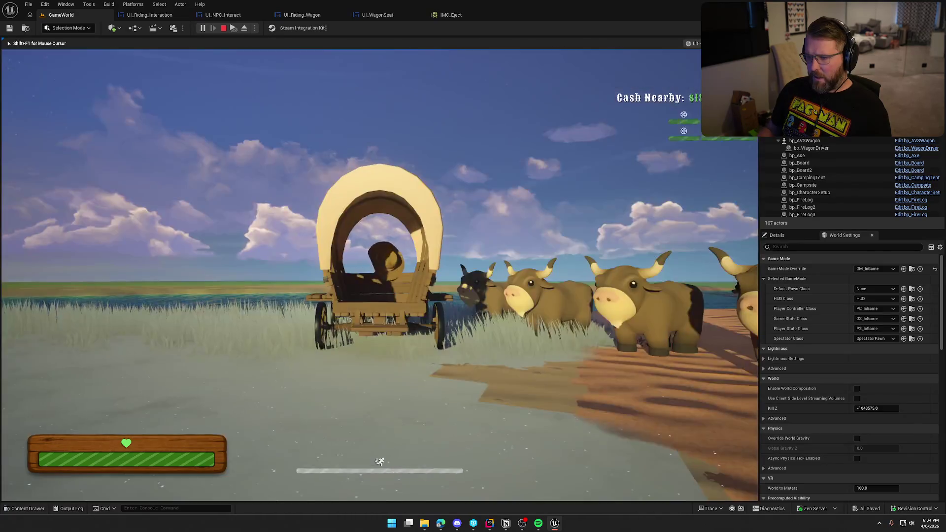
- Enter and exit the wagon's driver seat to check Exit Wagon, then stop the play session
key(e)
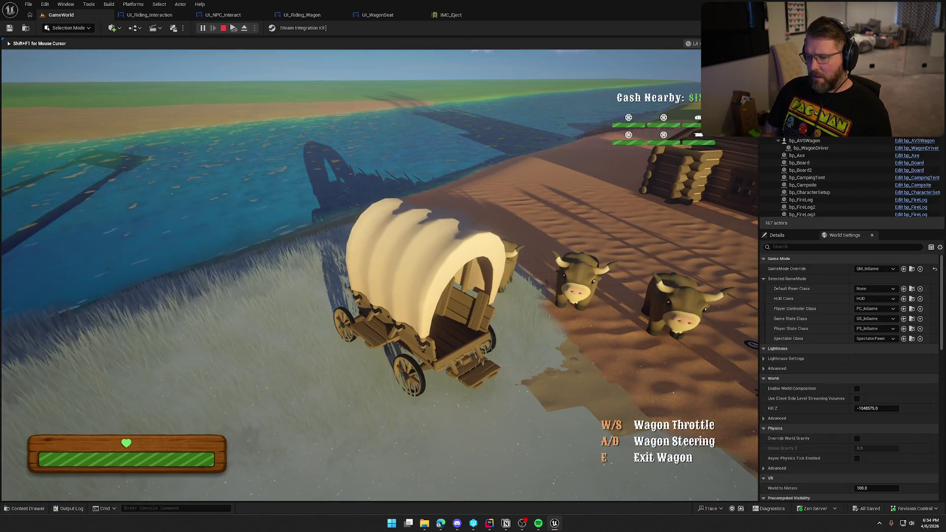
key(e)
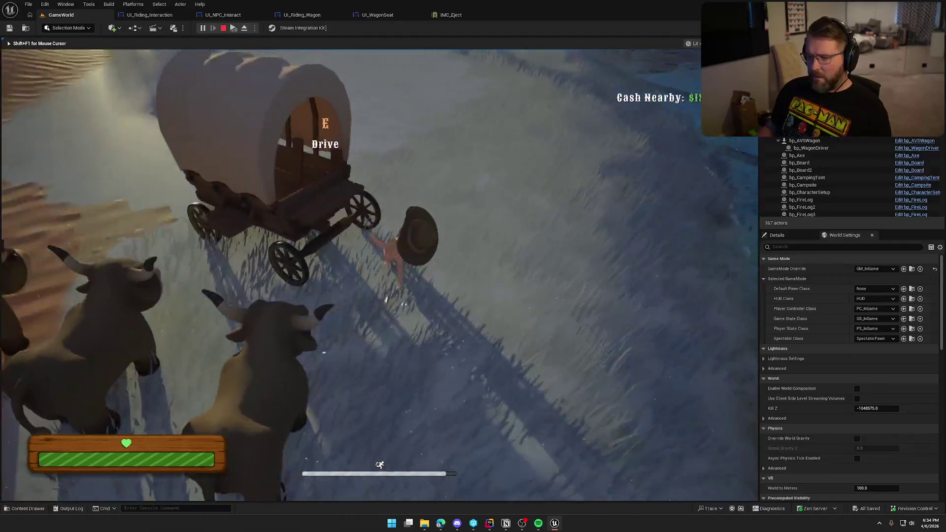
key(Escape)
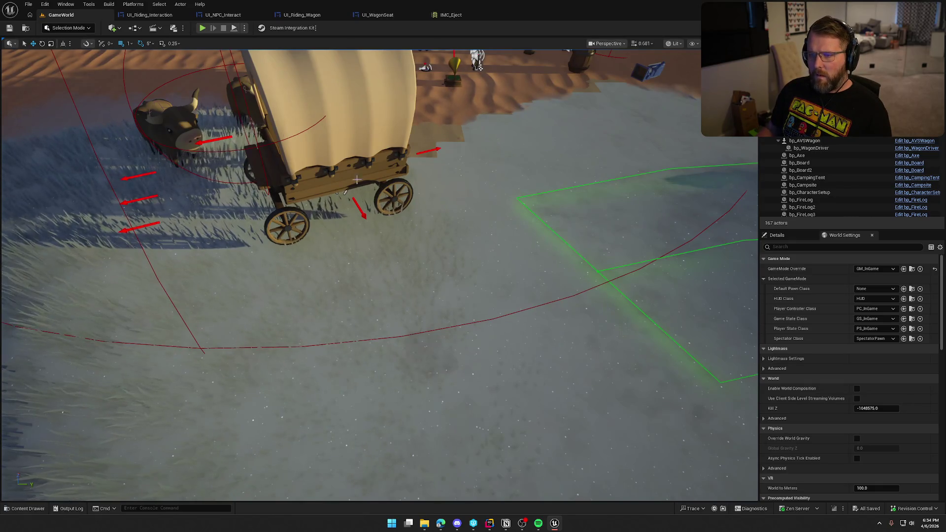
- Open the Reference Viewer for the IMC_Eject asset from the content browser
key(f)
drag(510, 130, 335, 133)
click(448, 15)
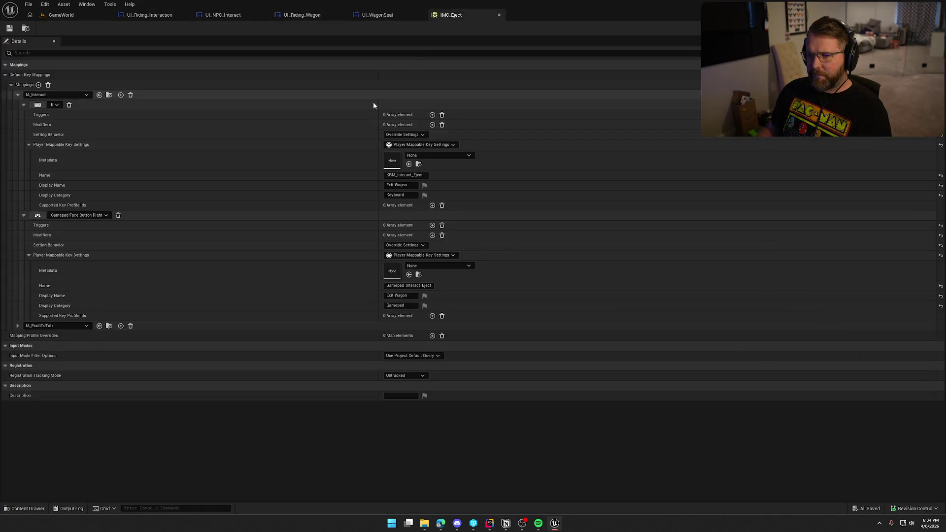
key(ctrl+space)
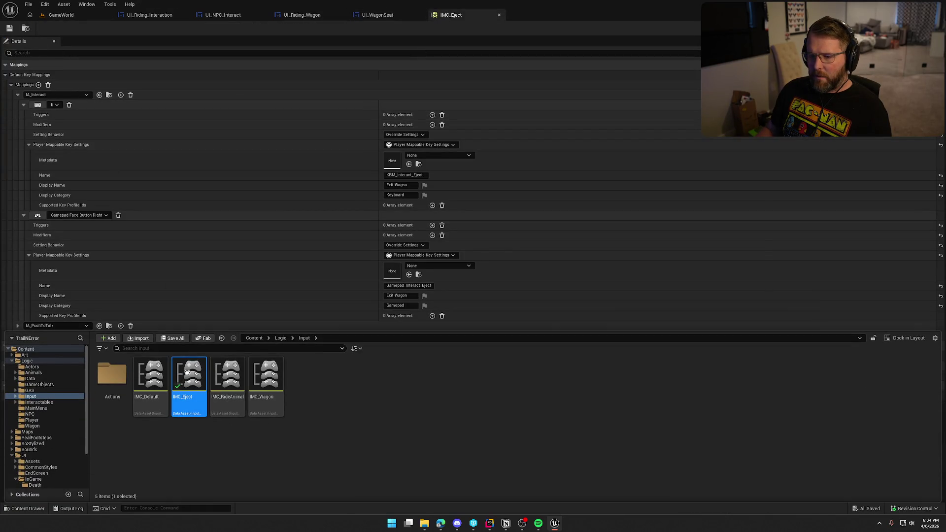
right_click(189, 370)
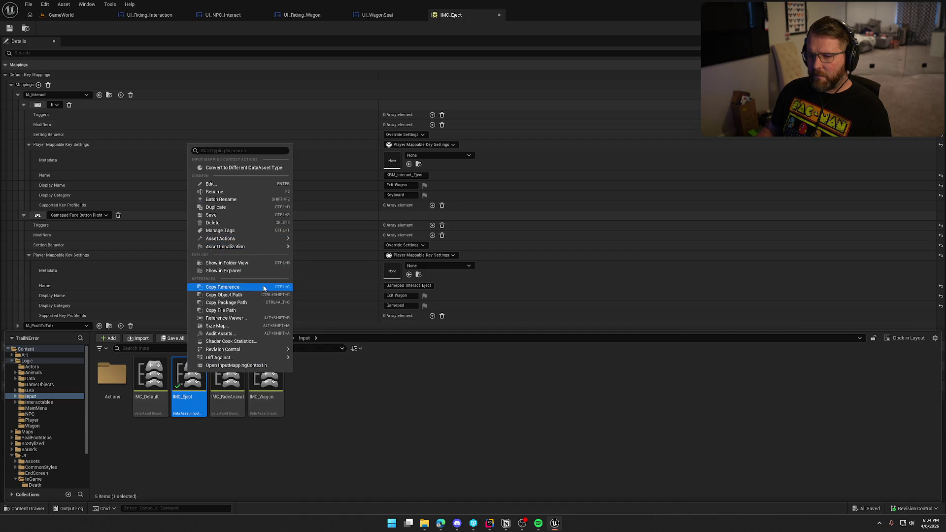
click(250, 318)
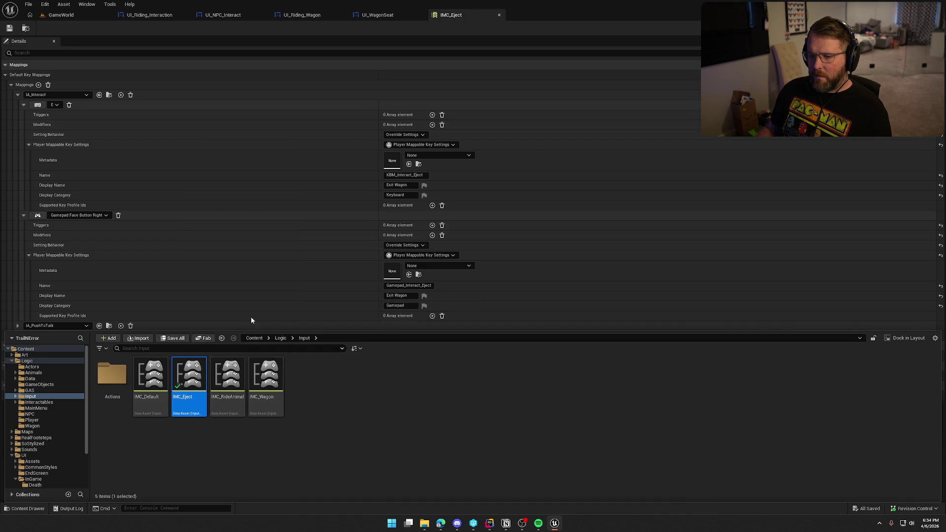
- Select bp_WagonSeat among the referencing assets and open it for editing
mouse_move(424, 366)
mouse_down()
mouse_move(500, 354)
mouse_move(476, 348)
mouse_up()
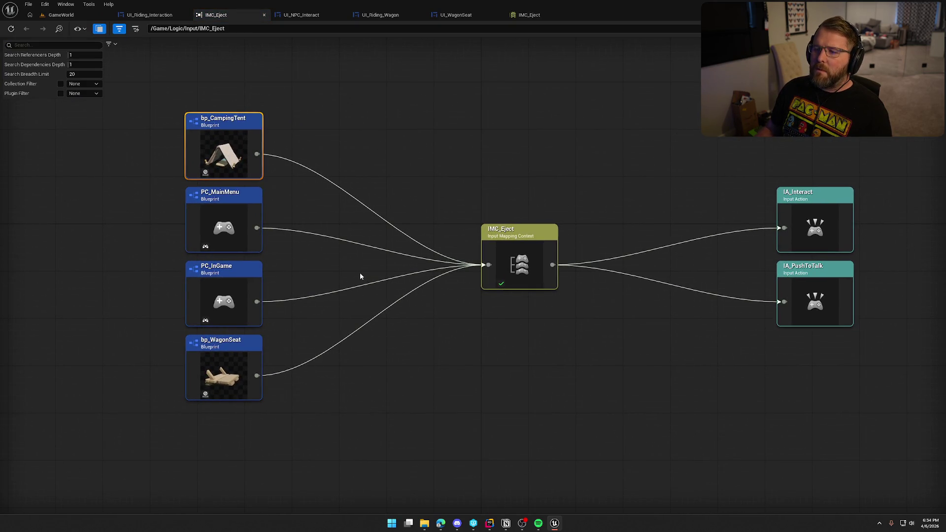
key(Down)
key(Down)
key(Down)
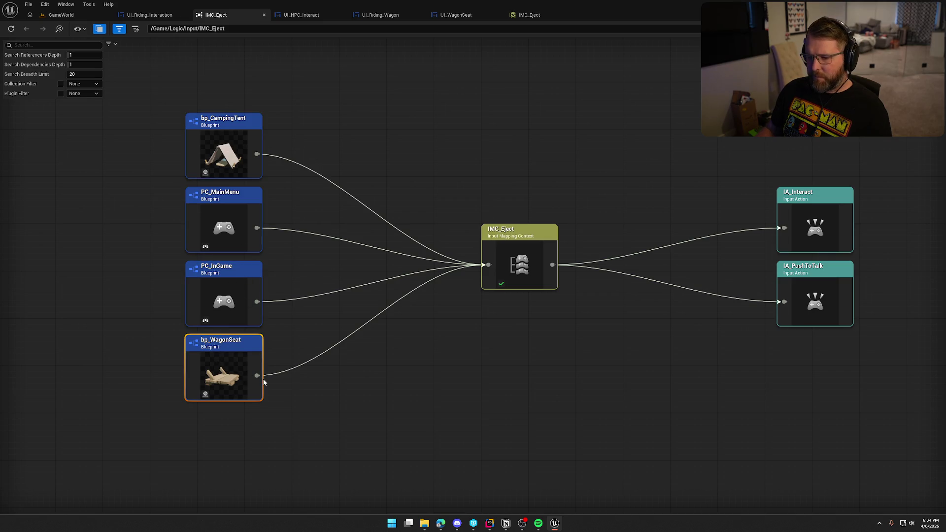
right_click(222, 371)
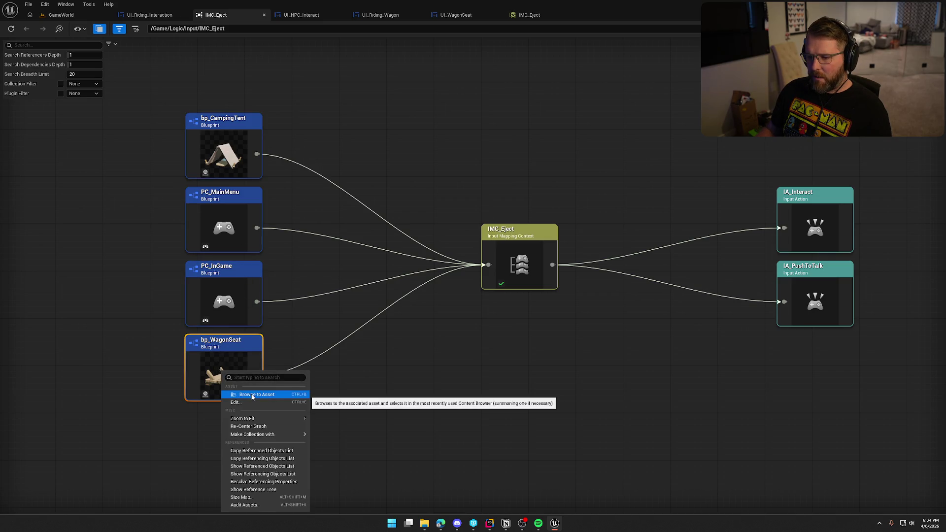
click(252, 402)
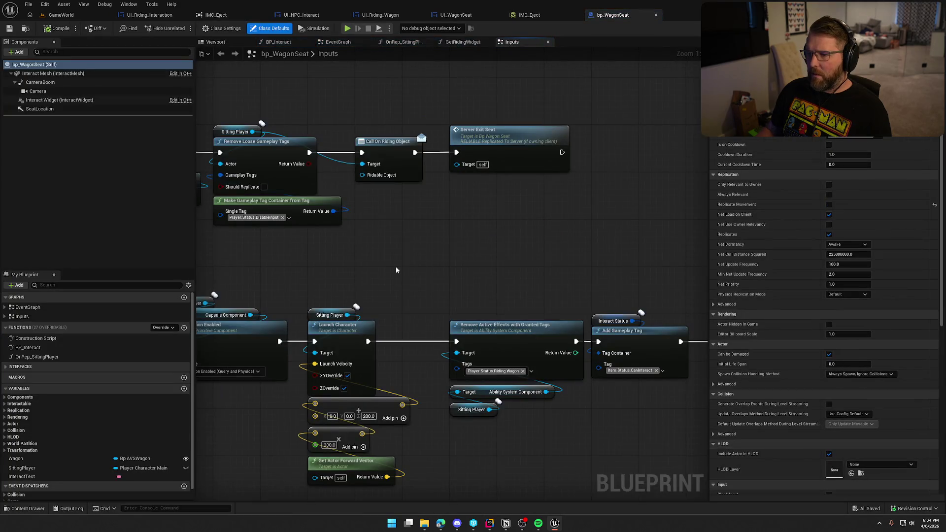
- In bp_WagonSeat's BP_Interact graph, browse from Add Input Context Mapping to IMC_Eject and open it
scroll(395, 267, down, 5)
drag(639, 277, 613, 274)
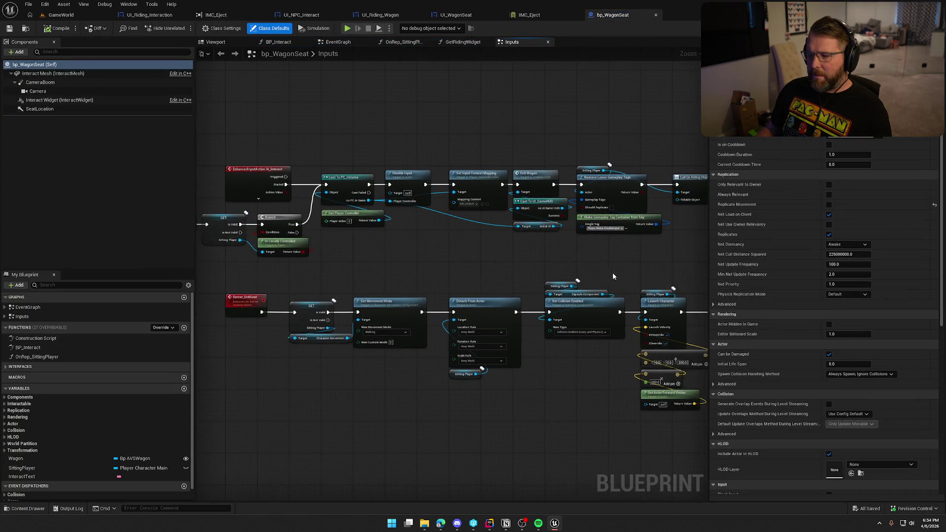
scroll(440, 253, up, 2)
mouse_move(471, 228)
mouse_down()
mouse_move(606, 251)
mouse_move(587, 336)
mouse_up()
click(295, 42)
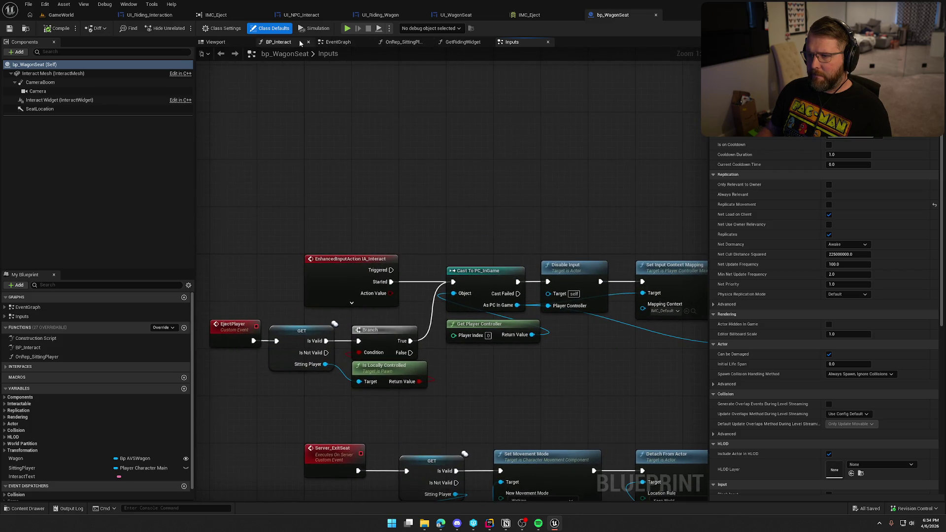
mouse_move(464, 210)
mouse_down()
mouse_move(447, 265)
mouse_move(420, 124)
mouse_up()
drag(443, 239, 366, 238)
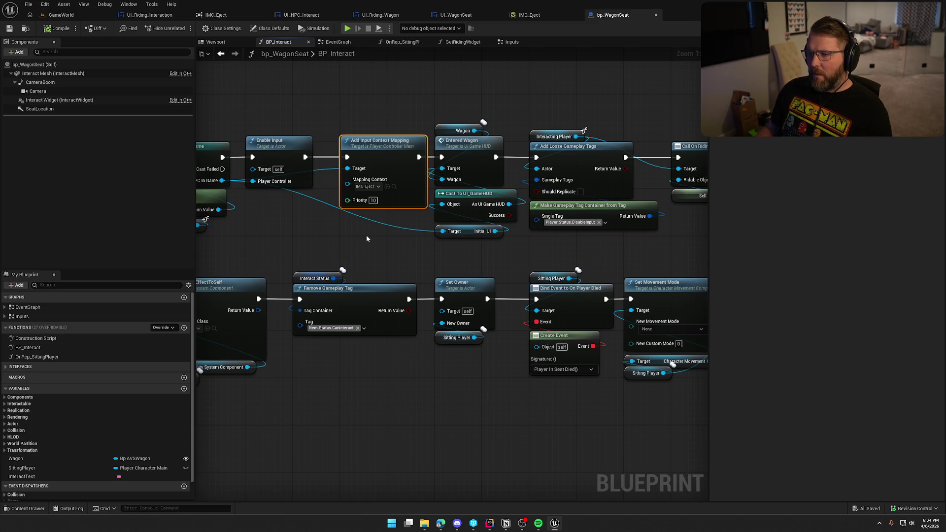
click(394, 186)
double_click(197, 380)
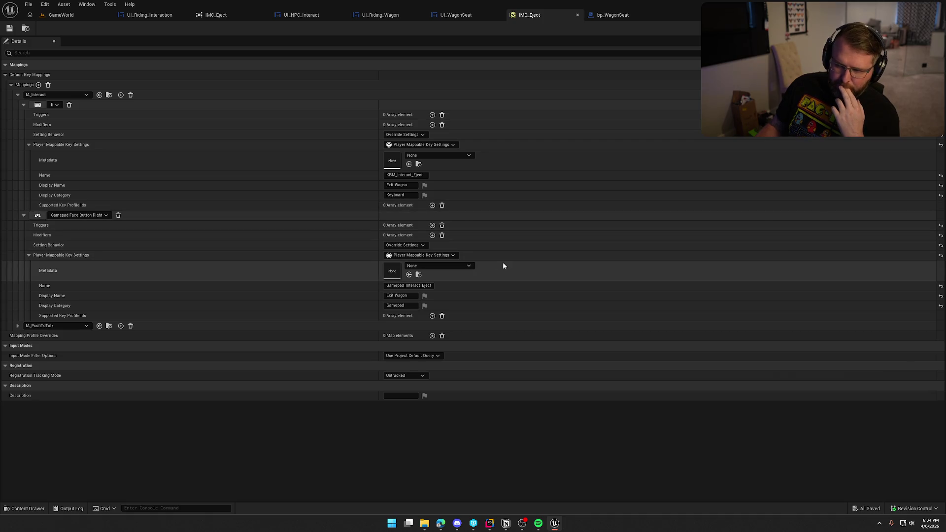
- Shorten both keyboard and gamepad display names from Exit Wagon to Exit, then return to bp_WagonSeat
click(392, 185)
key(BackSpace)
key(BackSpace)
key(BackSpace)
key(Return)
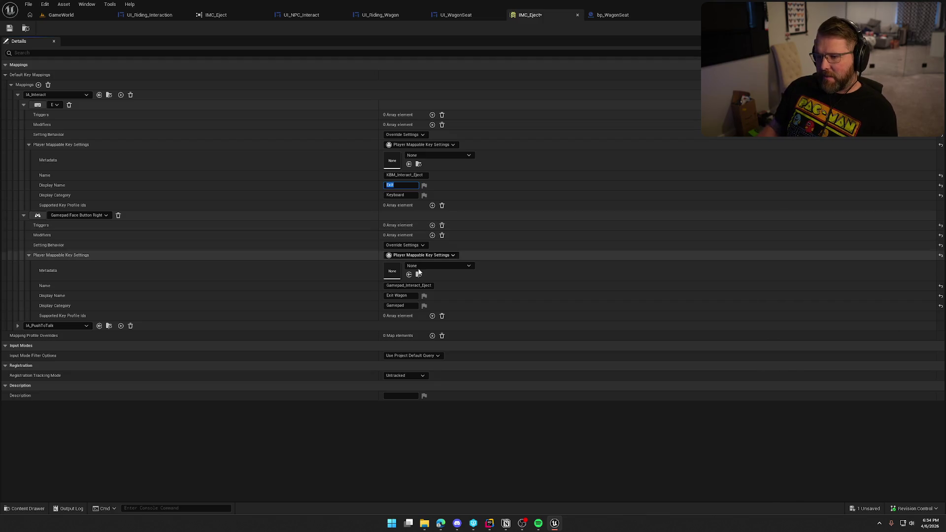
key(BackSpace)
key(BackSpace)
key(Return)
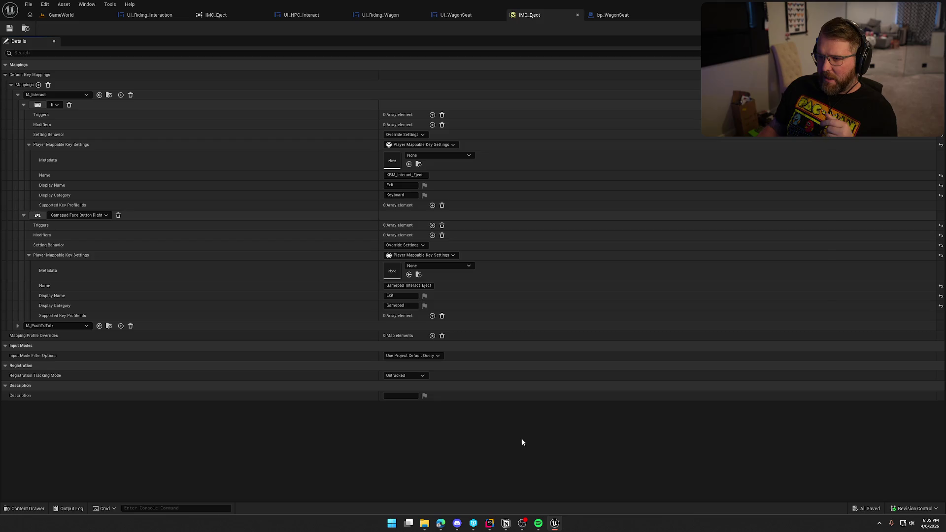
click(604, 19)
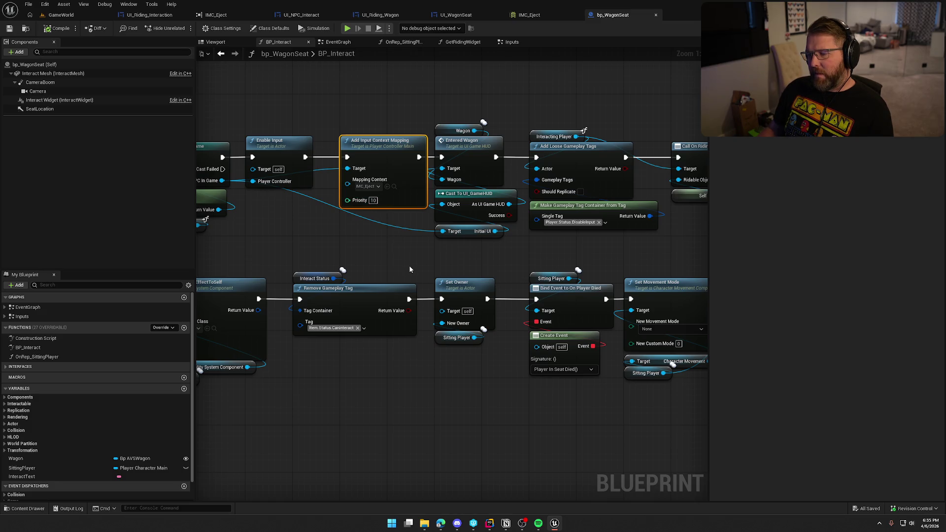
- Pan the BP_Interact graph to the start of the interact logic and launch Play In Editor with Alt+P
mouse_move(422, 260)
mouse_down()
mouse_move(307, 254)
mouse_move(608, 269)
mouse_move(570, 266)
mouse_up()
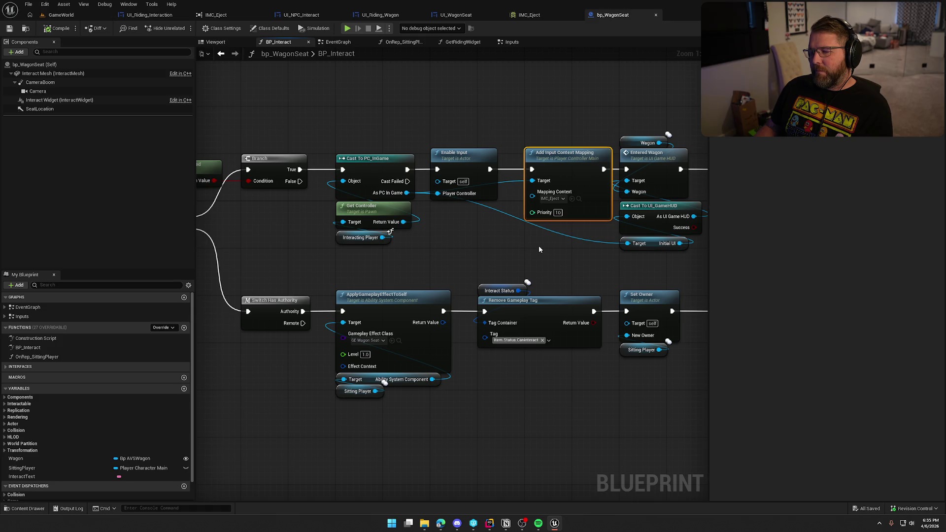
key(alt+p)
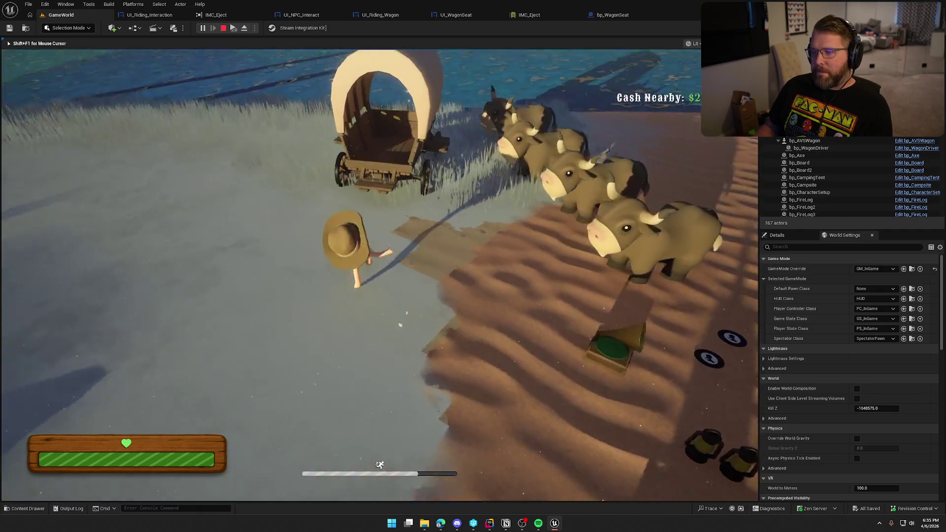
- Get off the wagon seat and wagon with E, sprint to the camp, and open the pause-menu settings
key(k)
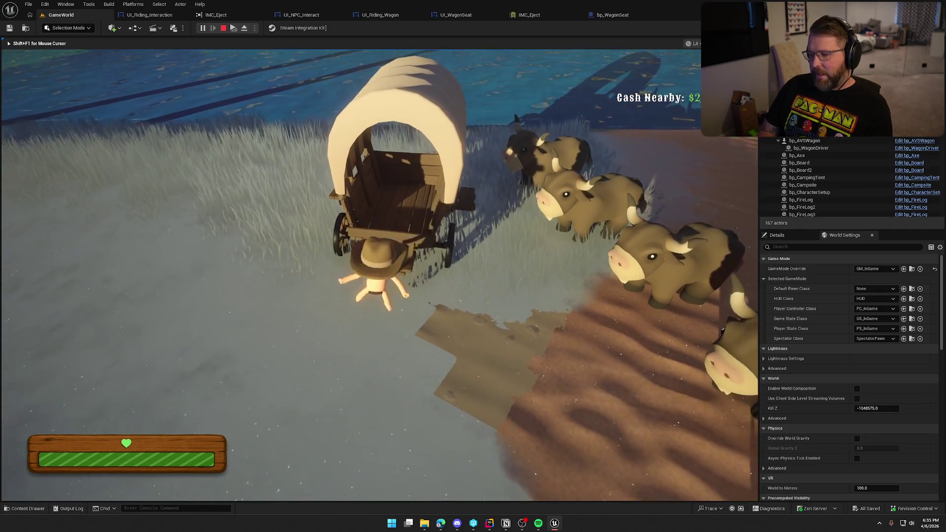
key(e)
key(e)
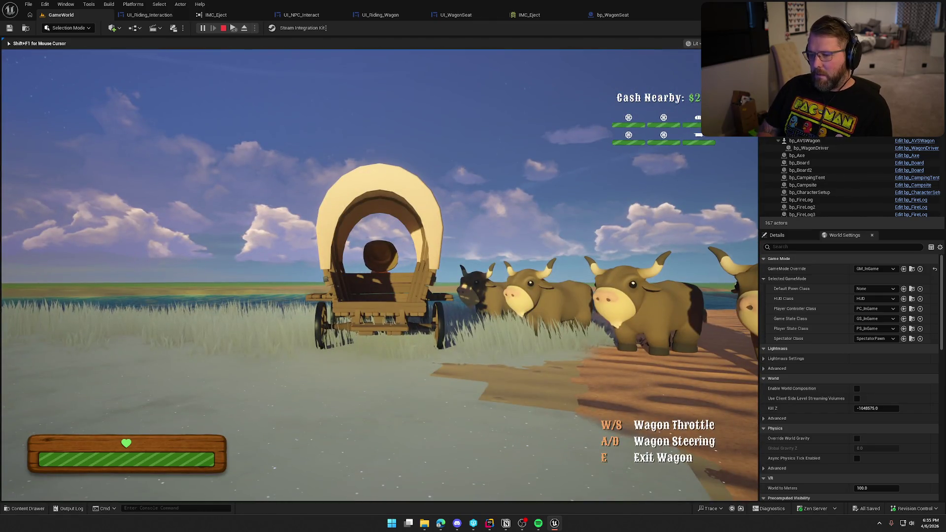
key(e)
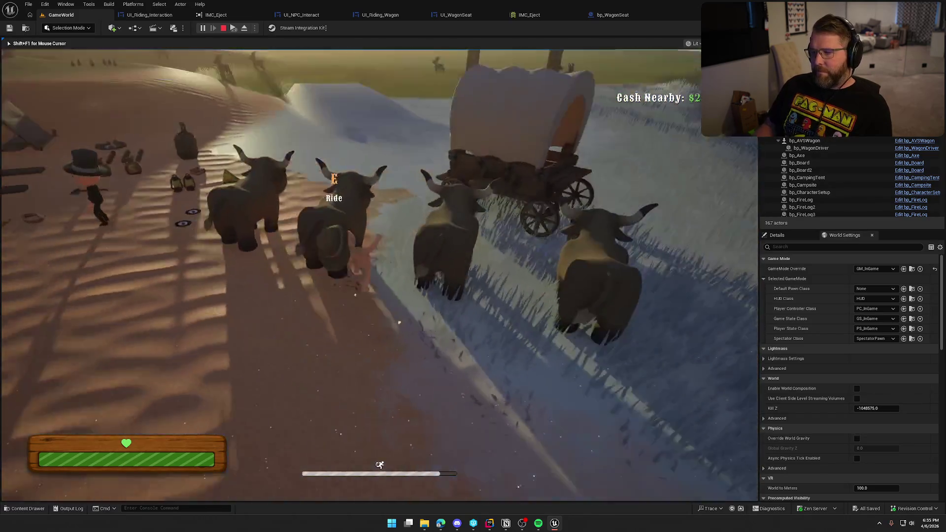
key(shift+w)
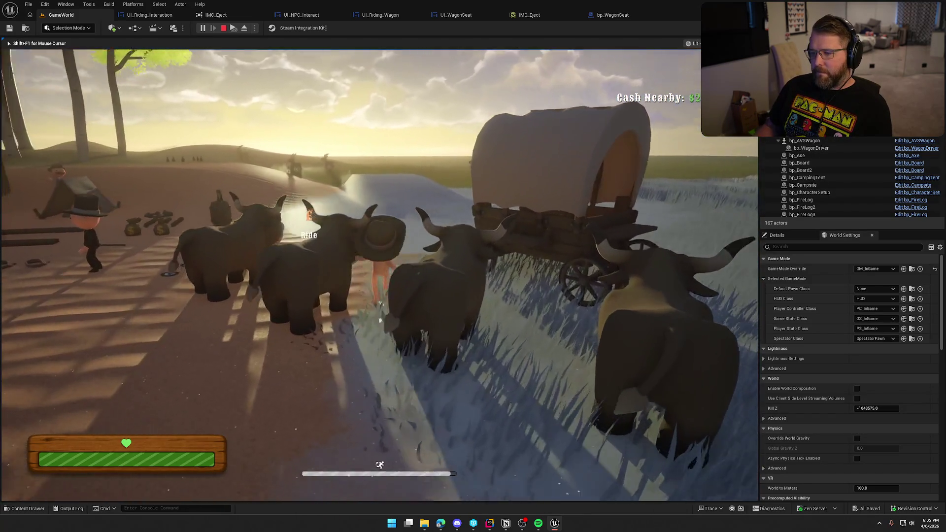
key(shift+w)
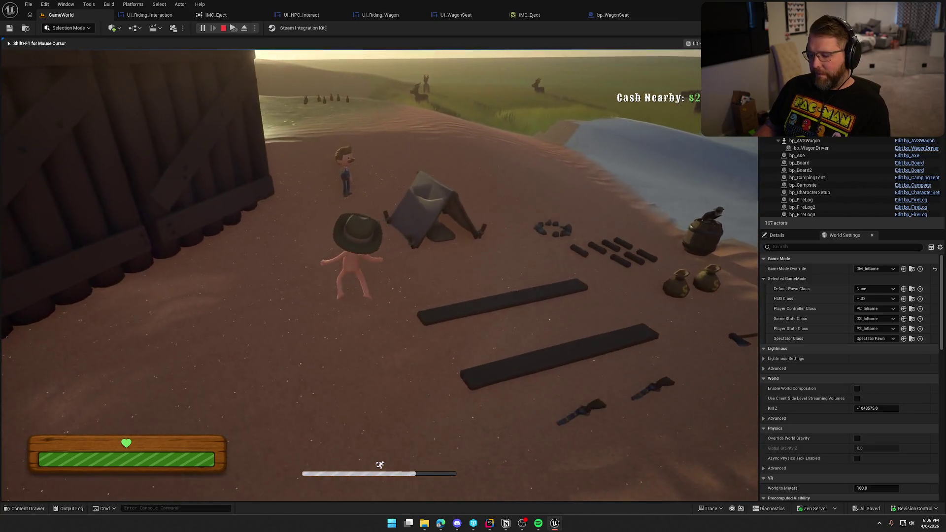
key(Escape)
click(429, 217)
- Rebind the EXIT action to E in the Inputs keybinds list and apply
click(487, 94)
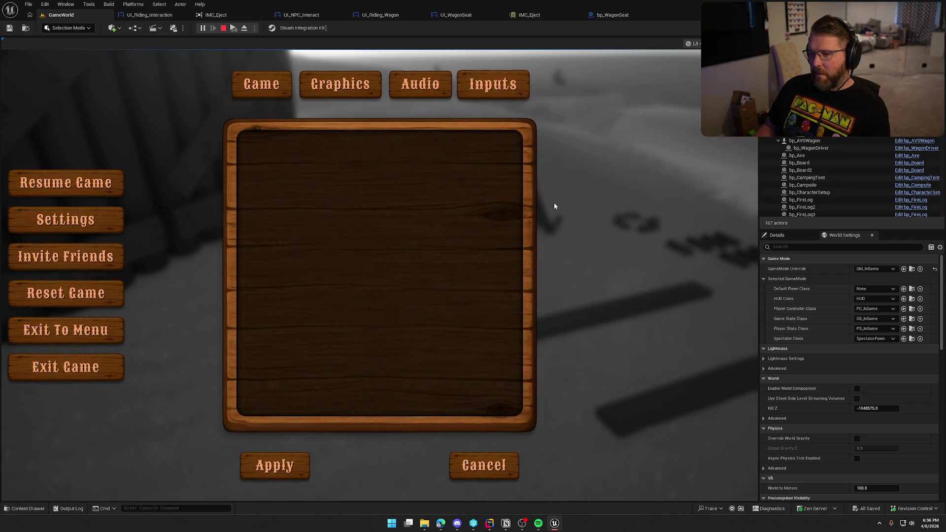
click(444, 214)
key(e)
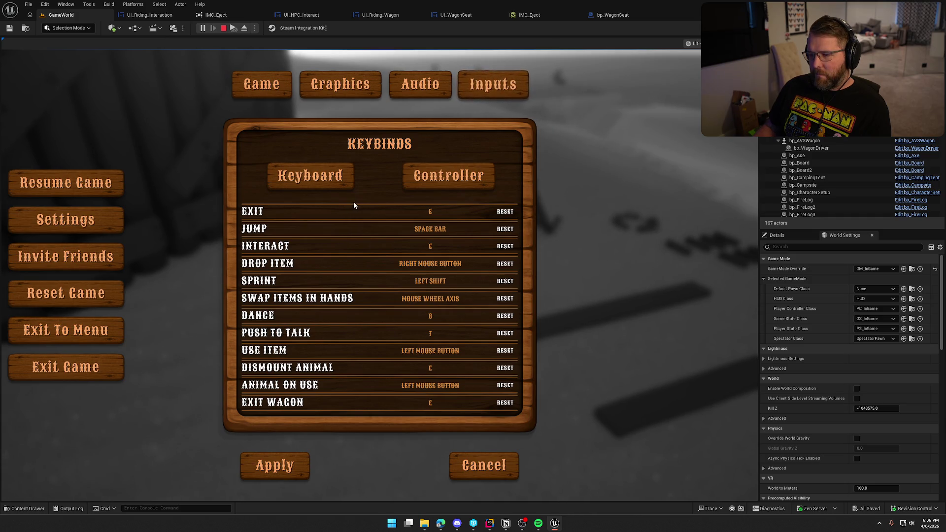
click(288, 463)
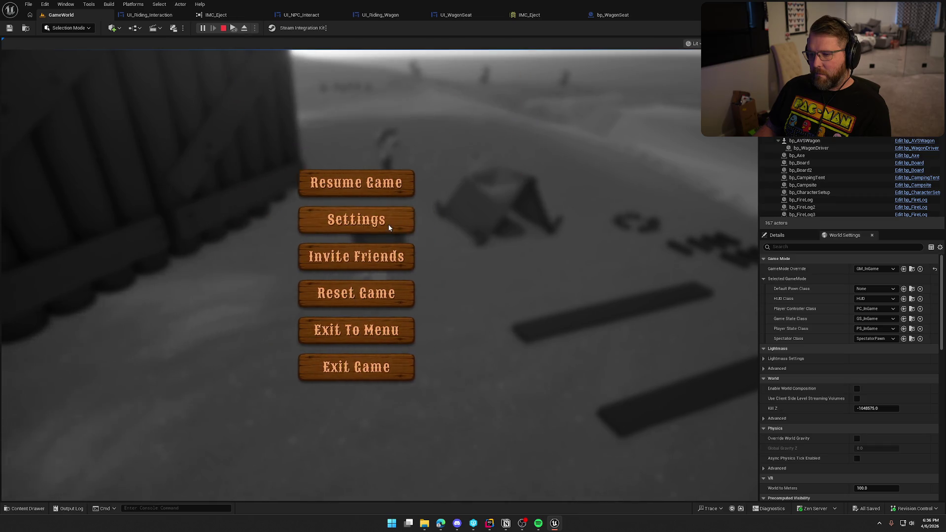
- Reopen settings to check the keybinds, cancel, and exit the game to stop play
click(388, 224)
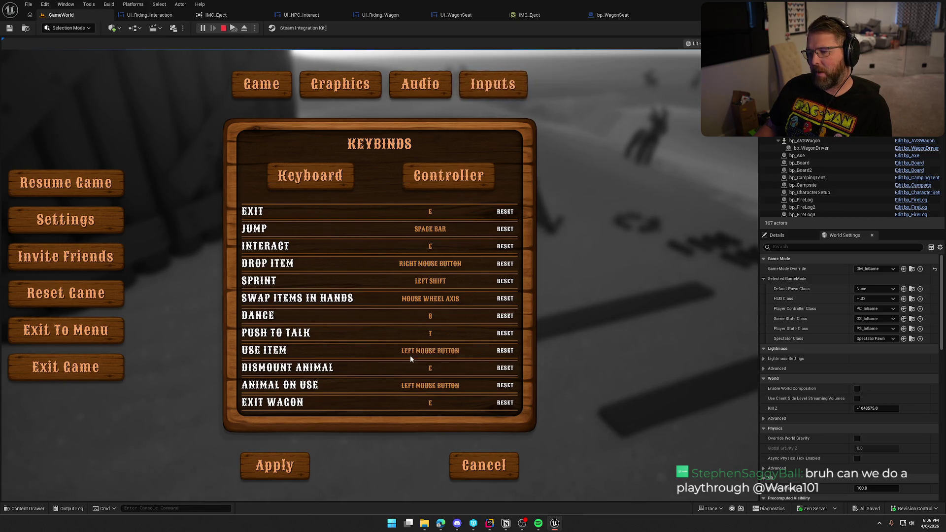
click(464, 467)
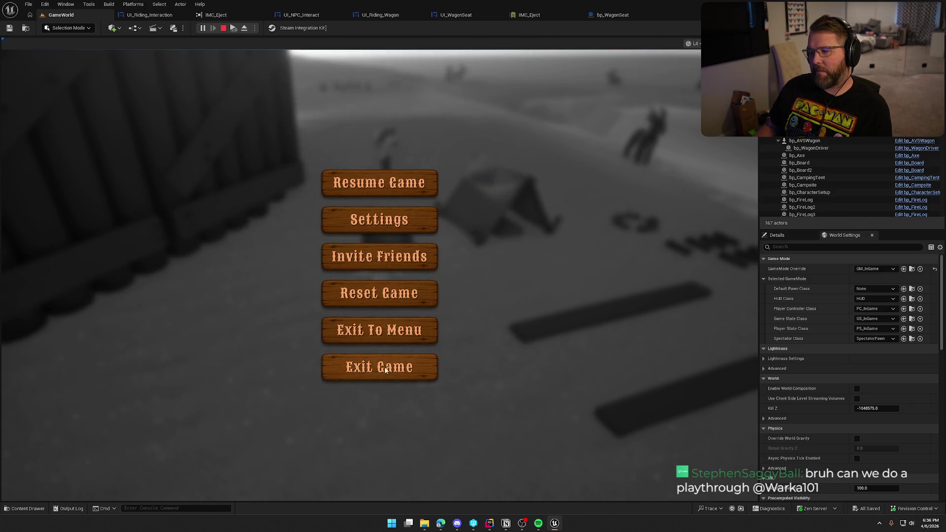
click(397, 348)
click(327, 288)
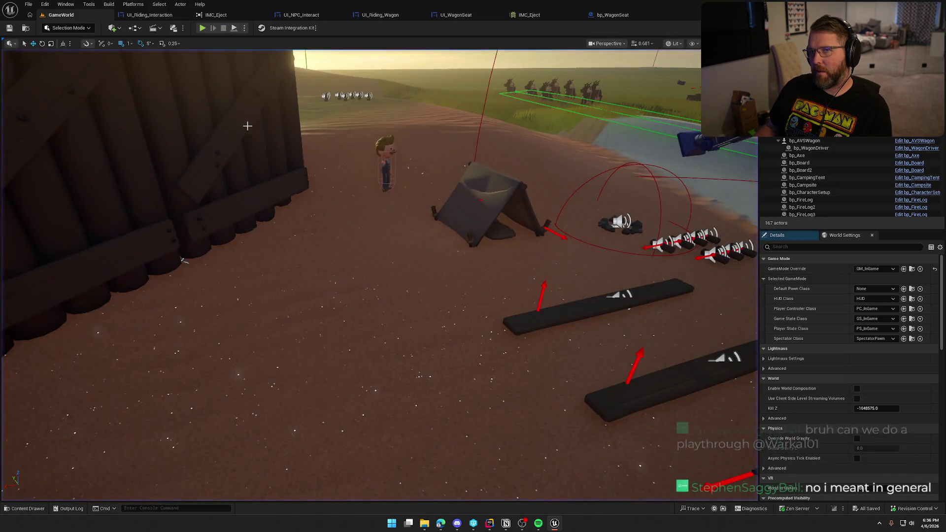
- From the IMC_Eject reference graph, open the bp_CampingTent Blueprint for editing
click(167, 16)
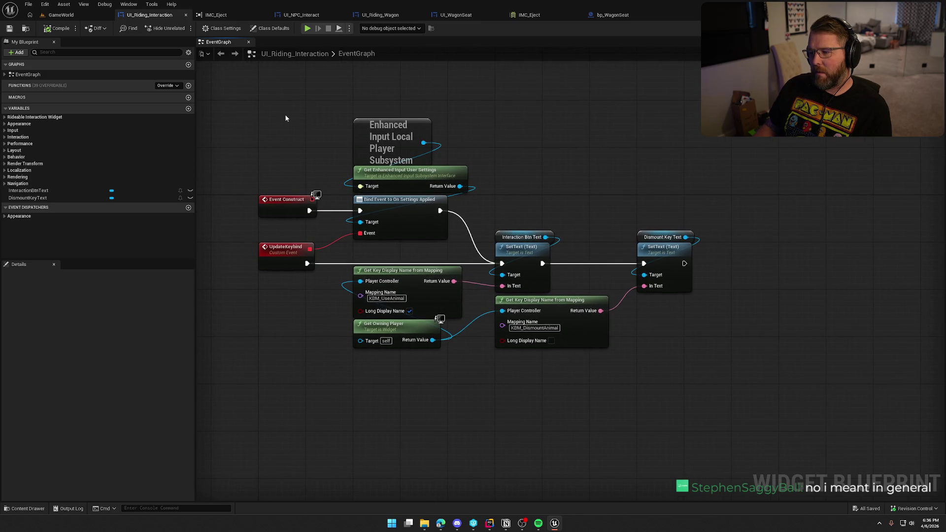
click(226, 15)
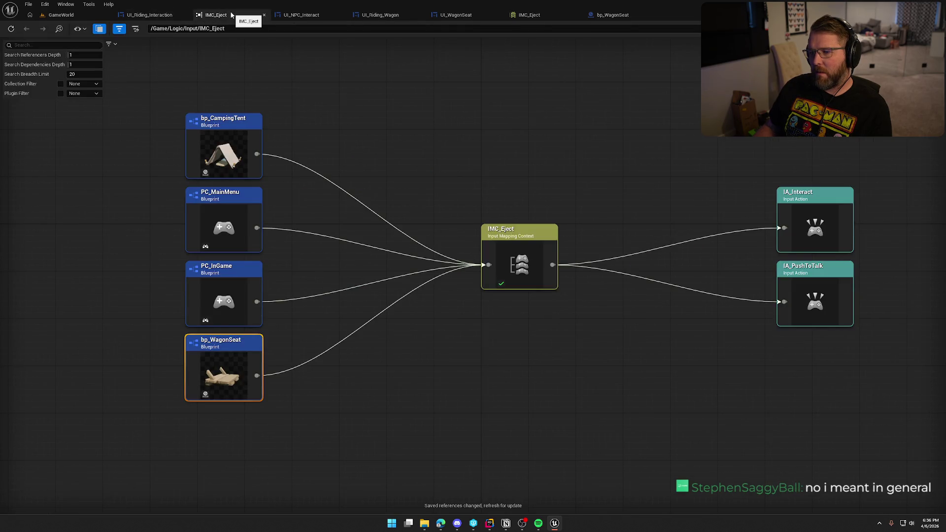
click(219, 151)
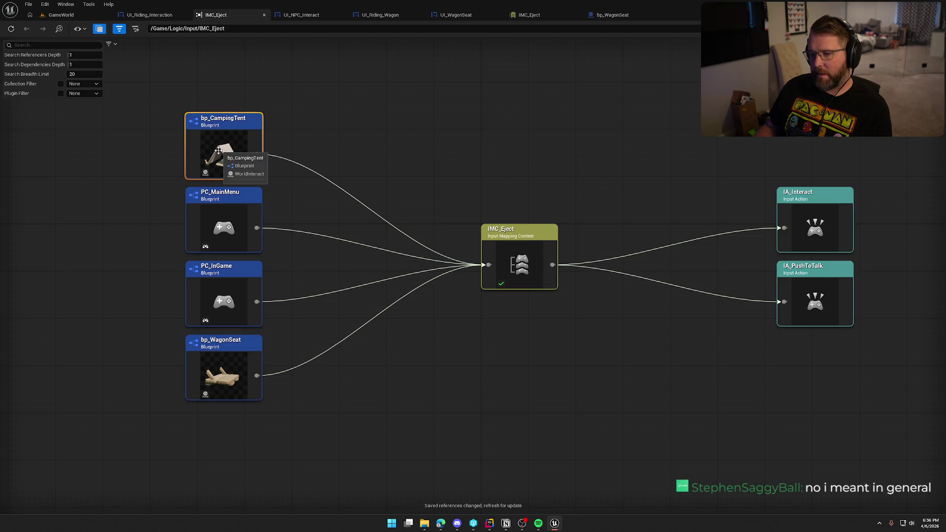
right_click(218, 148)
click(239, 178)
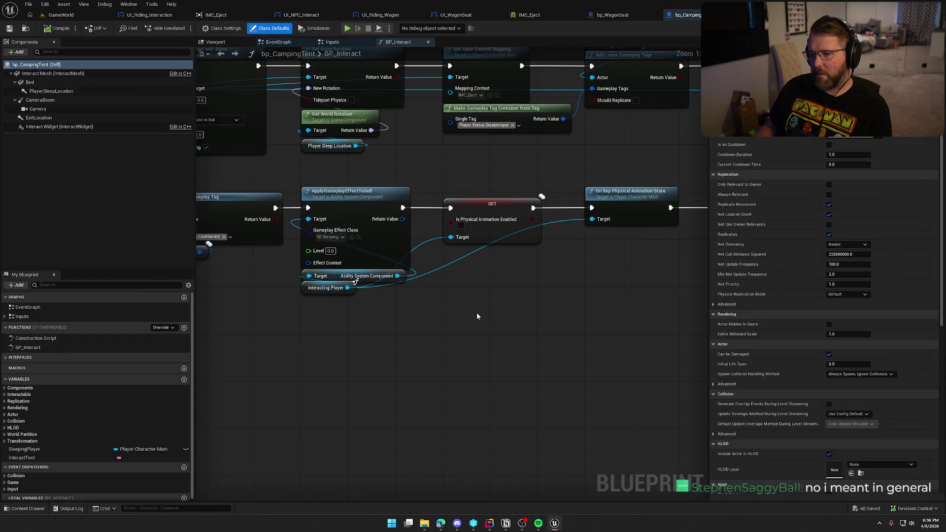
- Pan through the tent's interact logic, then bring up the IMC_Eject mappings showing Exit
scroll(601, 401, down, 2)
scroll(362, 259, up, 4)
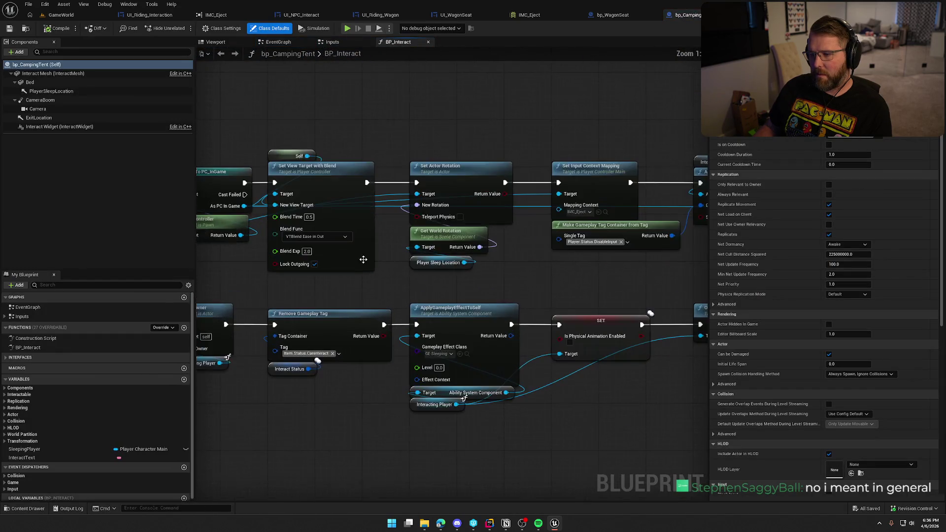
drag(555, 173, 409, 186)
drag(469, 182, 317, 157)
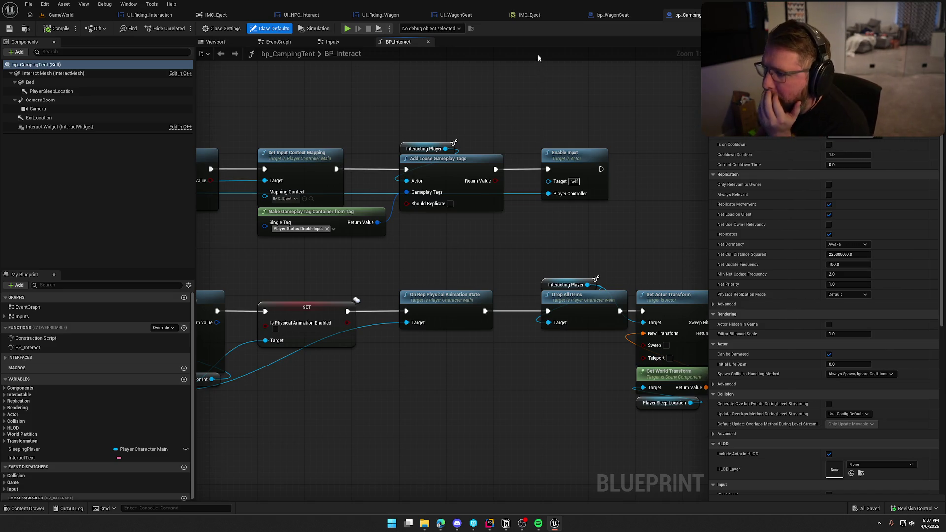
click(528, 15)
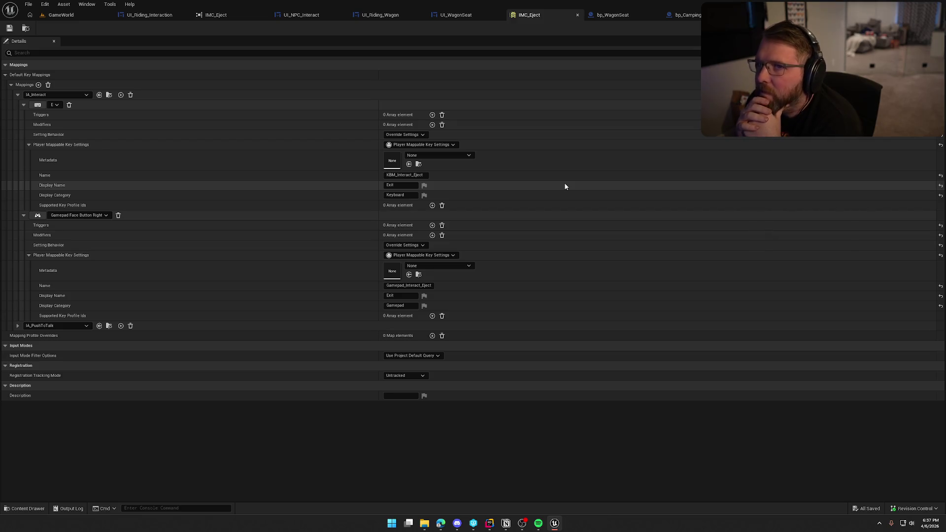
- Open PC_MainMenu from IMC_Eject's Reference Viewer and view its BeginPlay mapping-context registration
click(208, 16)
click(237, 217)
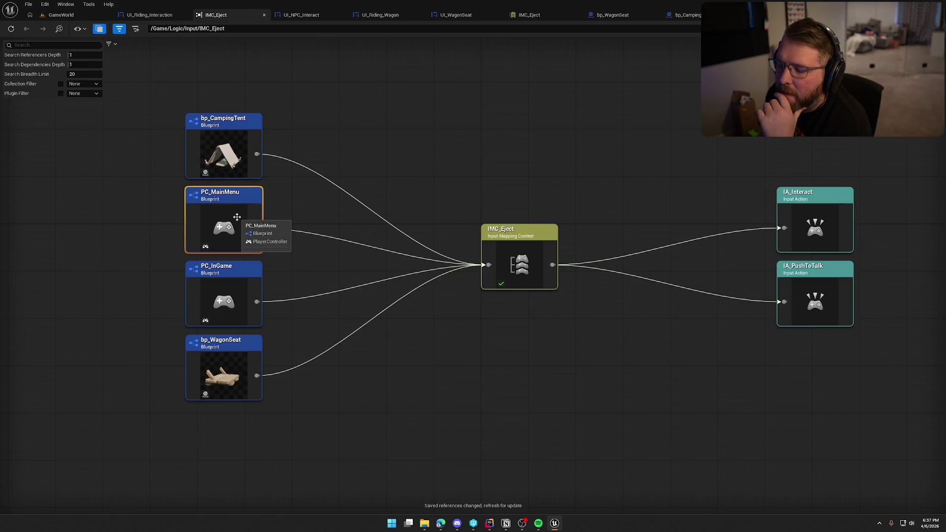
right_click(229, 212)
mouse_move(283, 276)
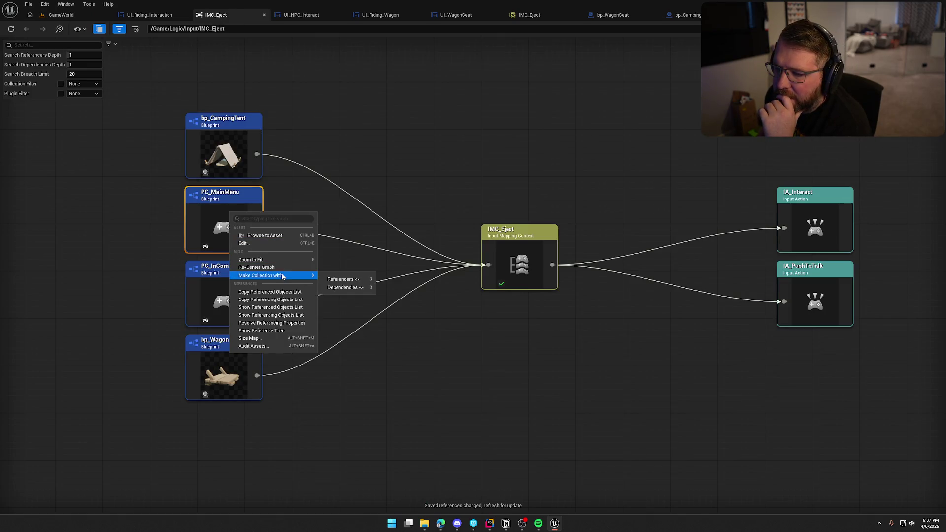
click(244, 243)
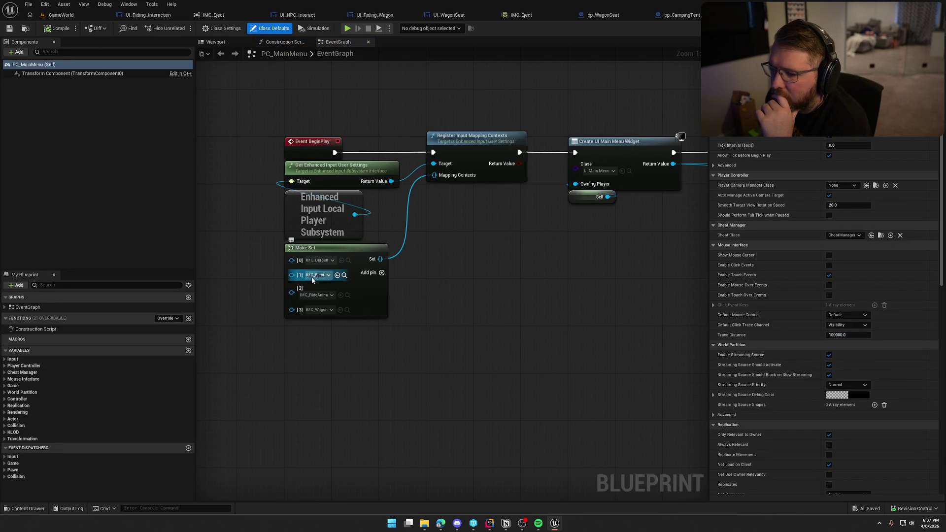
drag(517, 338, 197, 306)
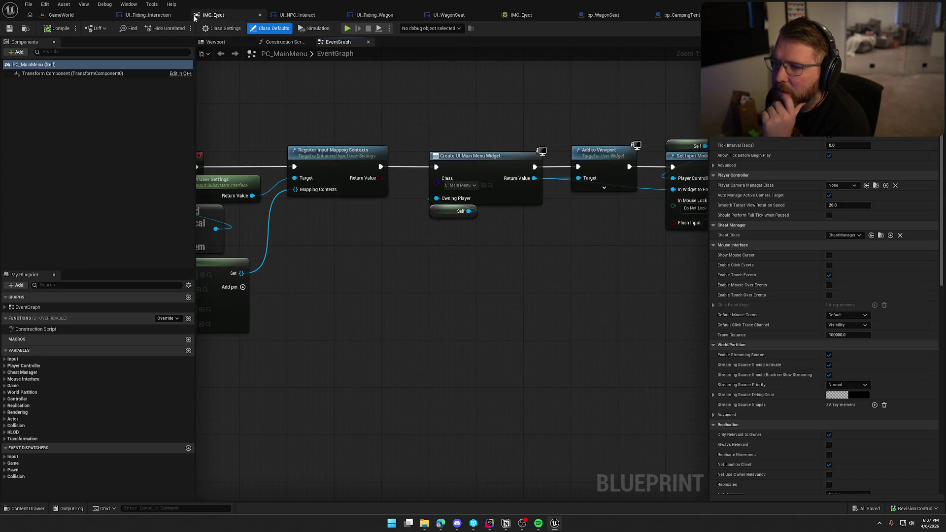
click(213, 15)
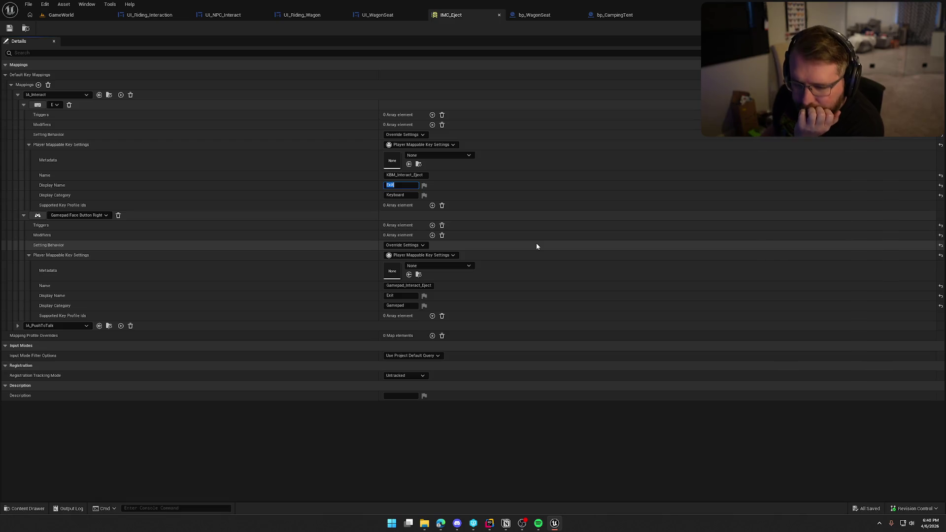
- Back in IMC_Eject, check IA_PushToTalk's keys, then start retyping the keyboard Display Name
click(17, 326)
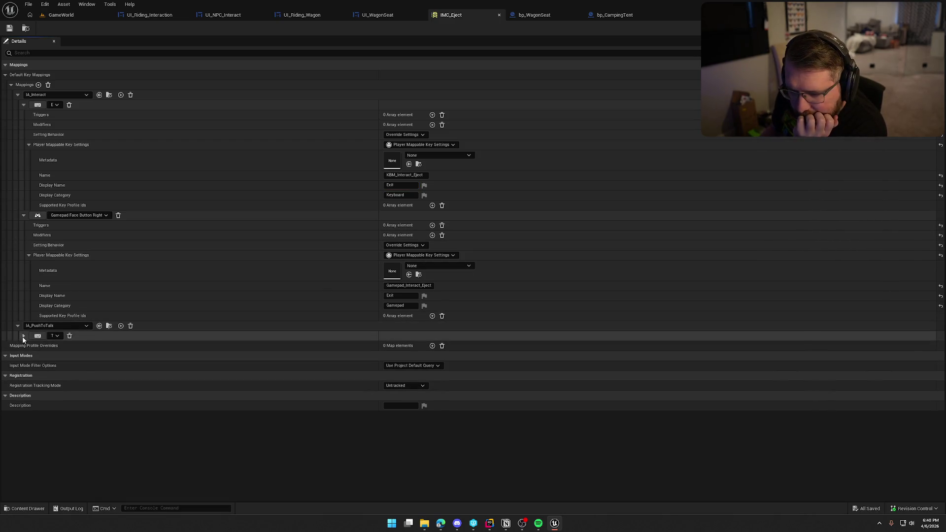
click(17, 326)
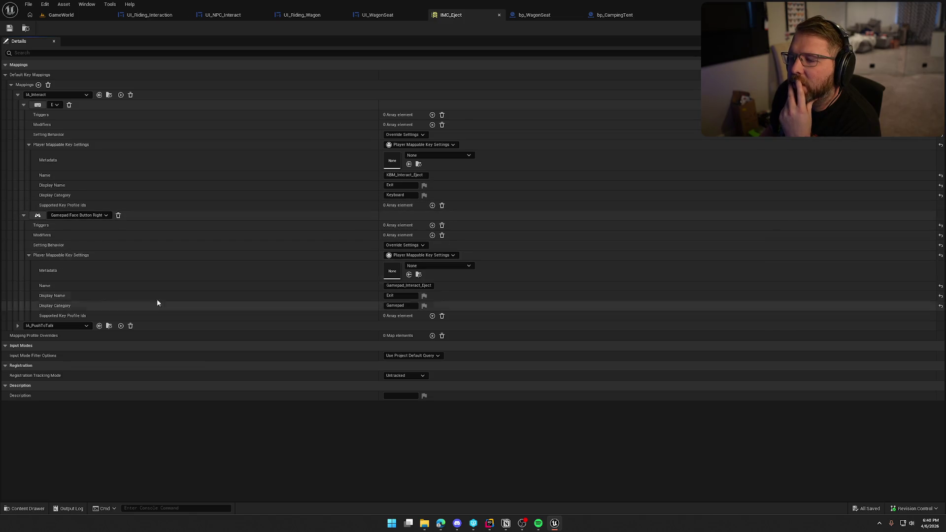
click(401, 185)
text(Seat/Tent)
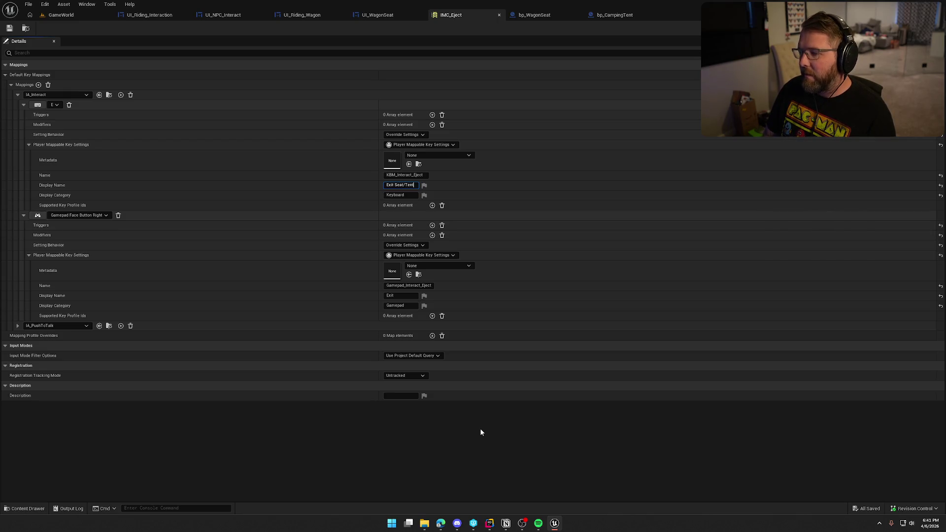
- Confirm Exit Seat/Tent on the keyboard mapping and paste it into the gamepad Display Name
key(Return)
key(ctrl+c)
click(402, 295)
key(ctrl+v)
key(Return)
click(491, 474)
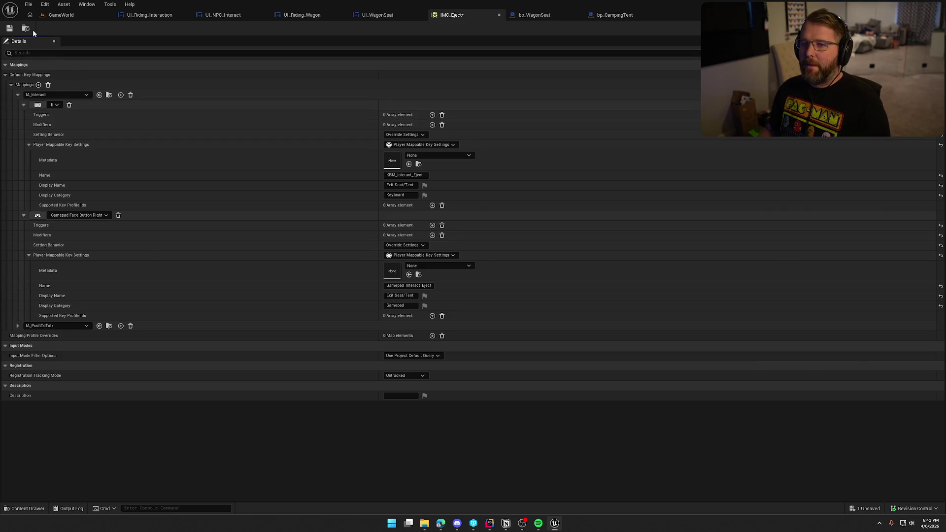
- Duplicate IMC_Eject and name the copy IMC_ExitTent
key(ctrl+space)
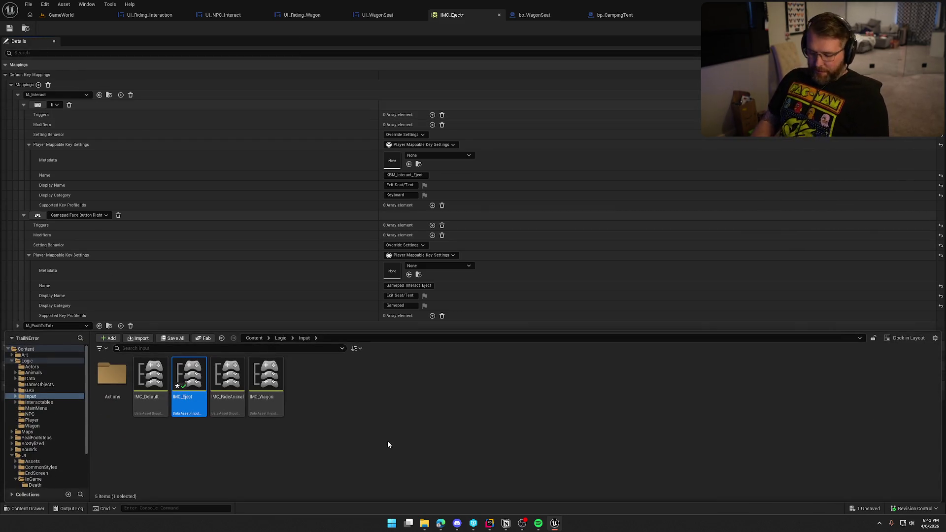
key(ctrl+d)
text(IMC_Eject)
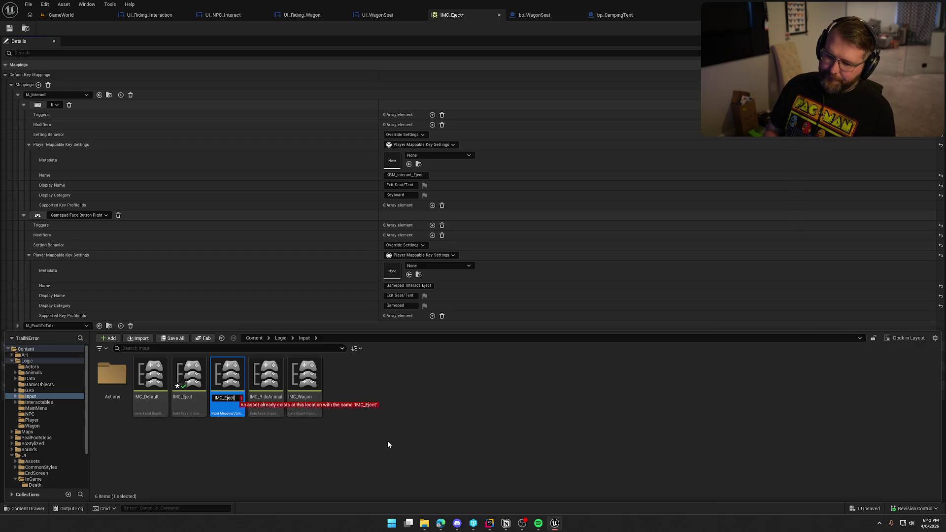
text(itTen)
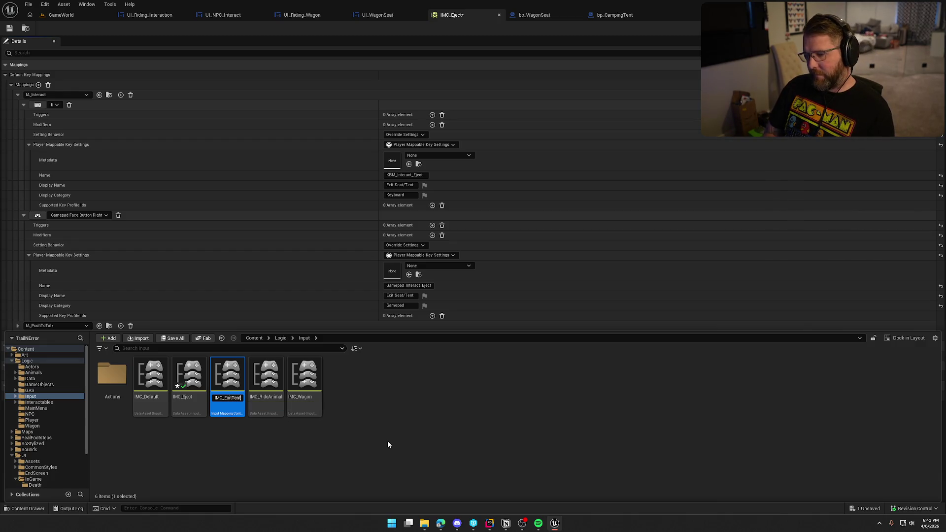
key(Return)
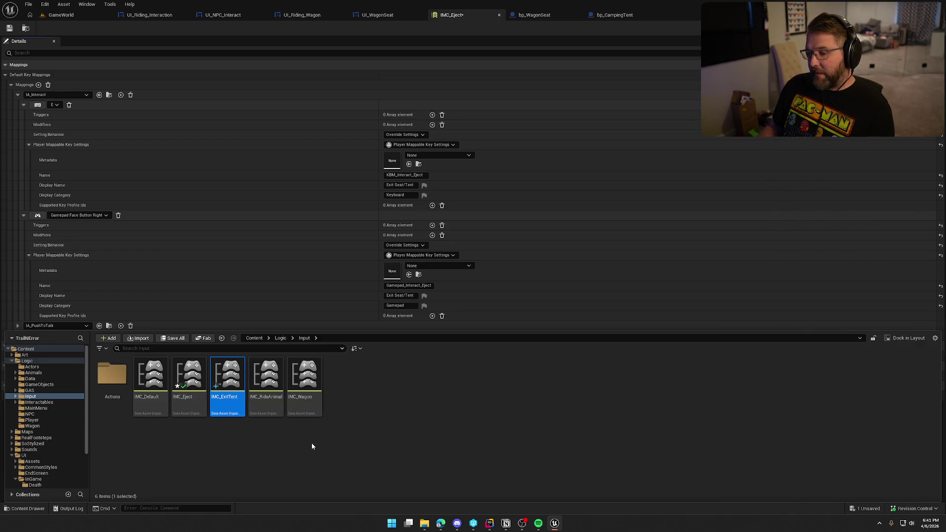
- Rename the original IMC_Eject to IMC_ExitWagon
key(Left)
key(F2)
key(End)
key(BackSpace)
key(BackSpace)
key(BackSpace)
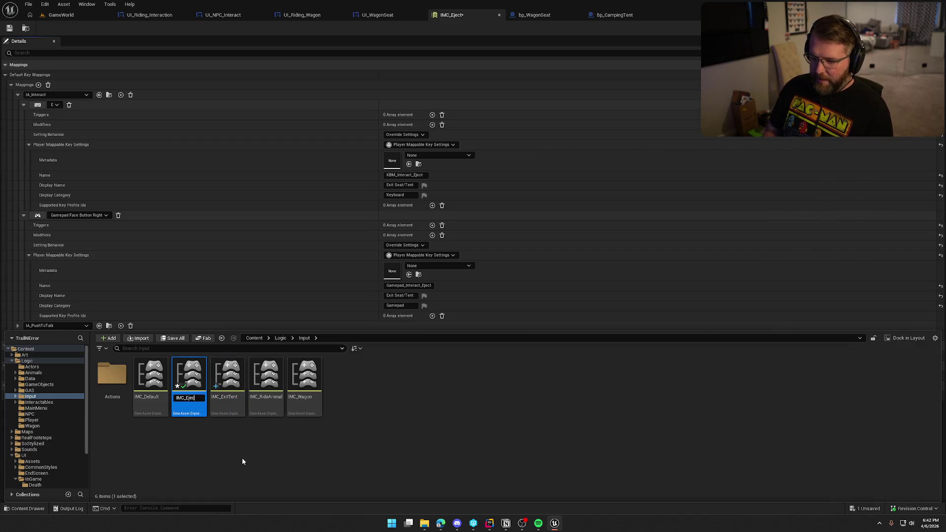
text(xitWagon)
key(Return)
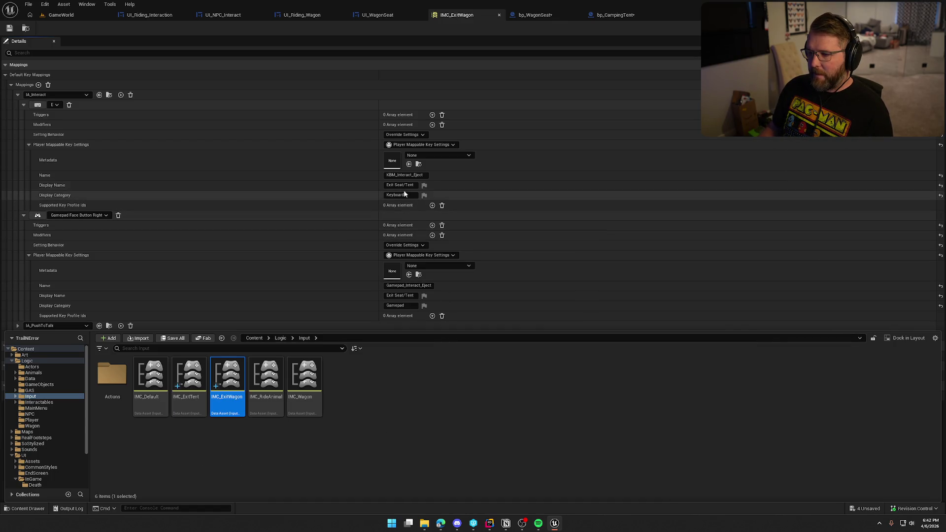
- Trim both IMC_ExitWagon display names to Exit Seat and save
drag(405, 185, 432, 195)
key(BackSpace)
key(Return)
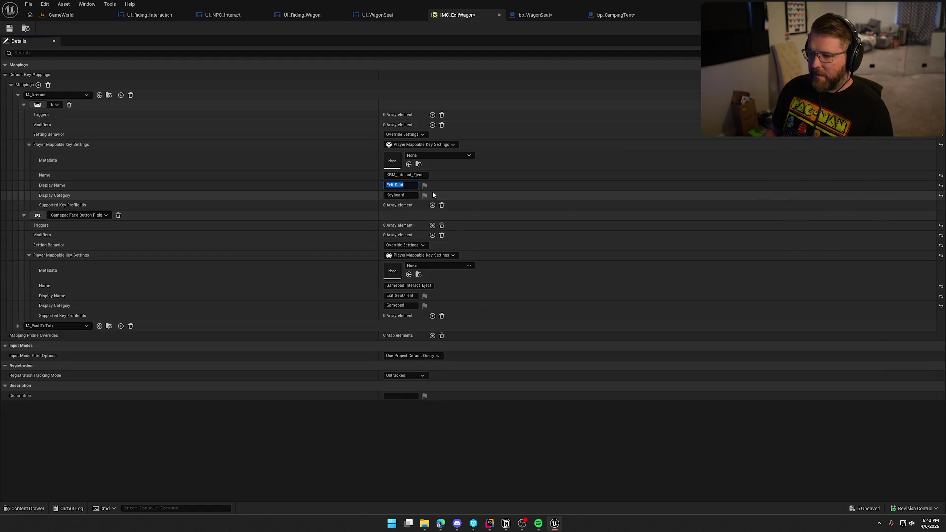
drag(405, 296, 433, 301)
key(BackSpace)
key(Return)
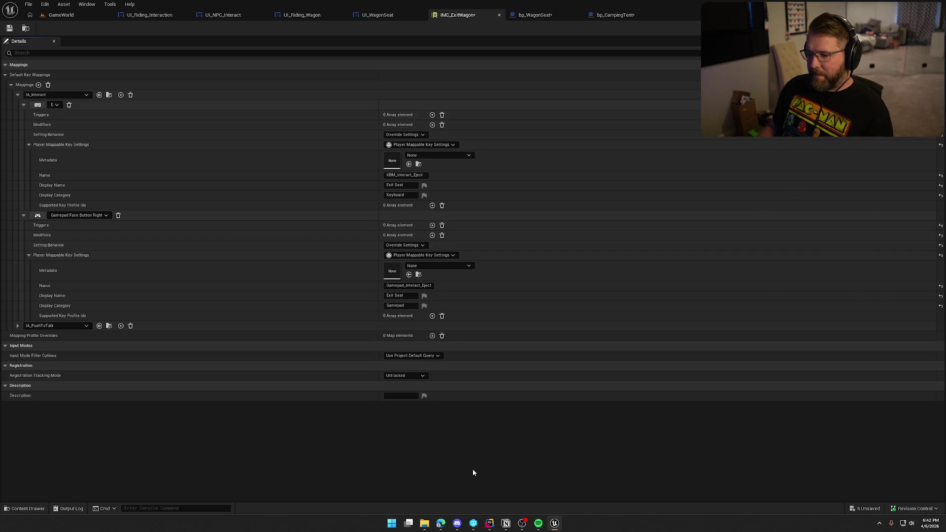
click(10, 28)
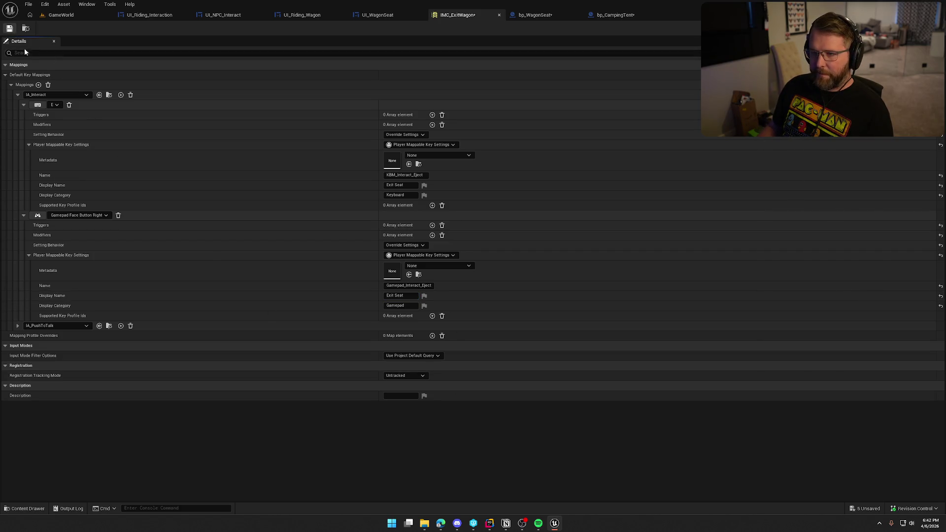
- Open IMC_ExitTent from the content drawer
key(ctrl+space)
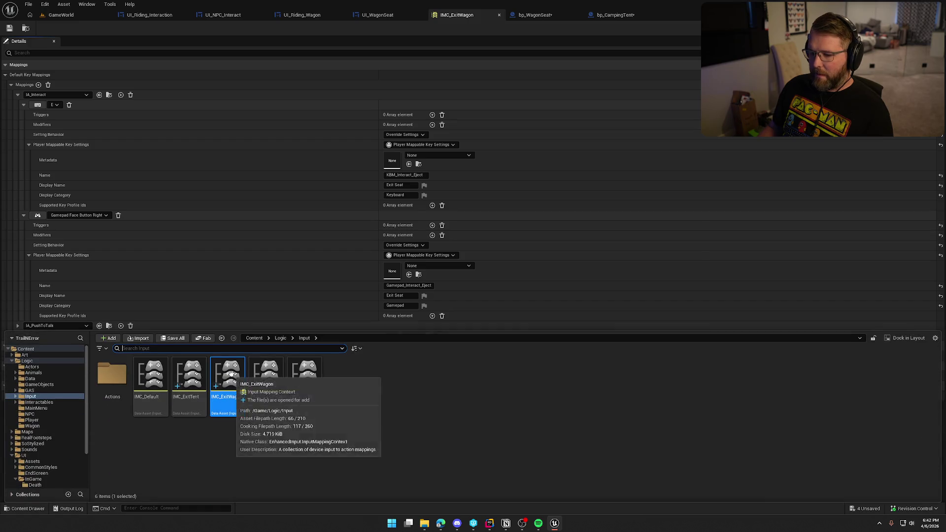
click(189, 377)
key(Return)
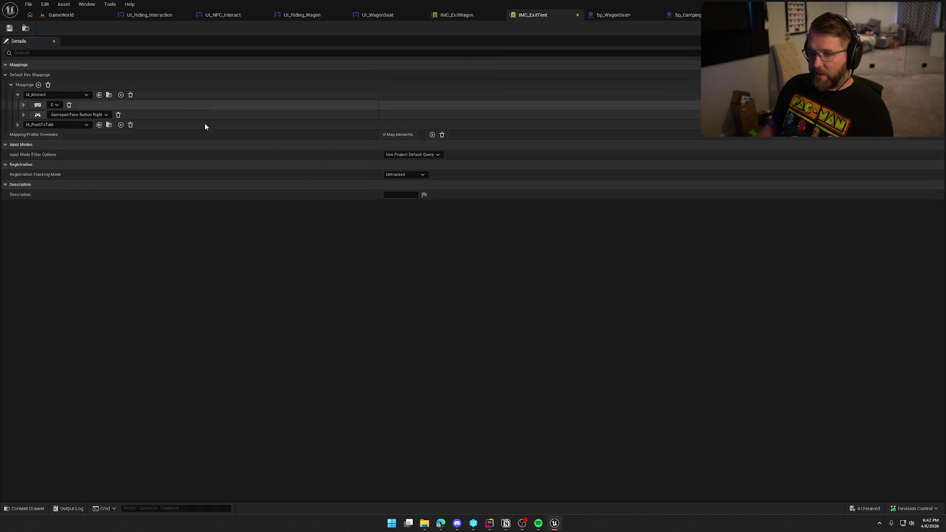
- Open the PC_InGame blueprint from the Player folder and show its event graph
key(ctrl+space)
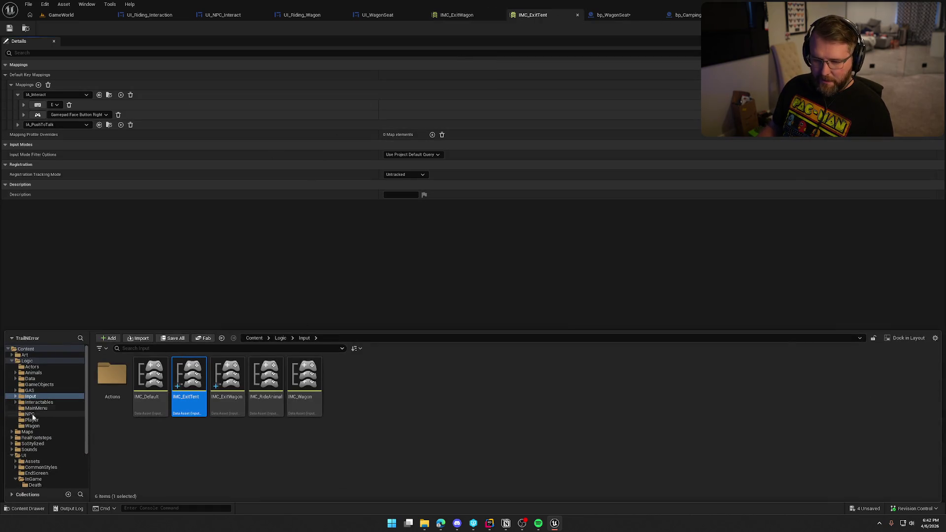
scroll(35, 431, down, 3)
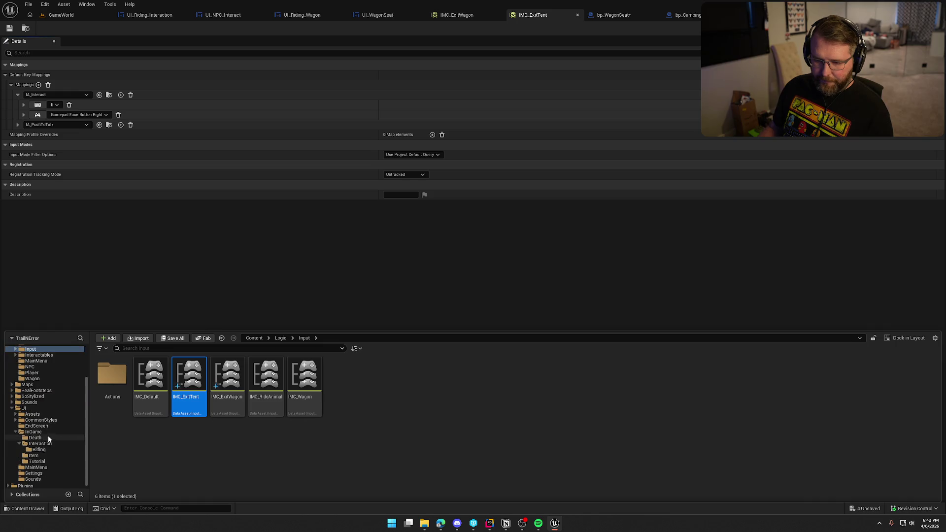
scroll(34, 402, up, 3)
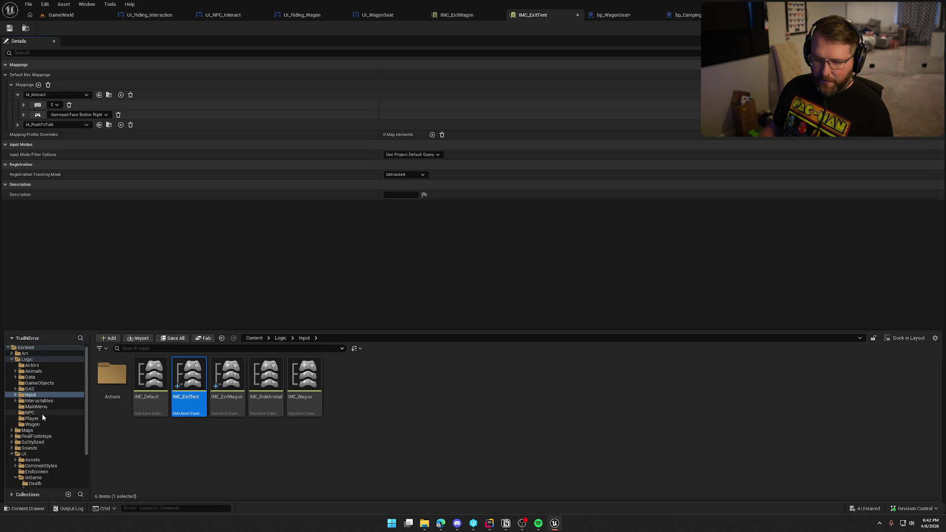
click(43, 419)
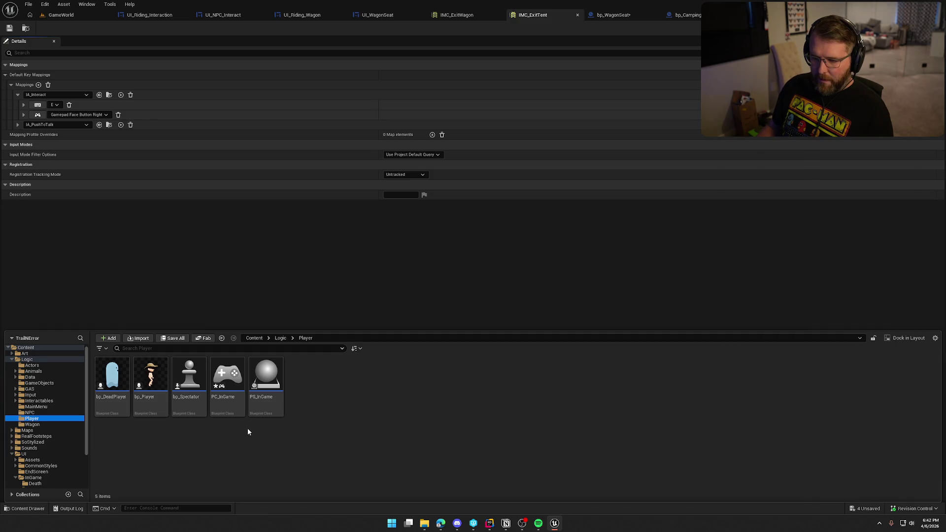
double_click(227, 380)
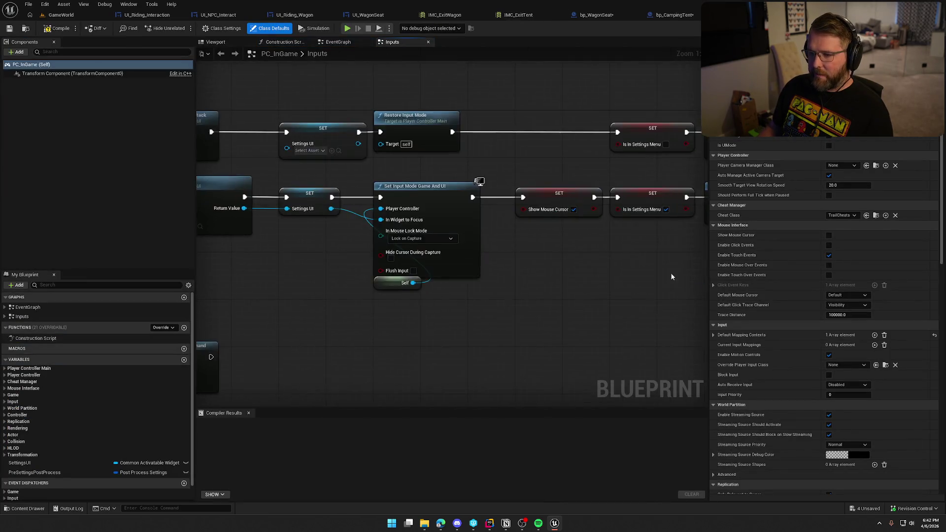
click(328, 42)
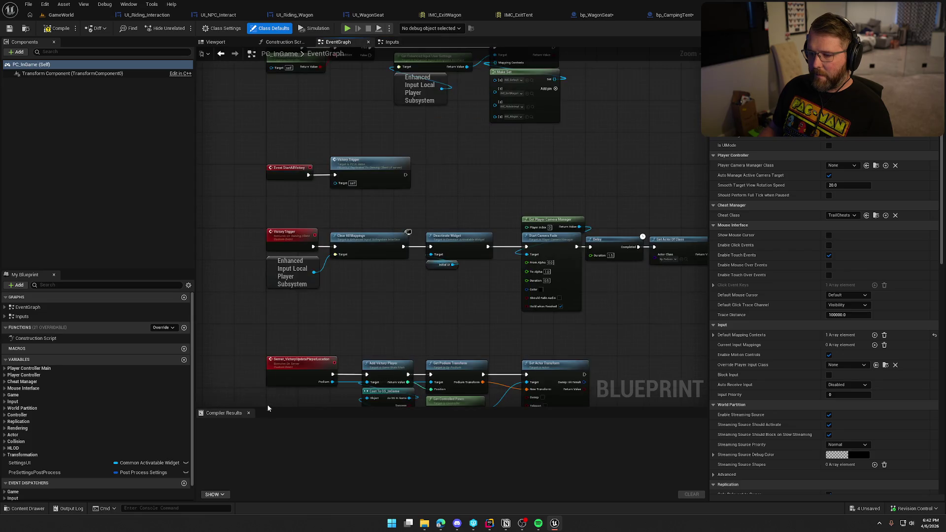
click(249, 414)
- Add IMC_ExitTent as a fifth entry in PC_InGame's mapping-context set and save it
scroll(399, 340, up, 3)
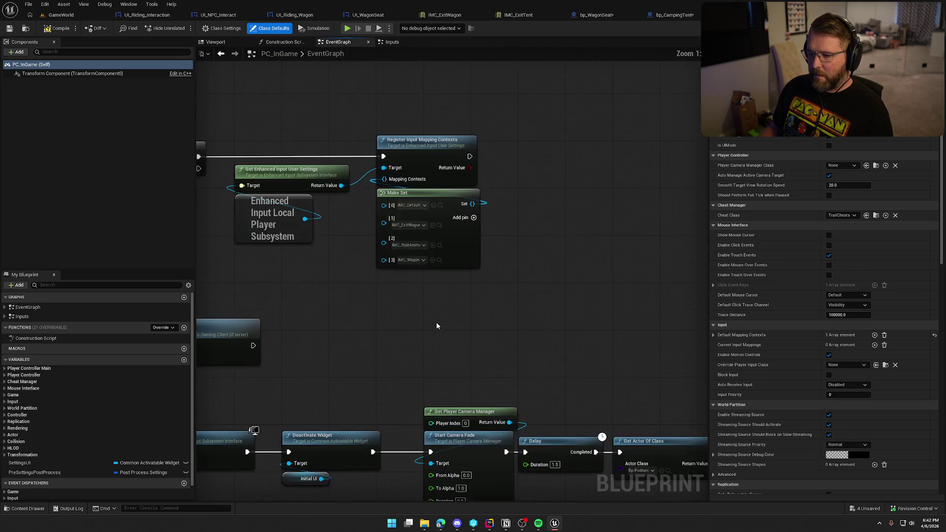
click(481, 212)
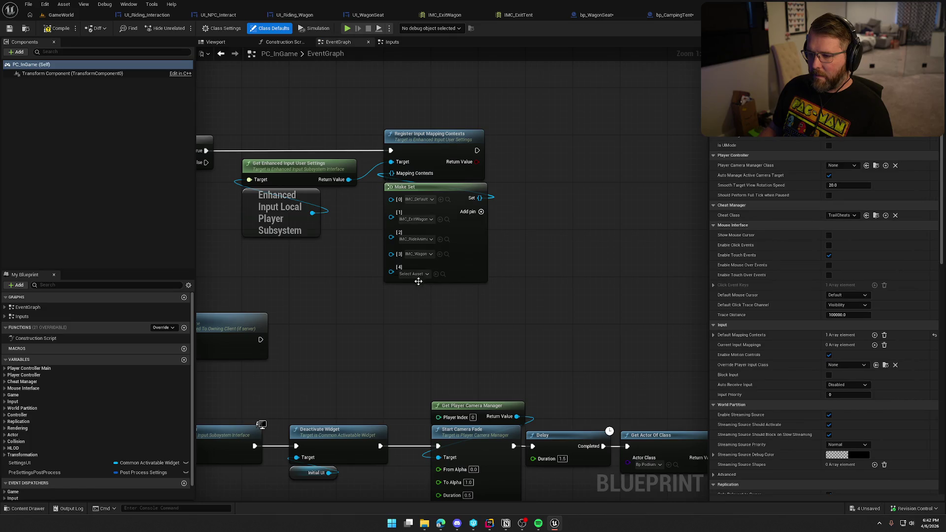
click(416, 273)
click(468, 347)
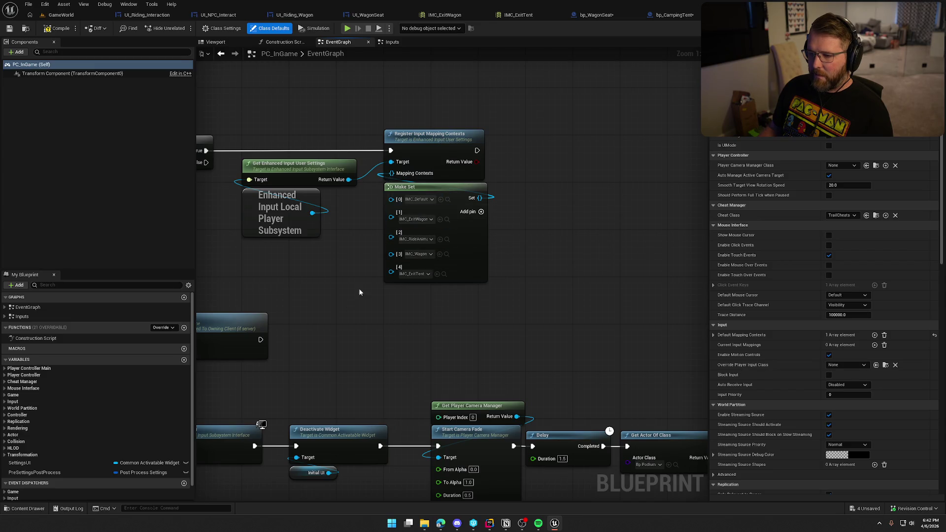
key(ctrl+s)
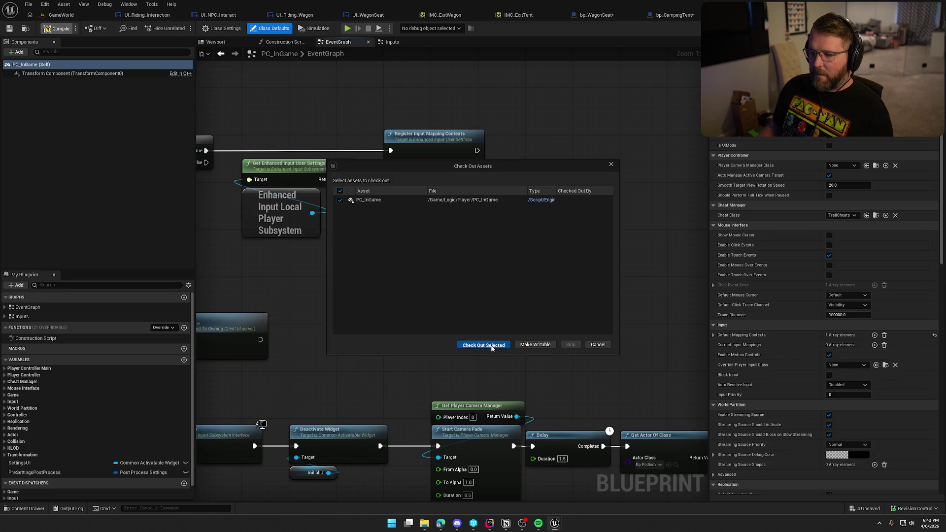
click(483, 345)
key(ctrl+space)
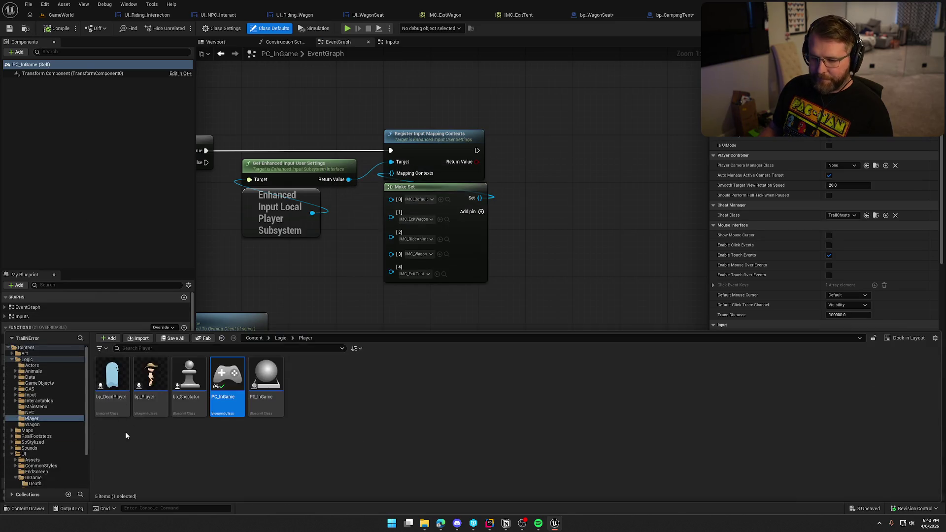
- Add IMC_ExitTent as entry [4] of PC_MainMenu's Make Set, then compile and save
click(36, 407)
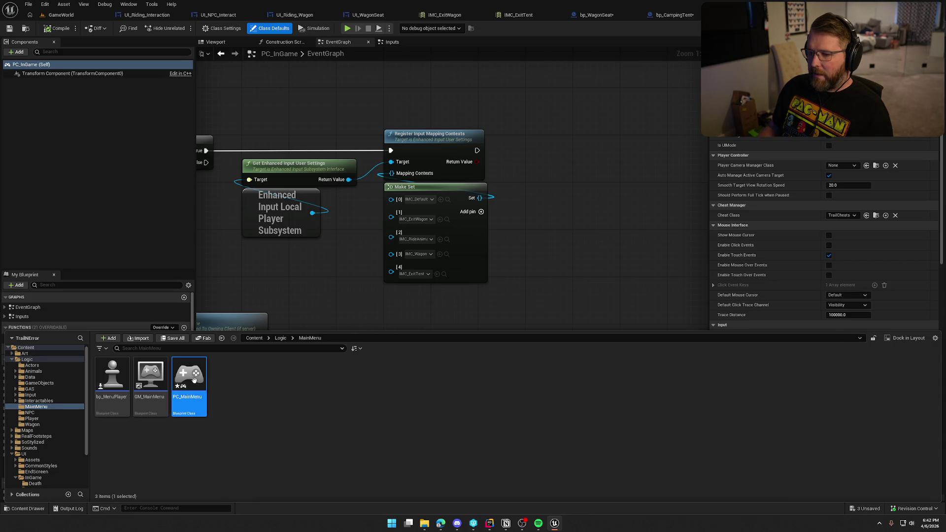
key(Return)
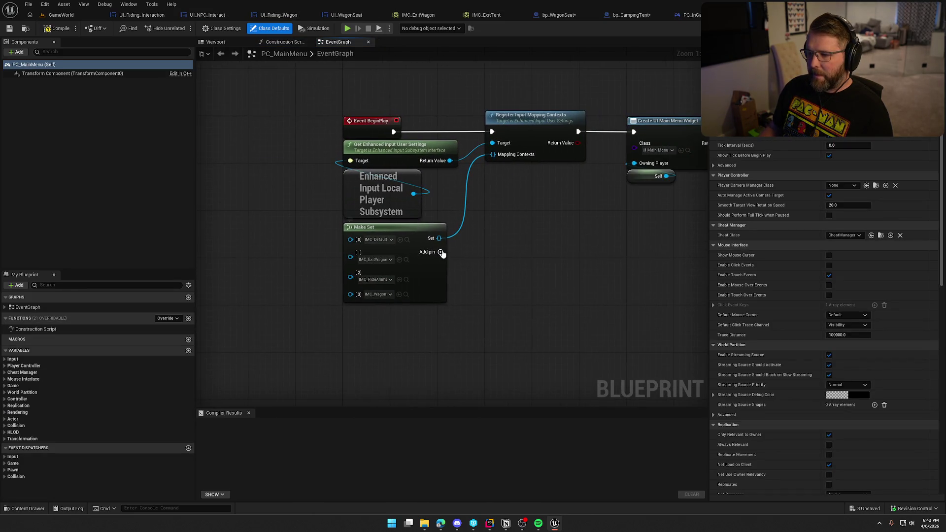
click(440, 252)
click(372, 314)
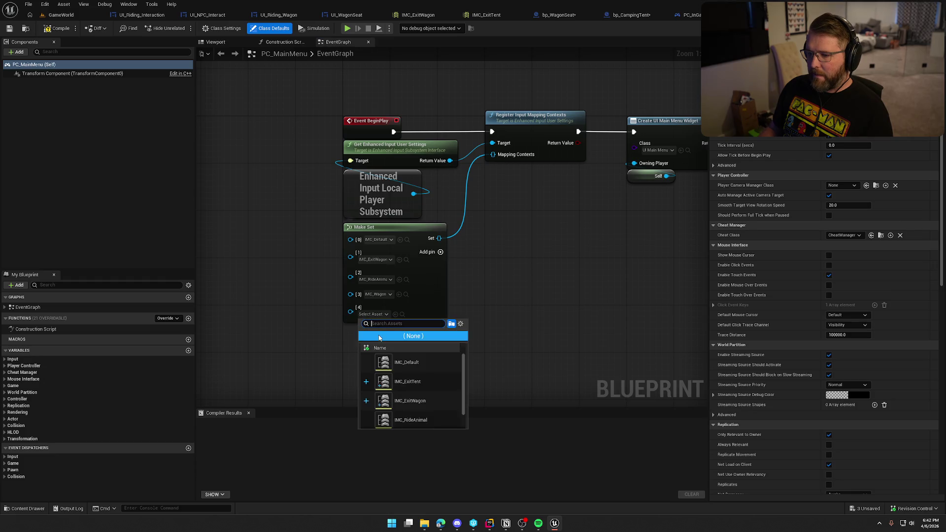
click(412, 401)
click(373, 314)
click(407, 381)
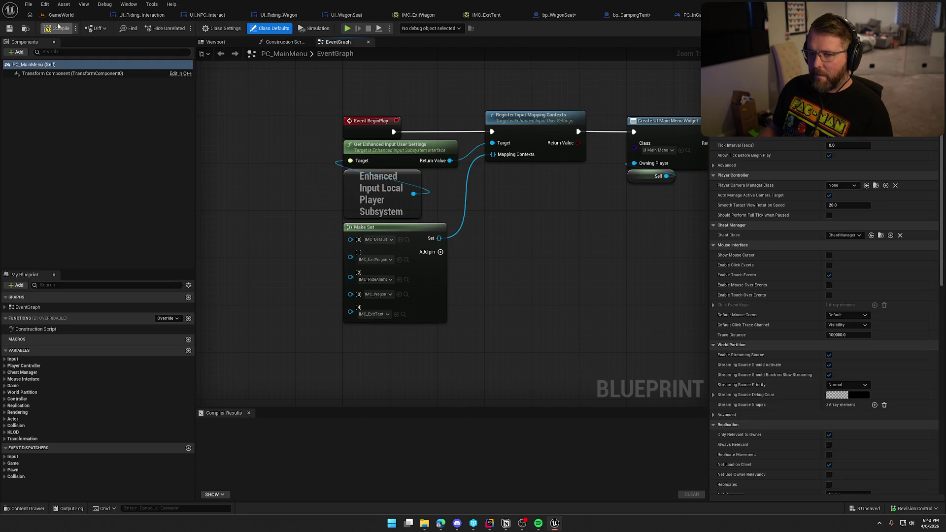
key(ctrl+s)
click(485, 345)
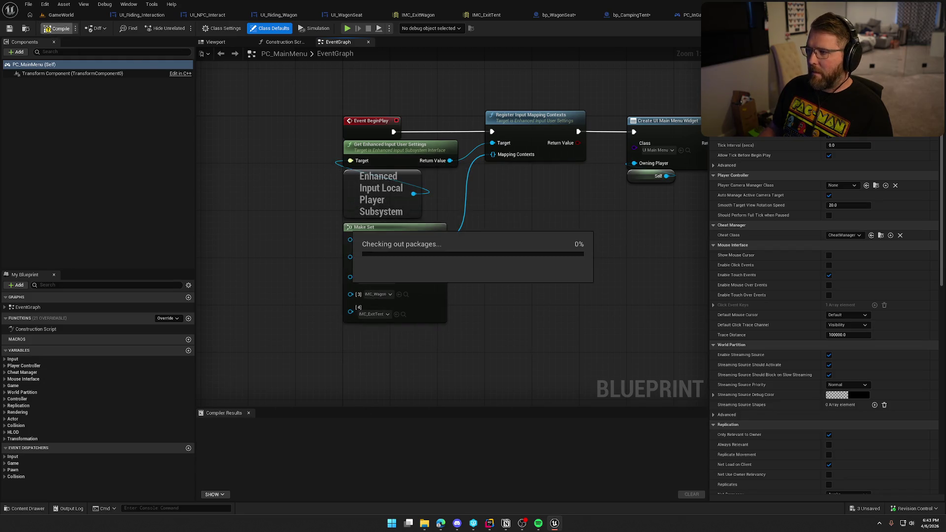
click(695, 15)
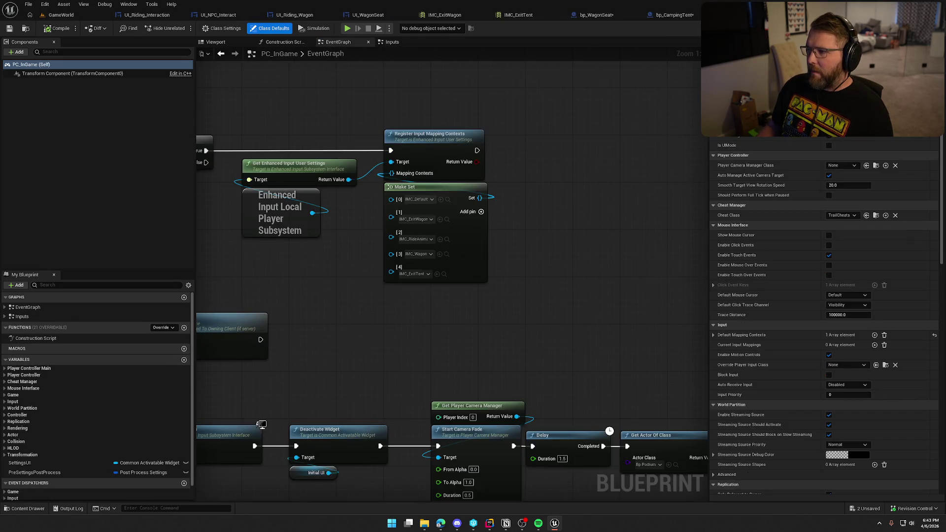
- In bp_CampingTent's interact graph, set the mapping context node to IMC_ExitTent
click(674, 14)
drag(269, 94, 486, 111)
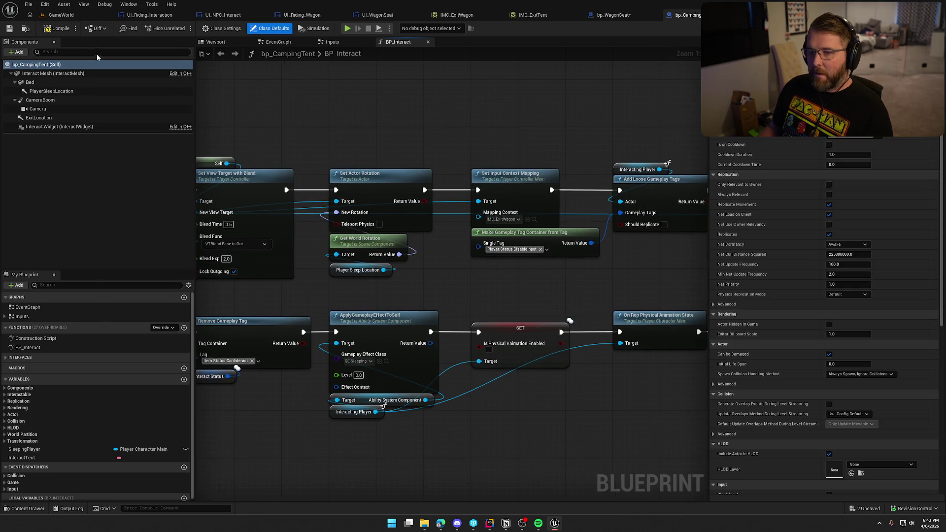
click(64, 30)
click(477, 347)
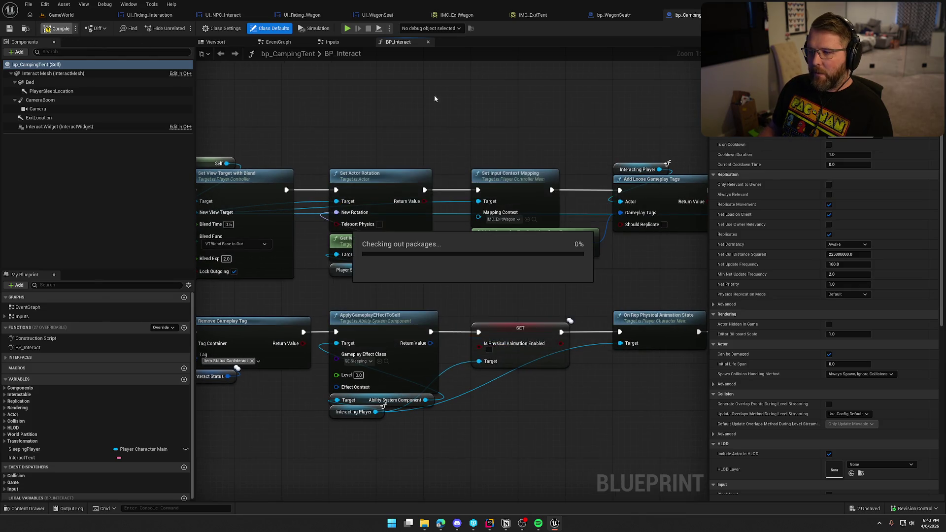
mouse_move(531, 132)
mouse_down()
mouse_move(512, 106)
mouse_move(461, 89)
mouse_up()
click(431, 176)
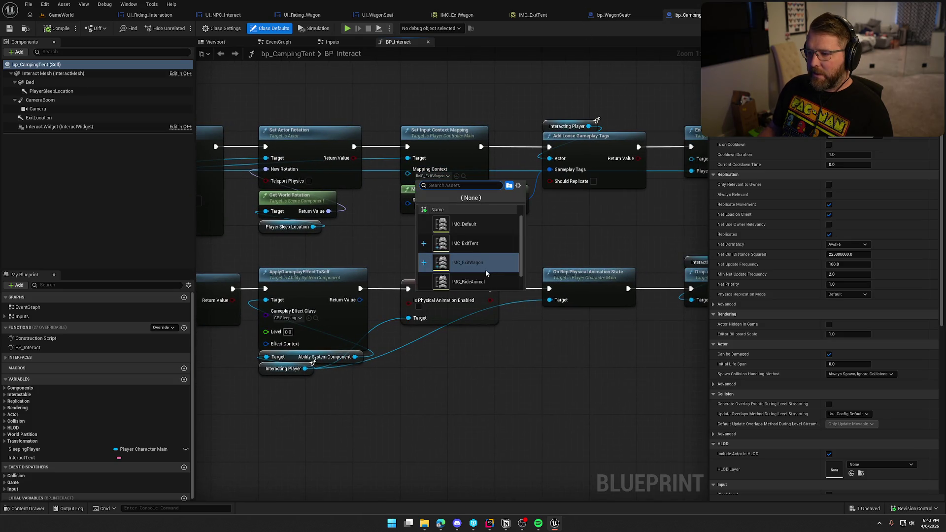
click(477, 243)
mouse_move(504, 237)
mouse_down()
mouse_move(472, 233)
mouse_move(941, 210)
mouse_up()
- Review the tent's Inputs graph: Server_ExitTent, exit view/rotation and Cast To PC_InGame nodes
click(332, 41)
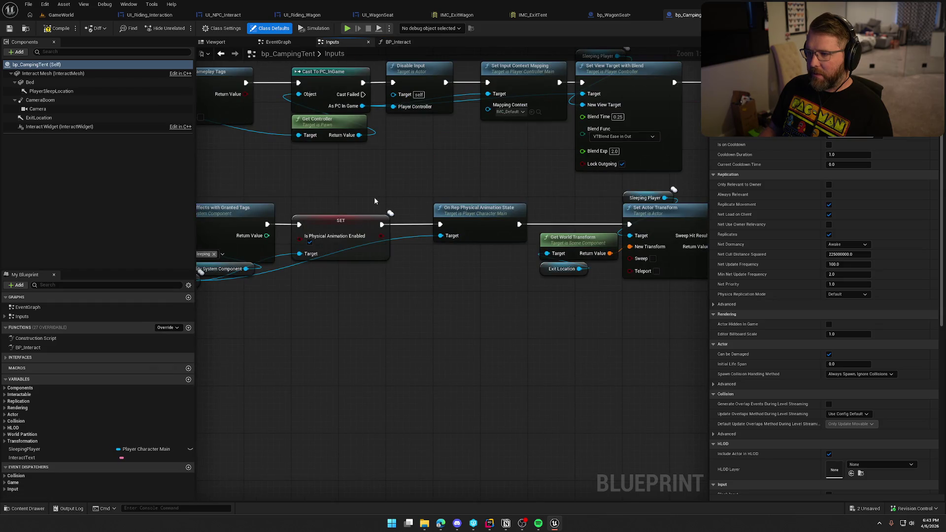
drag(493, 134, 512, 177)
drag(465, 203, 787, 106)
drag(542, 216, 305, 203)
drag(345, 148, 463, 268)
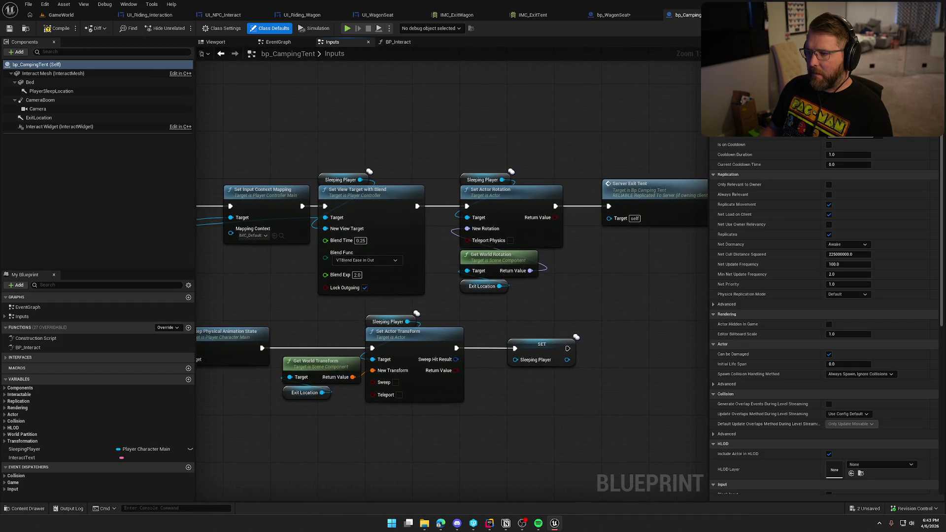
drag(538, 264, 492, 246)
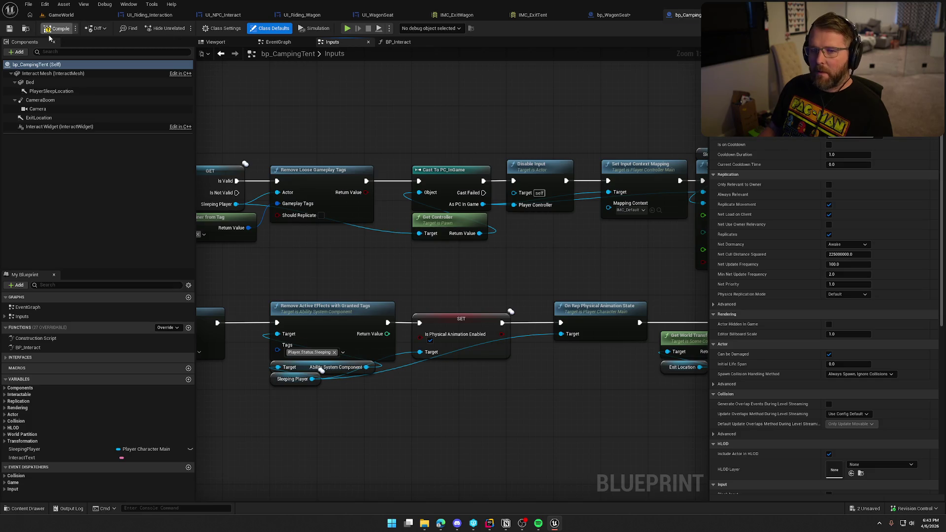
- Save bp_WagonSeat, then return to GameWorld and start a Play session
click(610, 15)
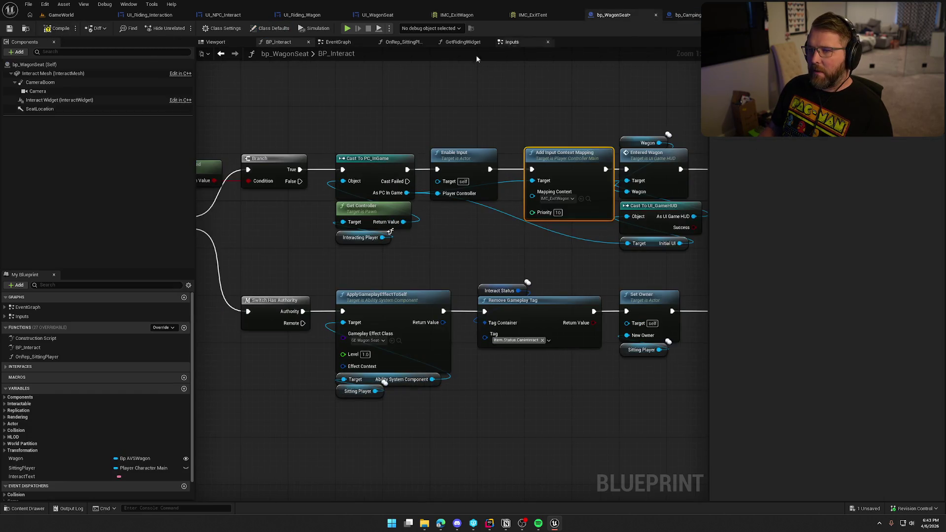
key(ctrl+s)
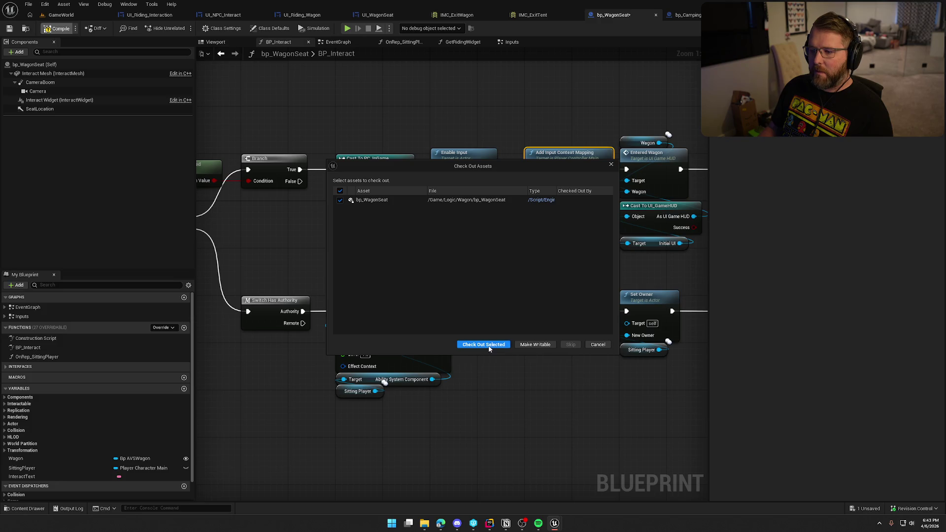
click(489, 348)
click(61, 15)
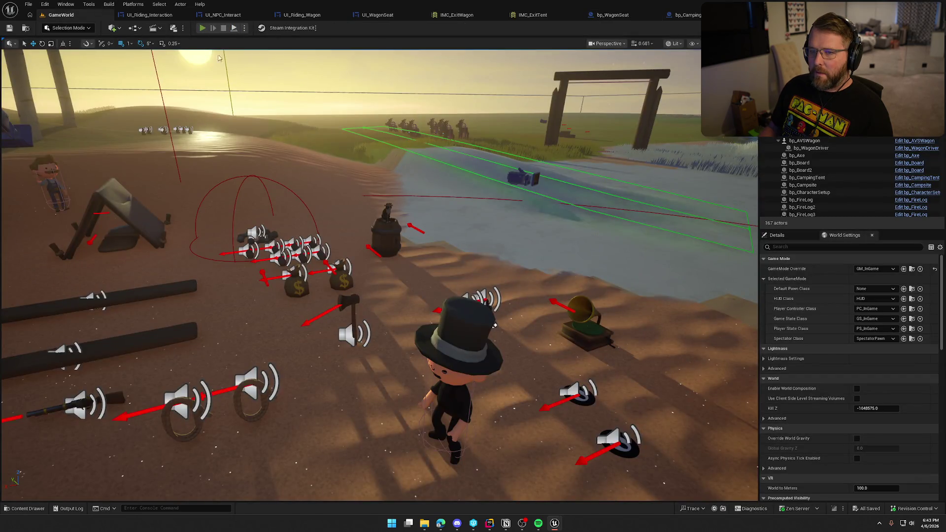
click(202, 28)
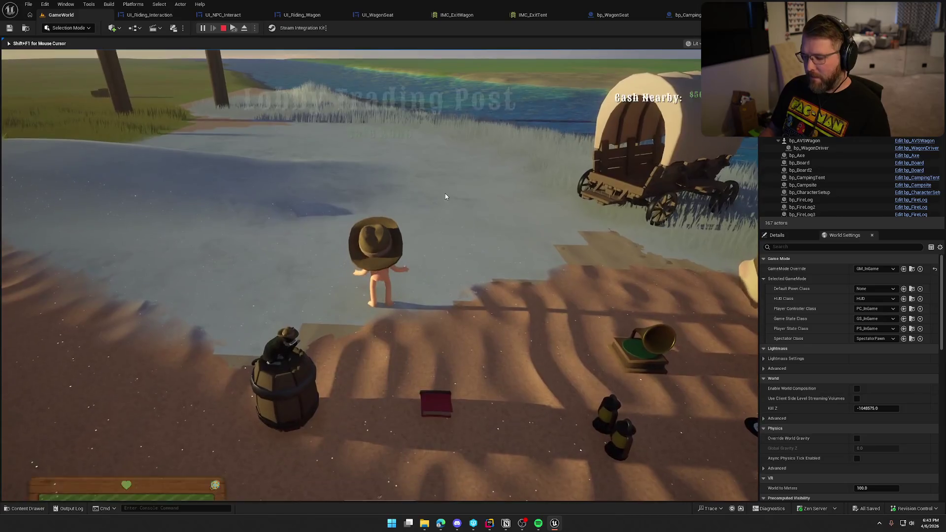
- View the in-game Settings keybind list showing Exit Seat/Tent and Exit Wagon, then stop playing
key(Escape)
click(413, 226)
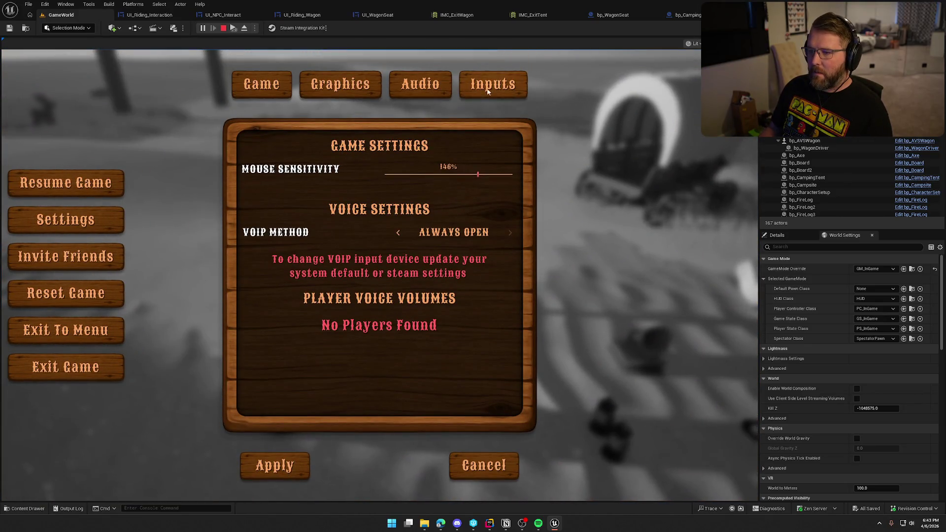
click(482, 92)
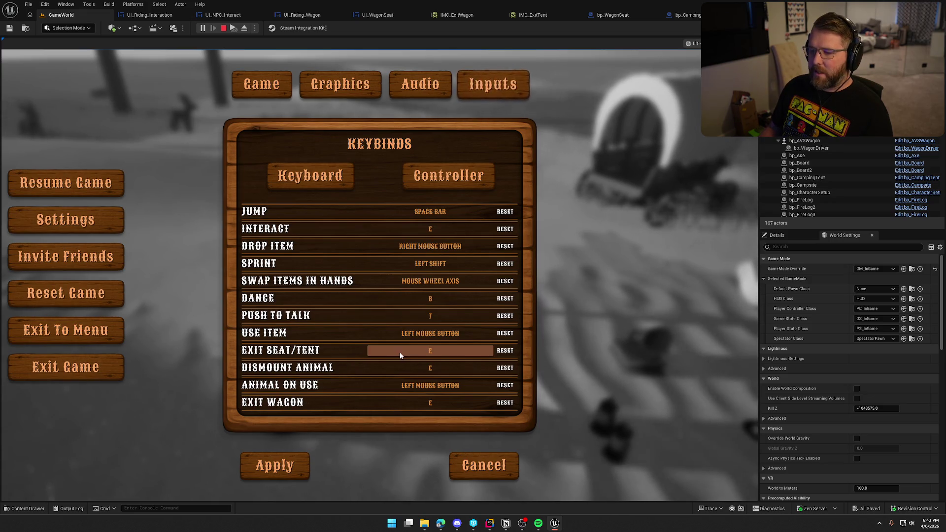
key(Escape)
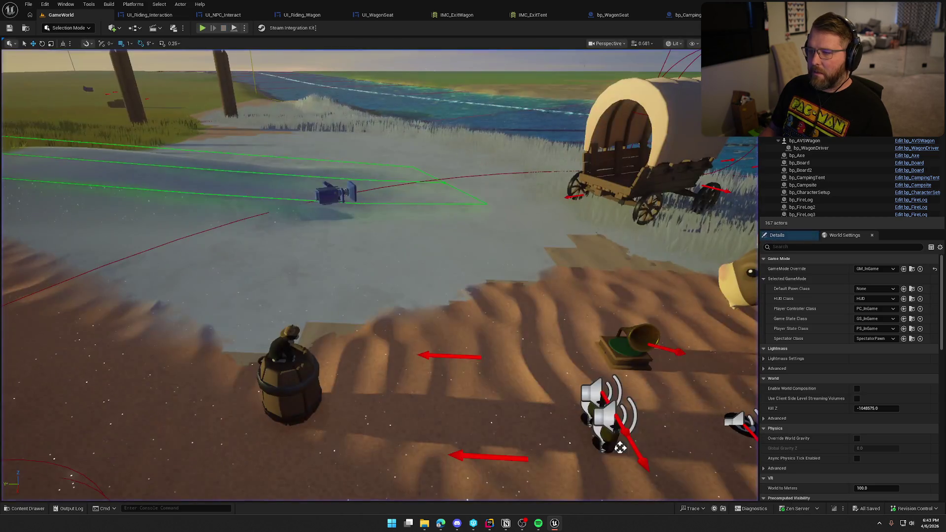
- Open IMC_ExitTent and set the keyboard mapping's Display Name to Exit Tent
click(687, 14)
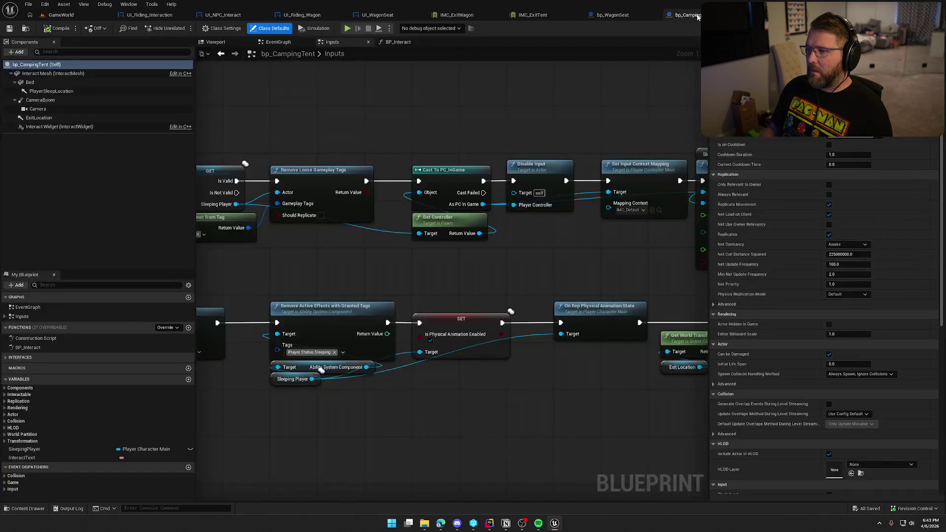
click(459, 16)
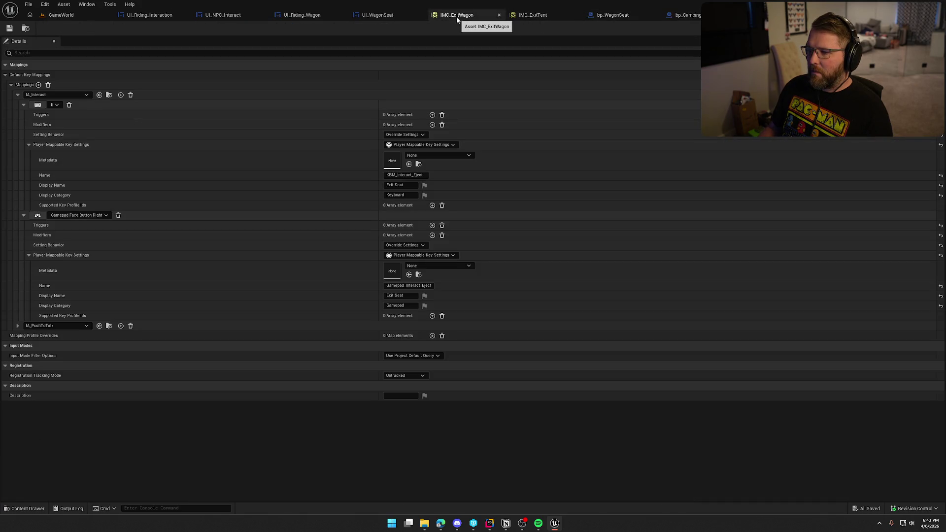
click(529, 17)
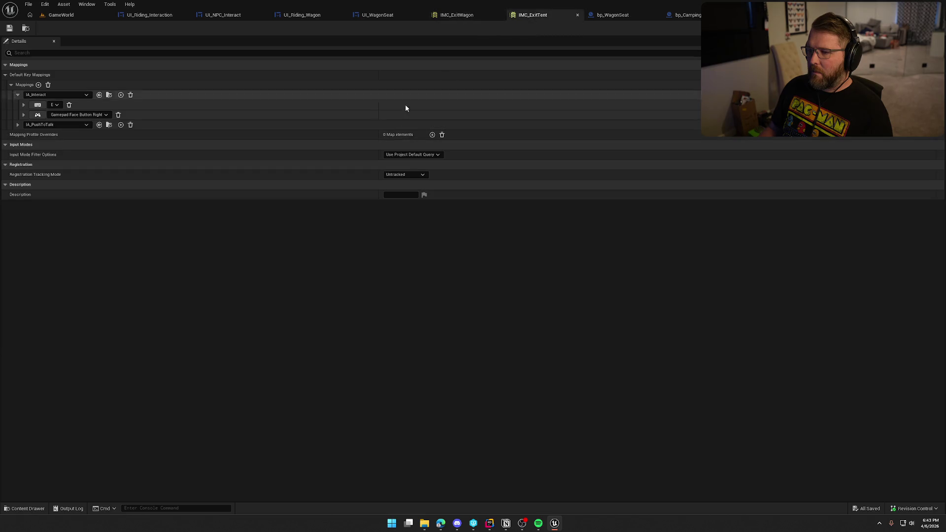
click(23, 105)
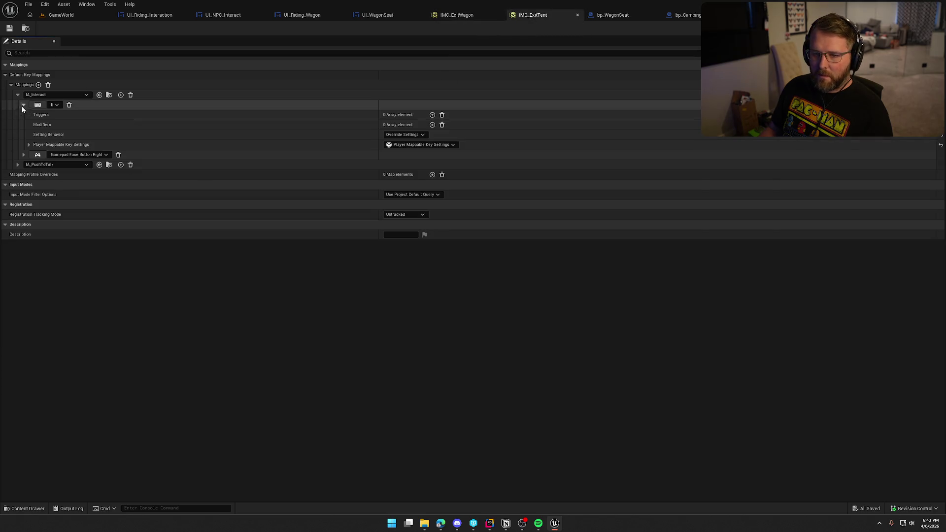
click(28, 145)
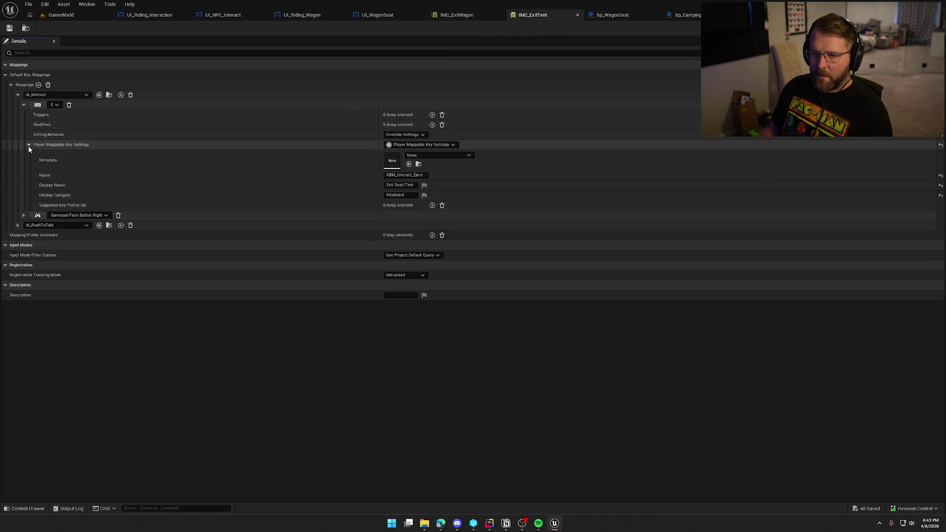
click(407, 186)
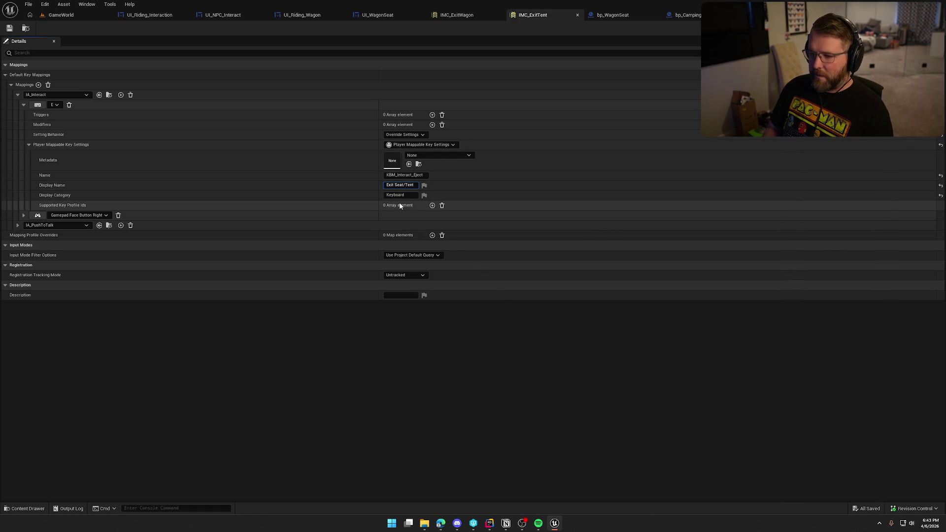
click(16, 226)
- Set the gamepad mapping's Display Name to Exit Tent as well
click(23, 216)
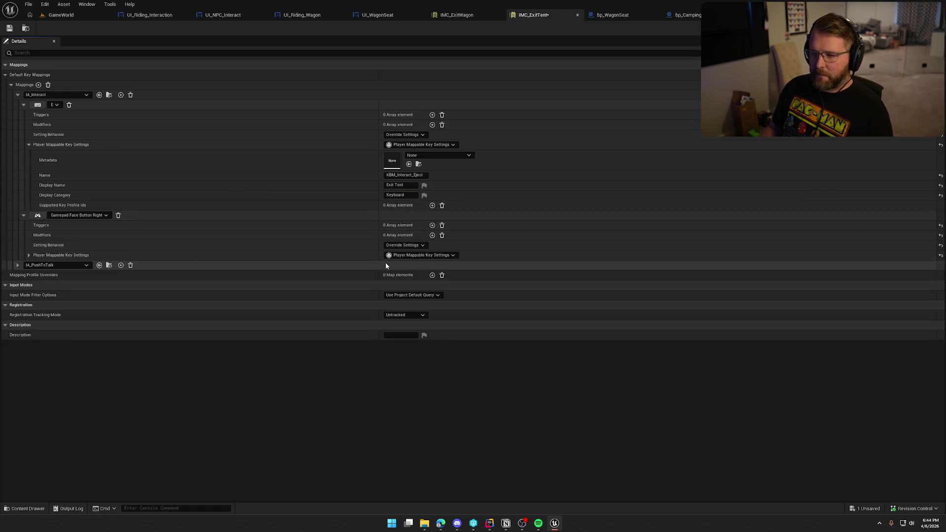
click(29, 255)
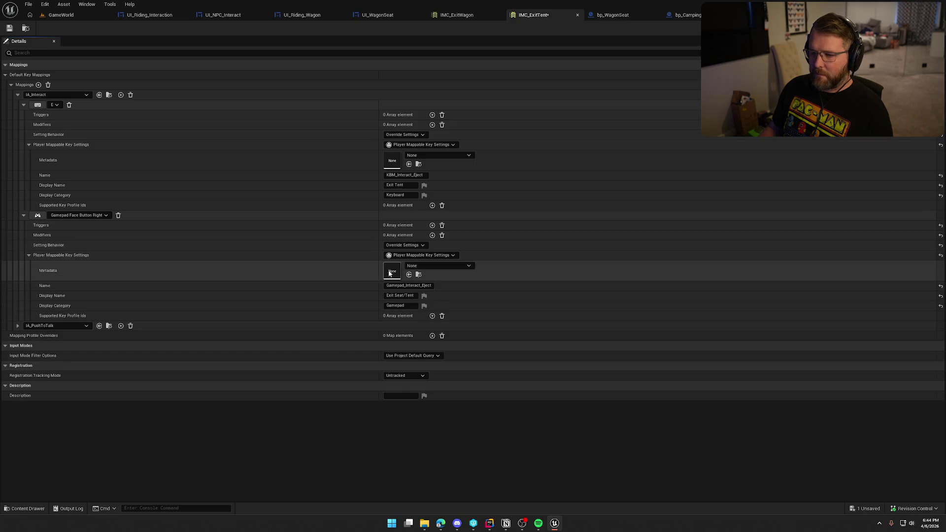
click(400, 296)
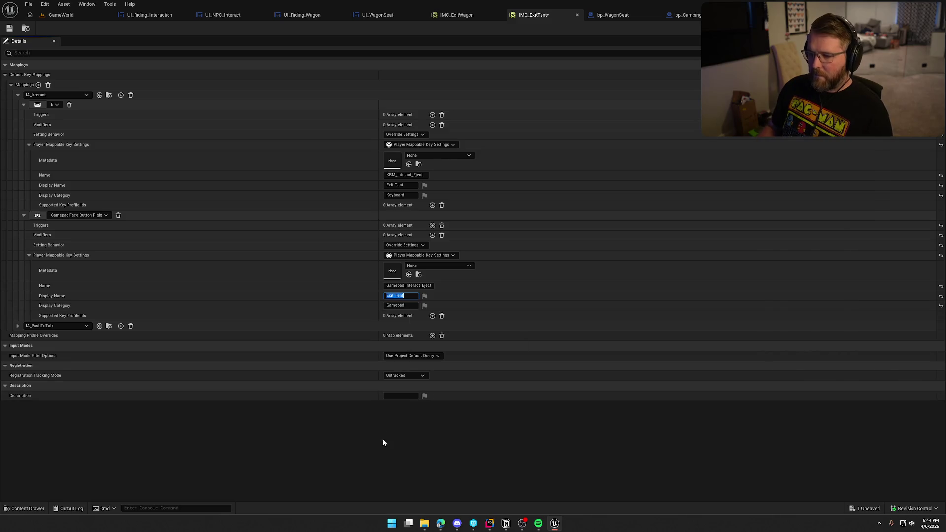
key(Return)
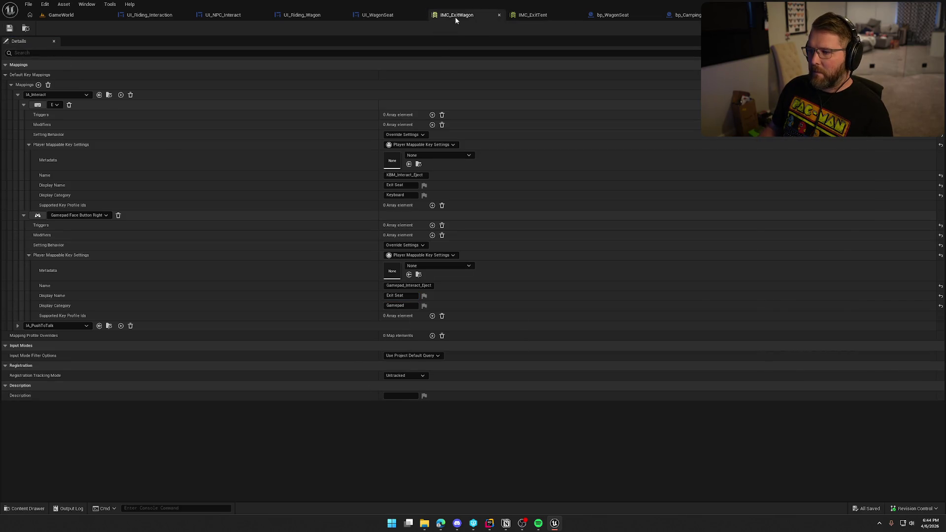
click(61, 14)
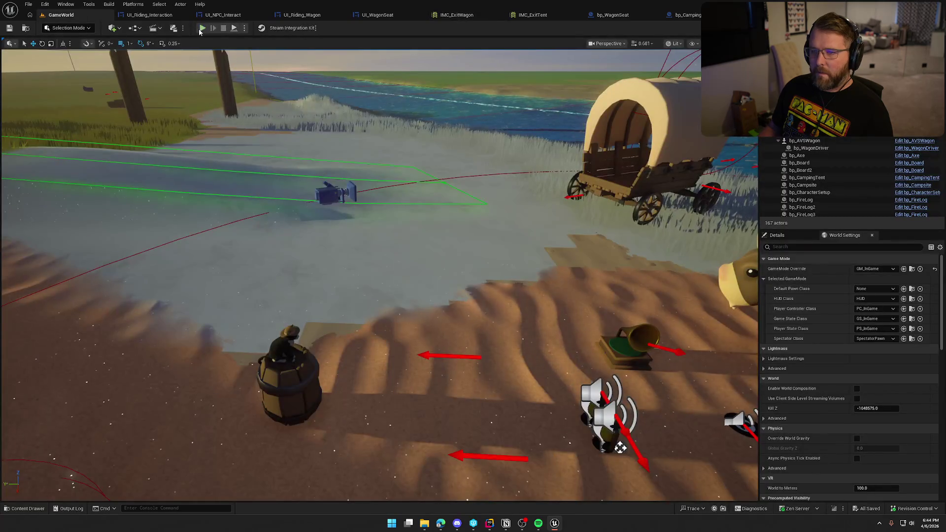
click(202, 28)
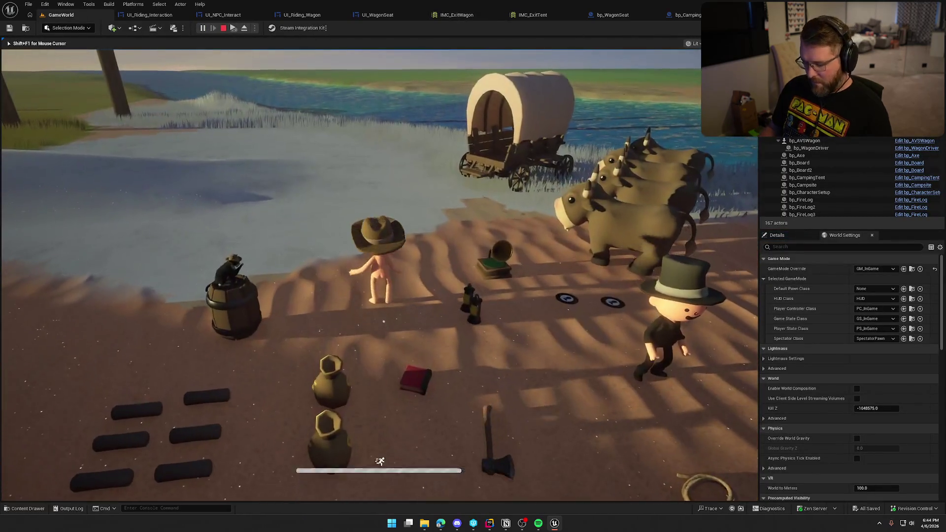
key(Escape)
click(383, 222)
click(492, 84)
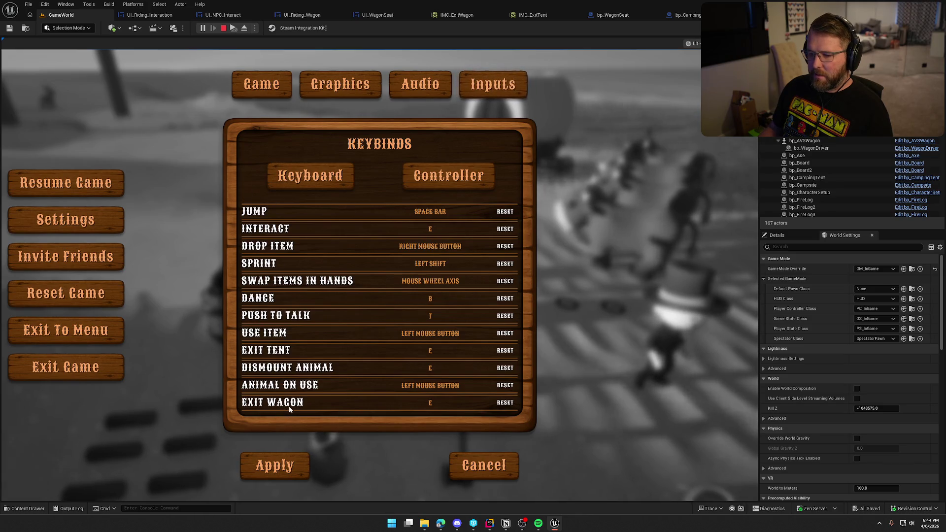
click(443, 175)
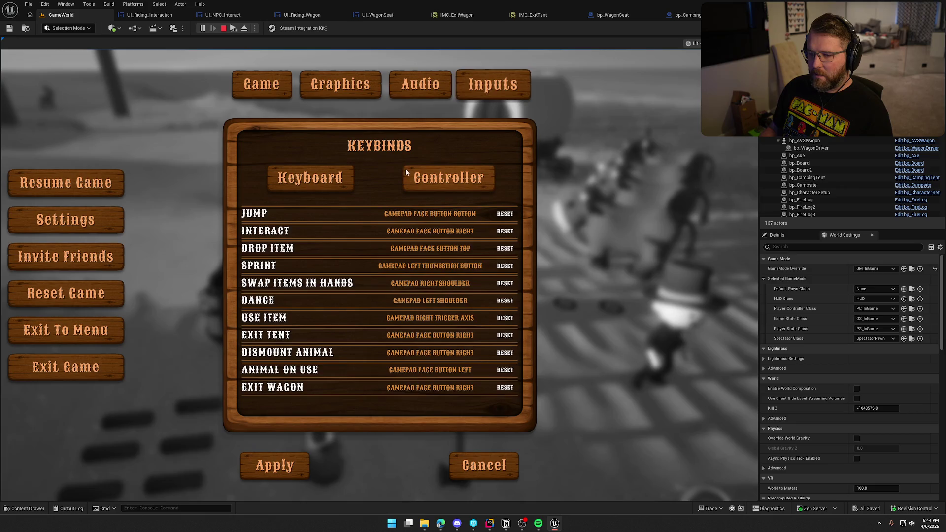
click(347, 182)
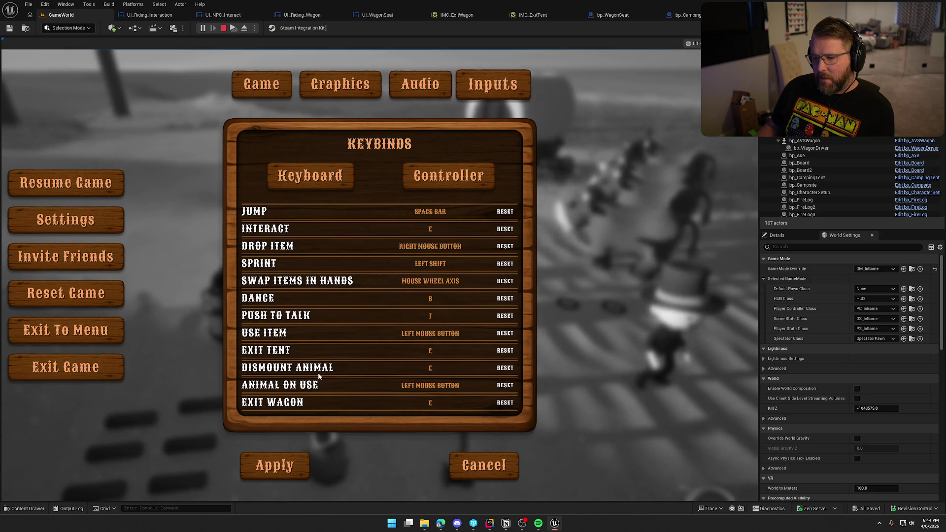
key(Escape)
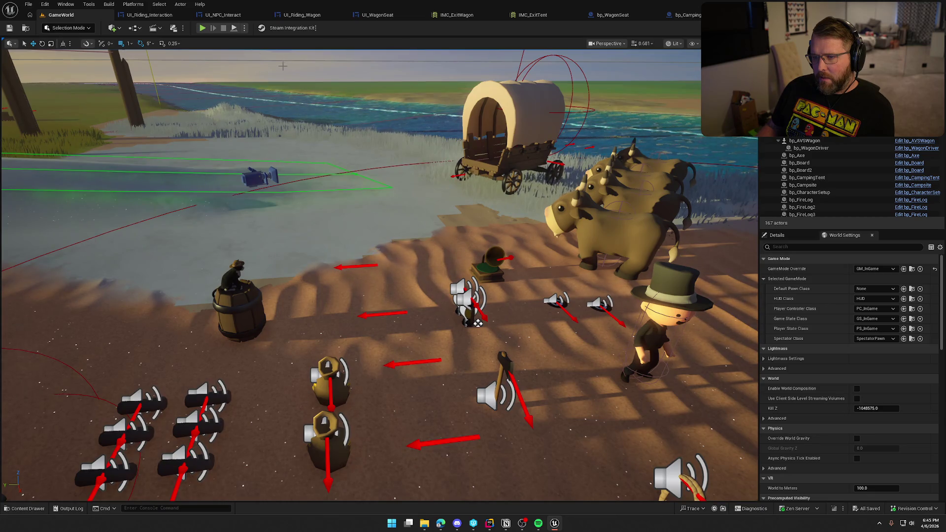
- In IMC_ExitWagon, name the mappings KBM_ExitSeat and Gamepad_ExitSeat
click(143, 16)
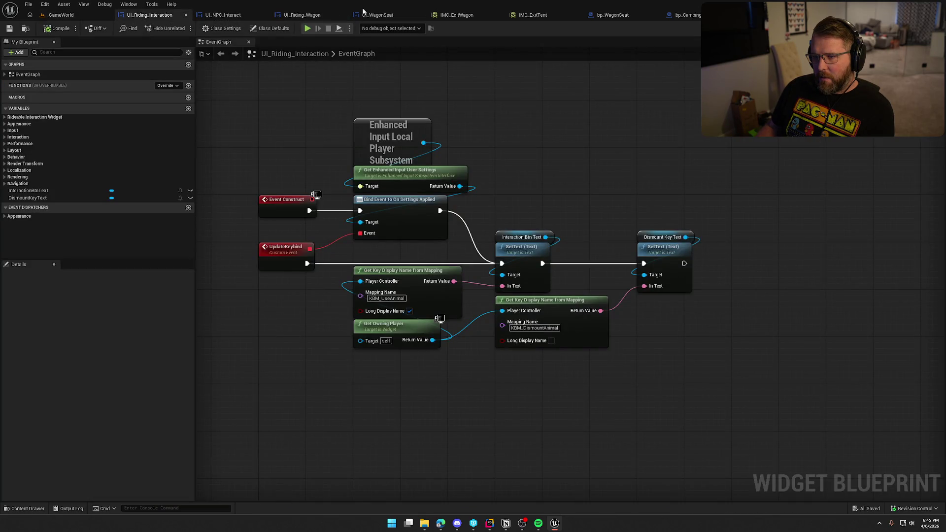
click(385, 14)
click(442, 15)
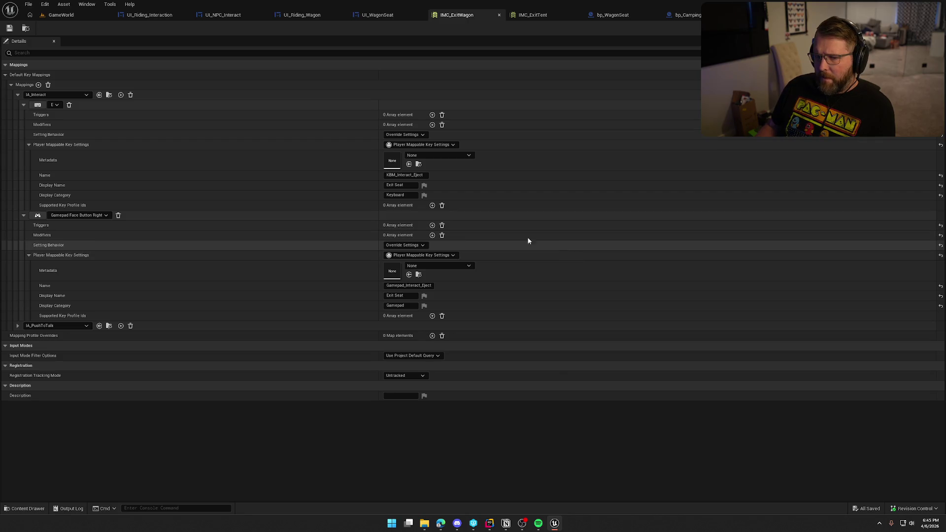
click(414, 176)
text(KBM_ExitS)
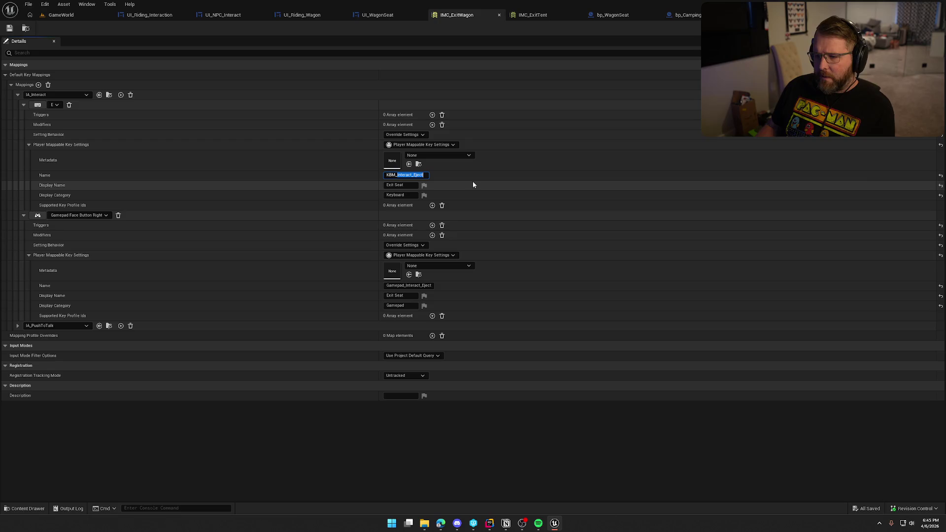
text(eat)
key(Return)
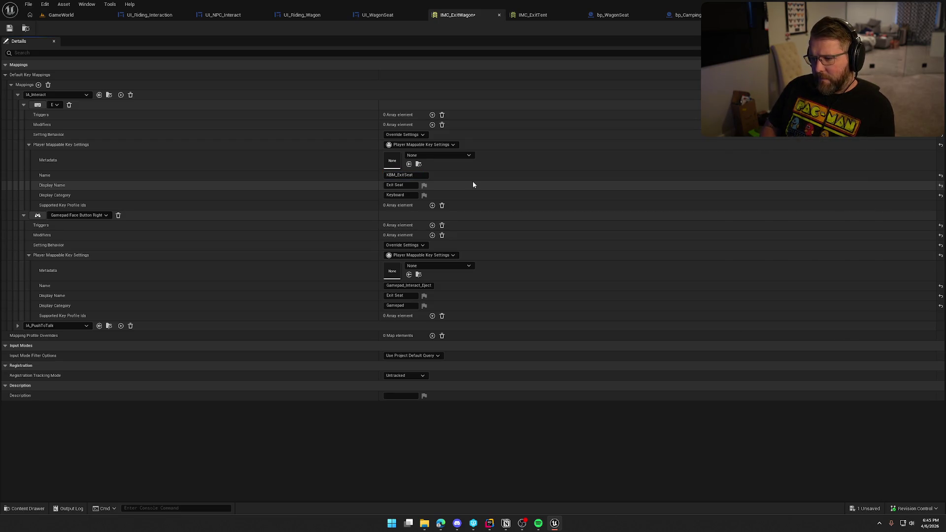
drag(405, 286, 536, 296)
text(ExitSeat)
key(Return)
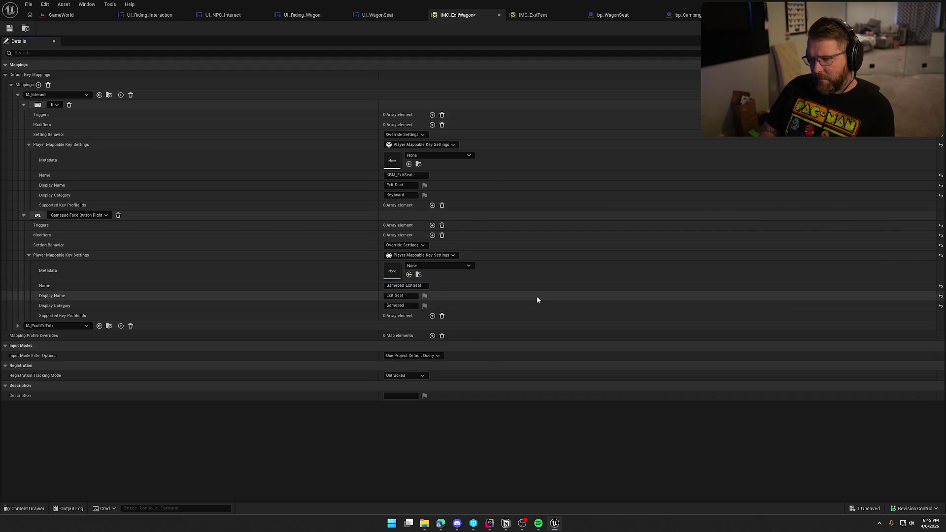
- In IMC_ExitTent, name the mappings KBM_ExitTent and Gamepad_ExitTent
click(533, 16)
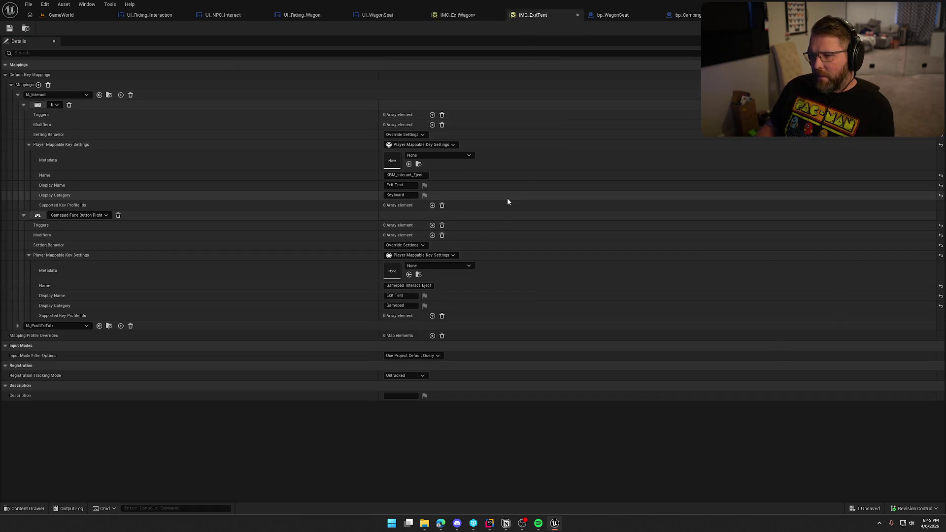
drag(398, 175, 469, 176)
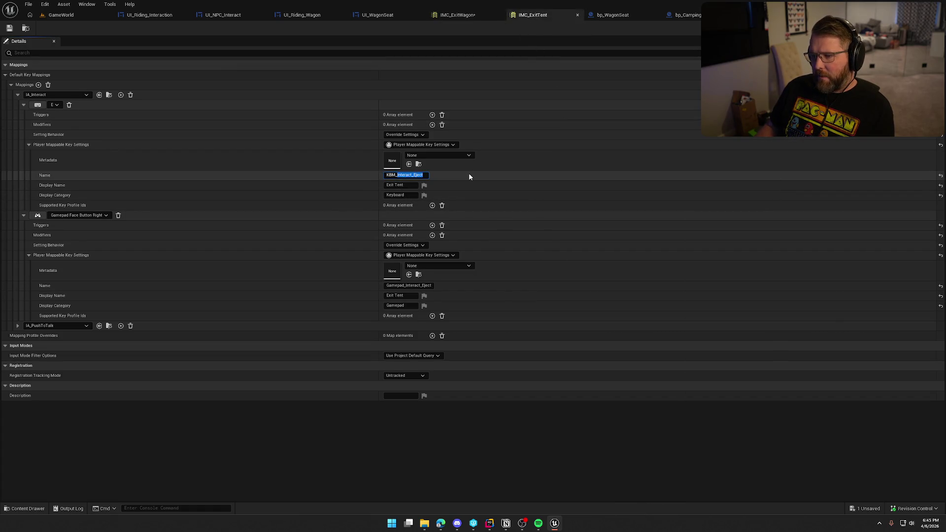
text(ExitTent)
key(Return)
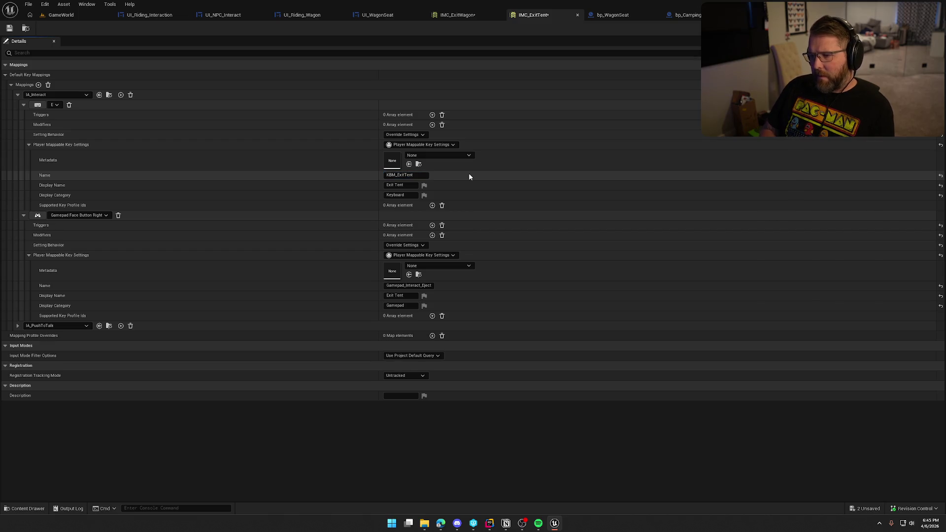
drag(405, 285, 501, 297)
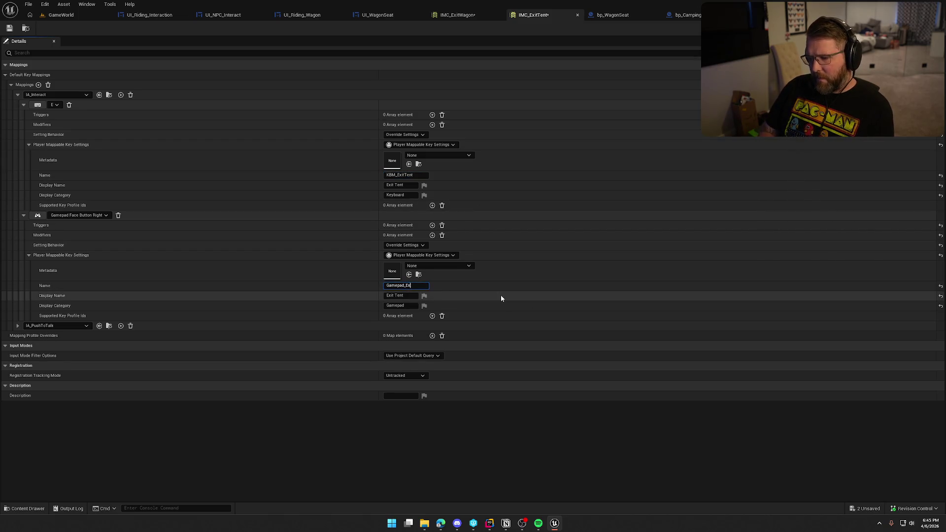
text(itTent)
key(Return)
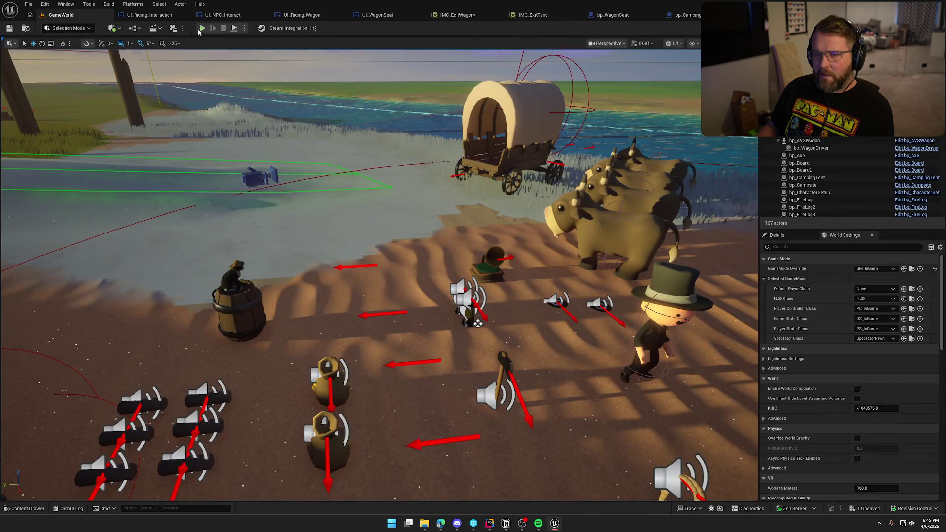
- Start a play-in-editor session, pause it, and open the in-game Settings Inputs page
click(201, 28)
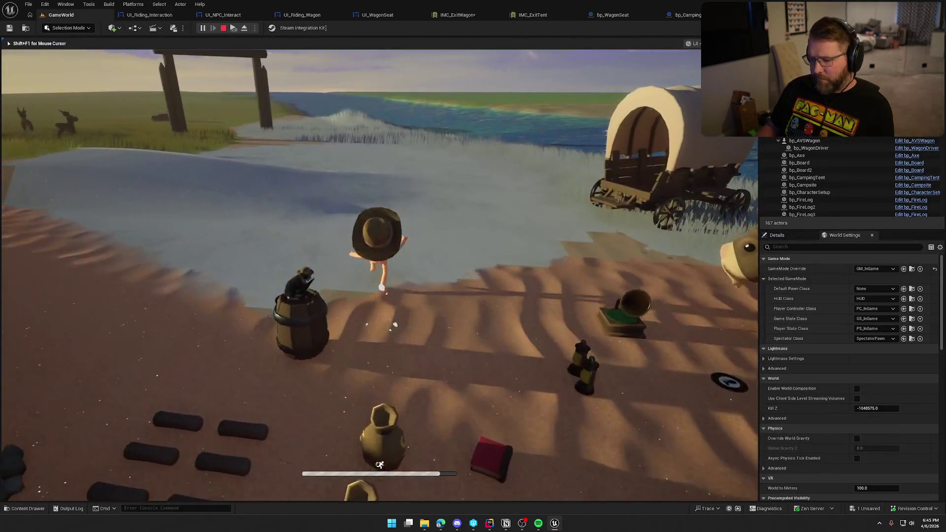
key(Escape)
click(380, 217)
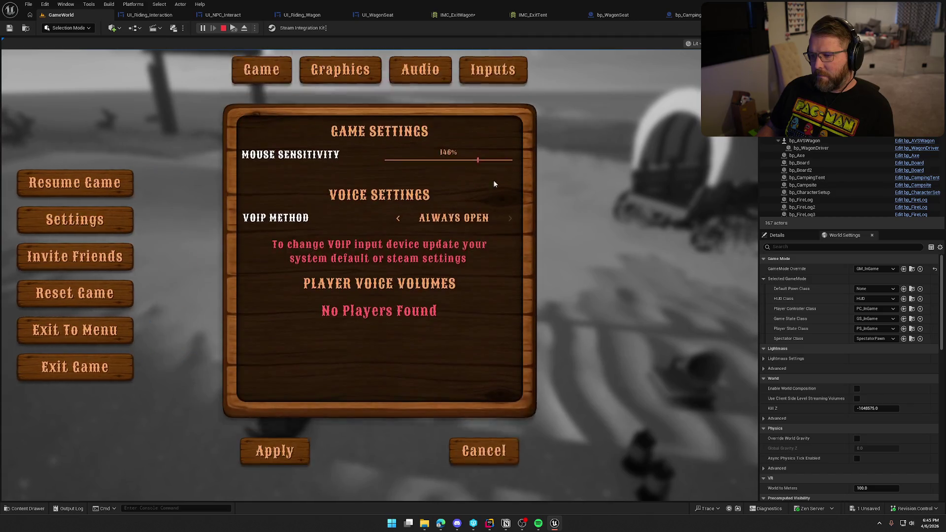
click(492, 89)
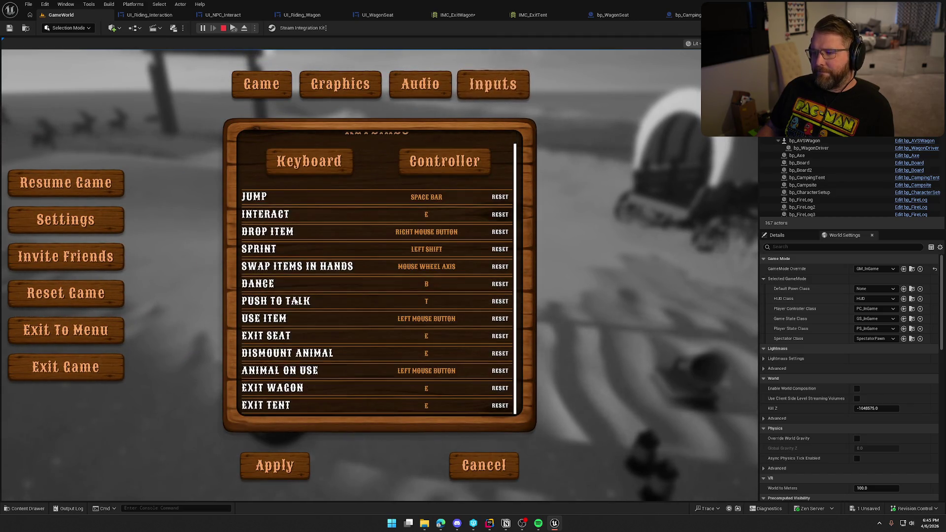
- Check the Controller and Keyboard keybinds list Exit Seat, Exit Wagon and Exit Tent, each on E
scroll(306, 313, up, 1)
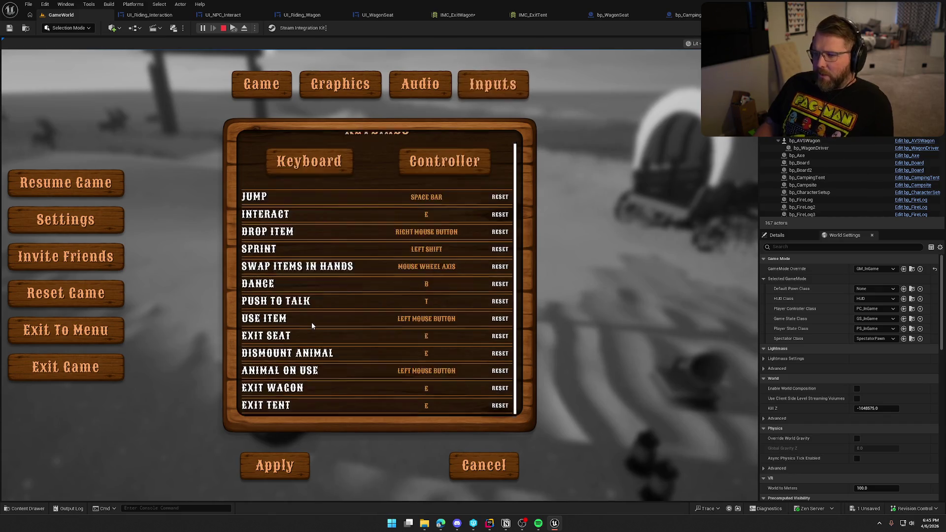
scroll(312, 320, down, 1)
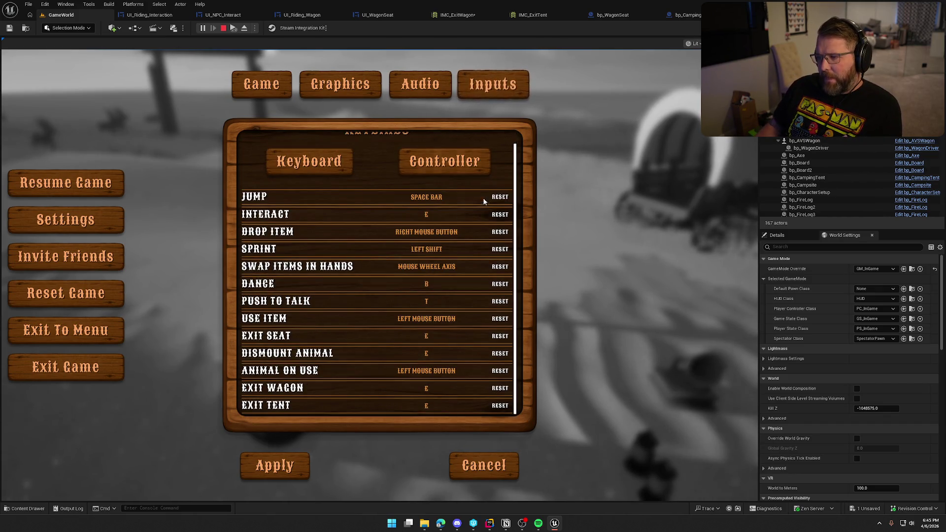
click(444, 161)
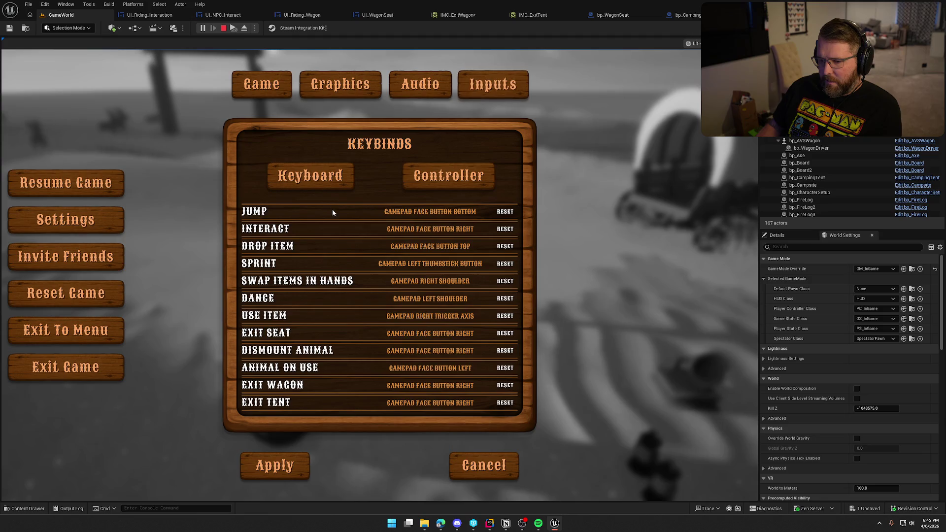
click(316, 174)
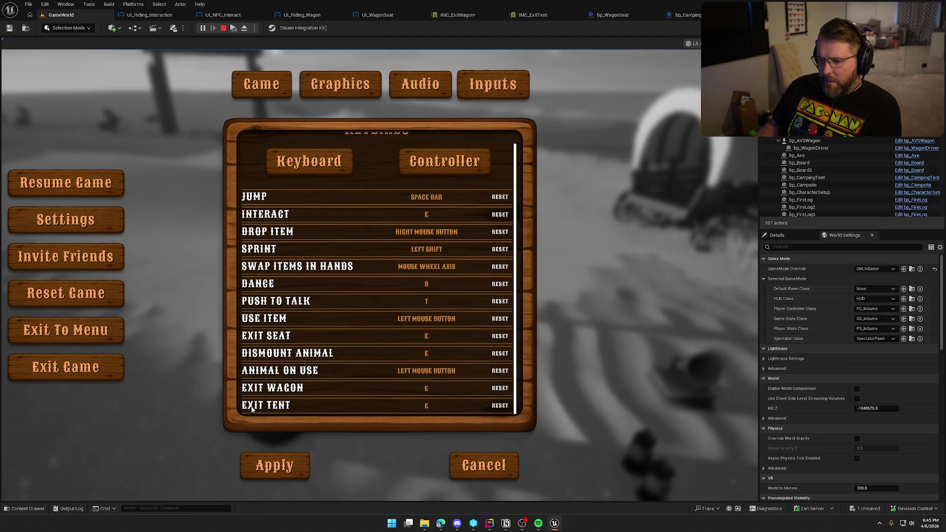
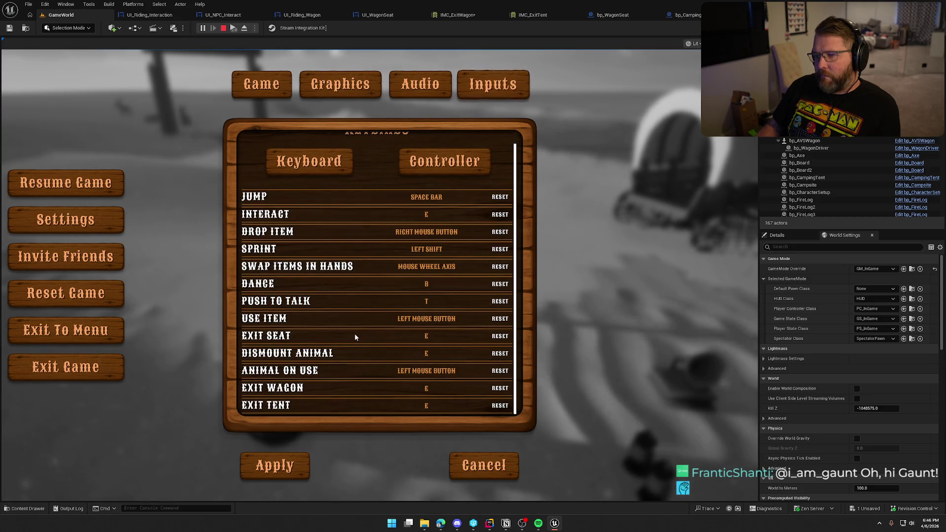
- Stop the play test and open UI_SettingsPanel from the UI > Settings folder
scroll(355, 336, up, 1)
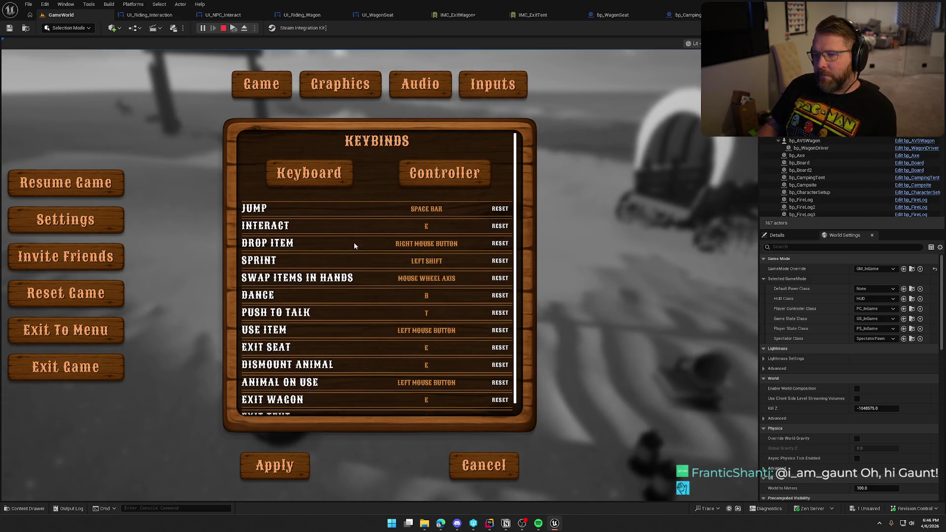
key(Escape)
click(24, 508)
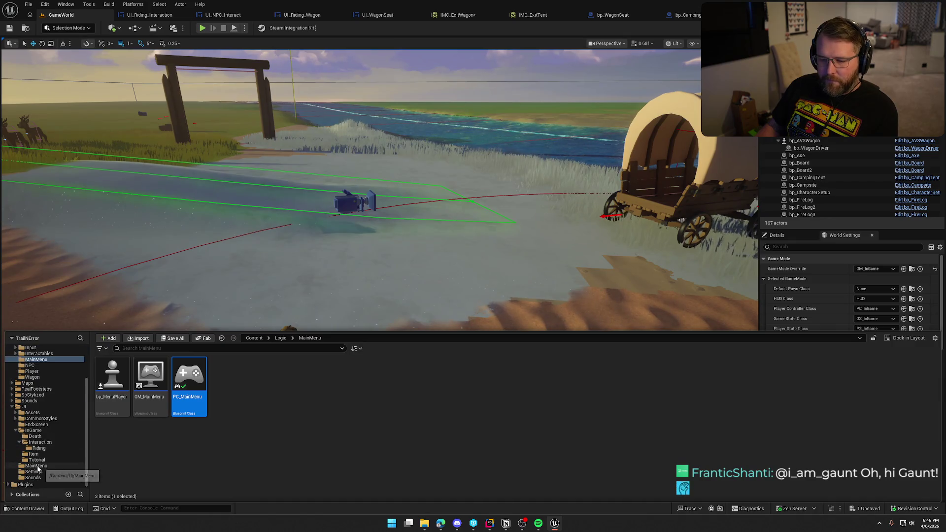
click(24, 407)
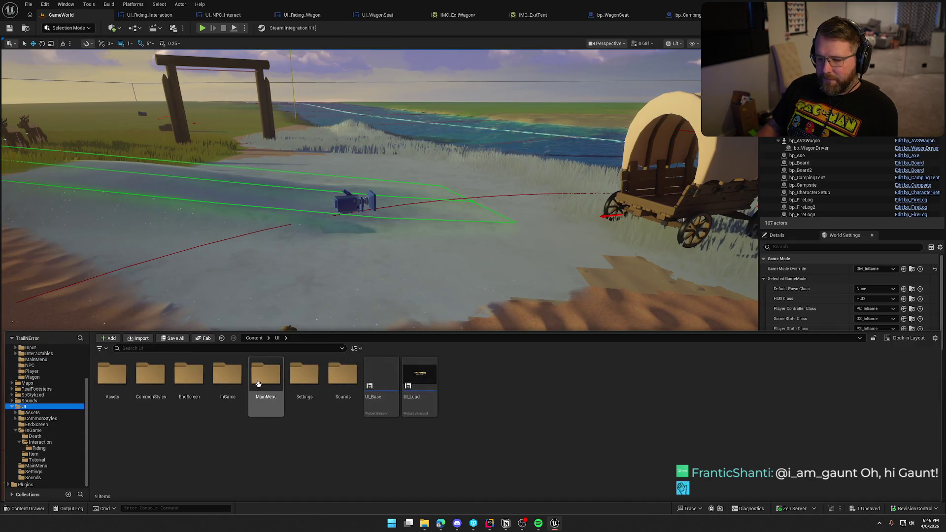
double_click(304, 381)
click(182, 370)
double_click(182, 370)
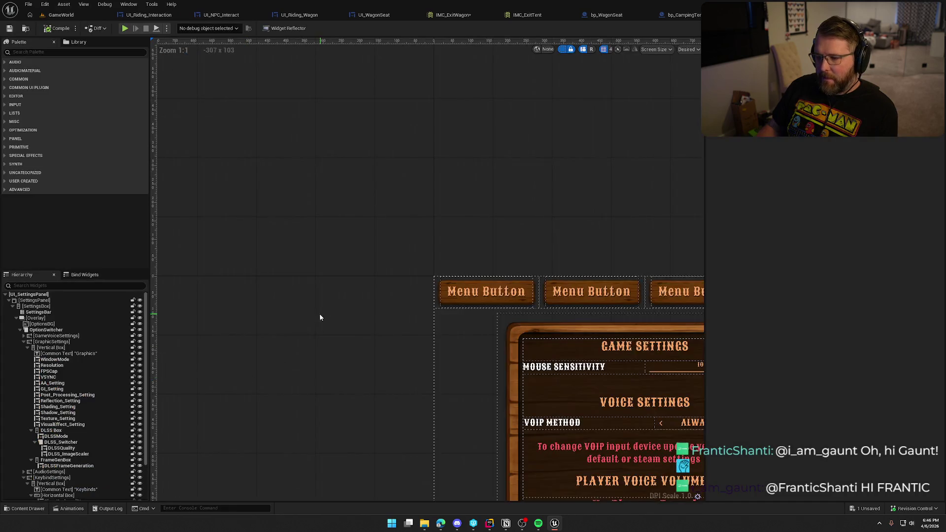
- Set Scroll Bar Visibility to Collapsed on both KeyboardKeys and GamepadKeys lists
scroll(74, 473, down, 2)
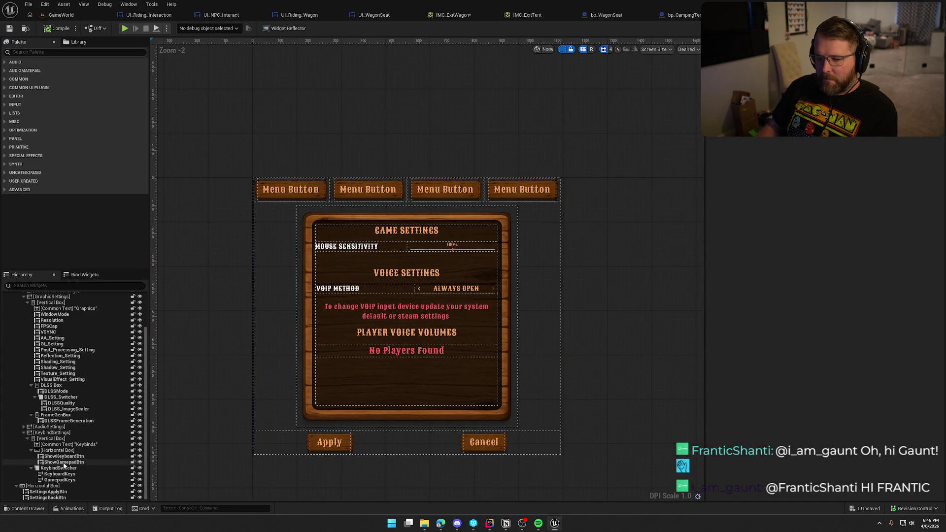
click(75, 476)
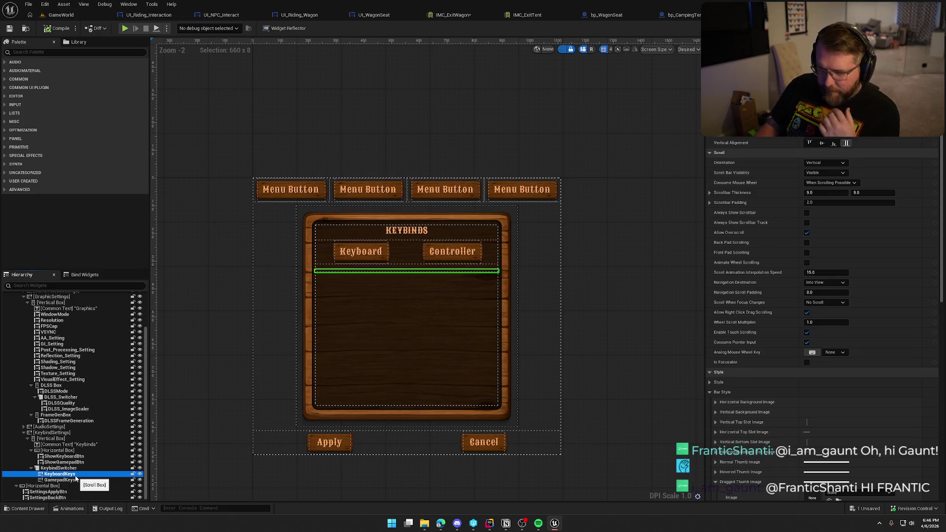
ctrl+click(59, 480)
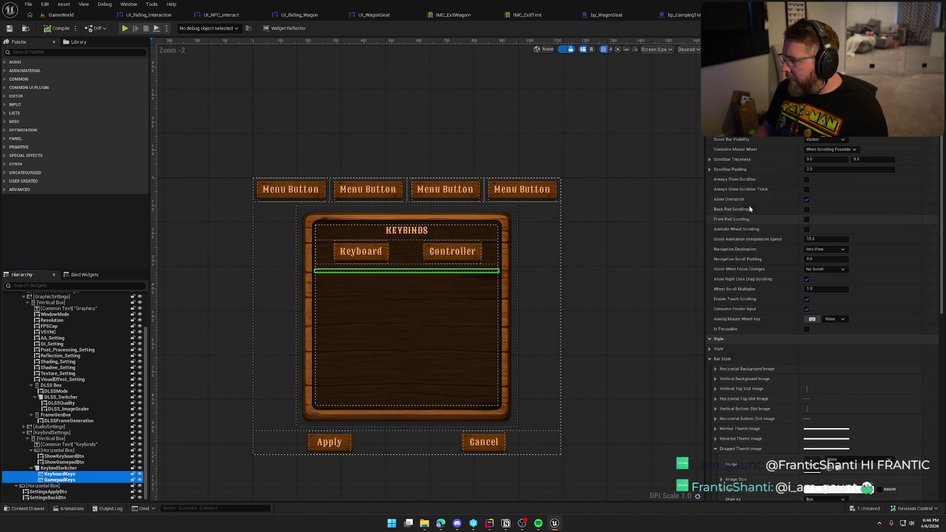
click(826, 140)
click(815, 154)
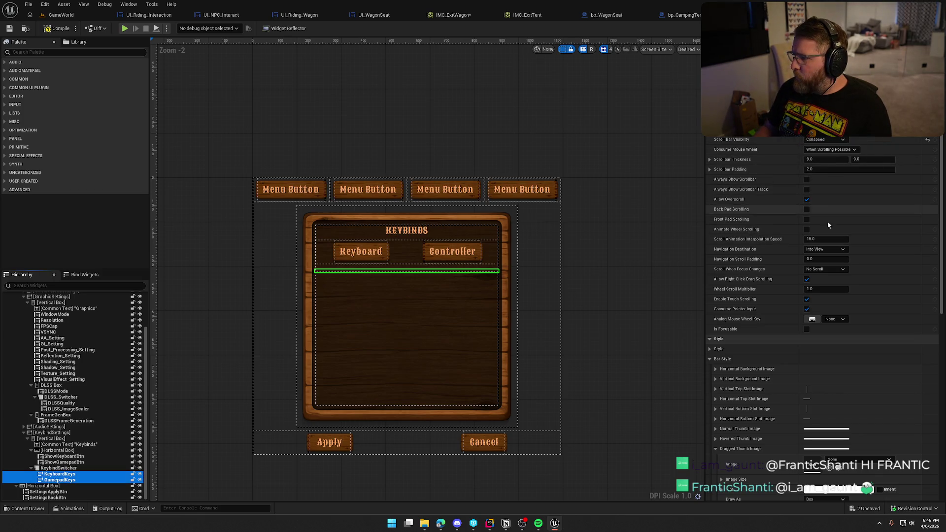
- Compile and save the settings panel, then return to the GameWorld level
click(50, 29)
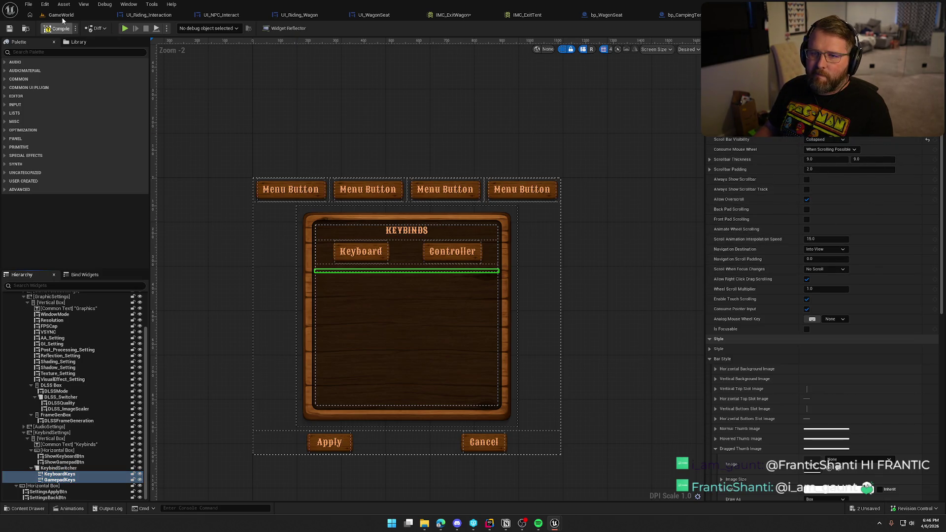
click(460, 343)
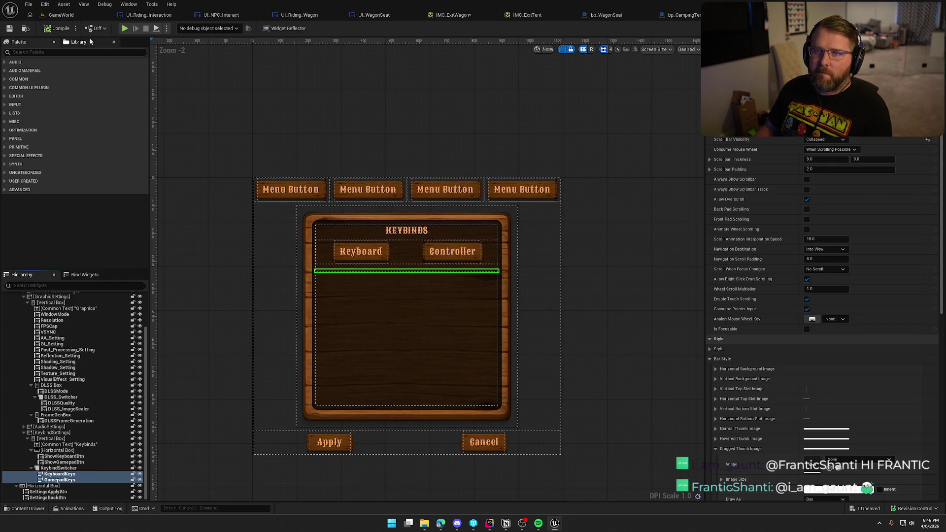
click(61, 14)
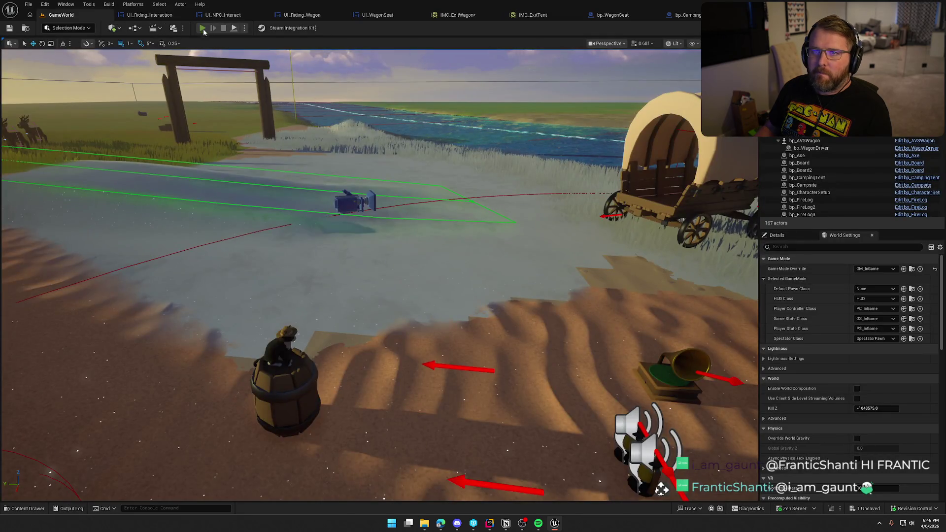
- Play-test and scroll the in-game Settings > Inputs keybinds list to EXIT TENT, then stop
click(203, 28)
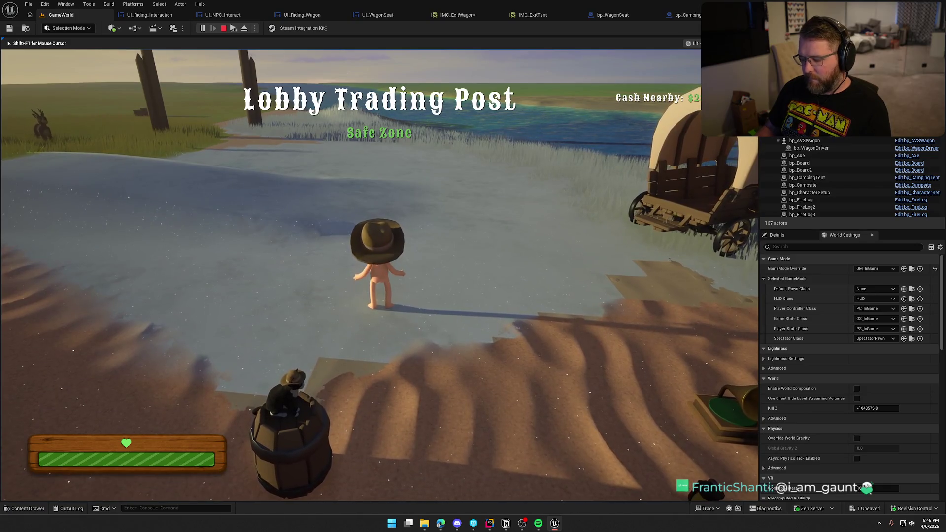
key(Escape)
click(384, 228)
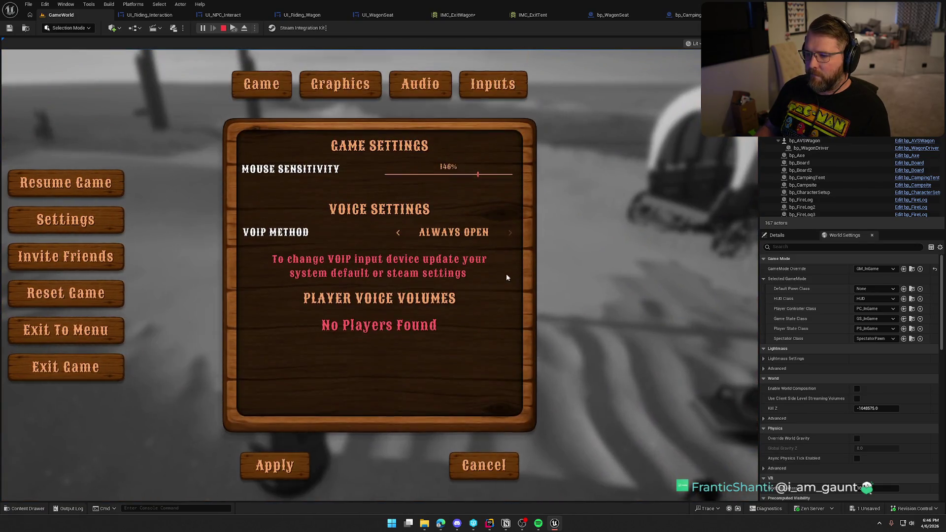
click(493, 81)
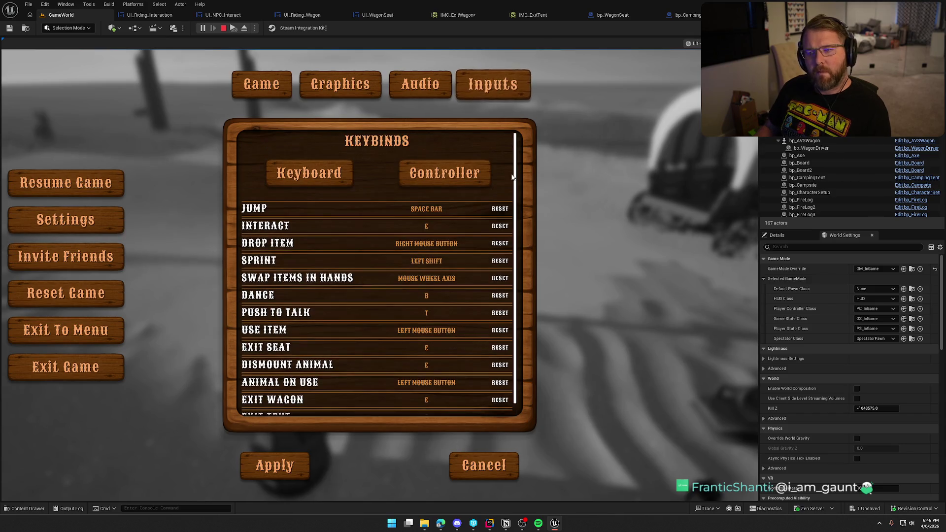
scroll(394, 303, down, 2)
key(Escape)
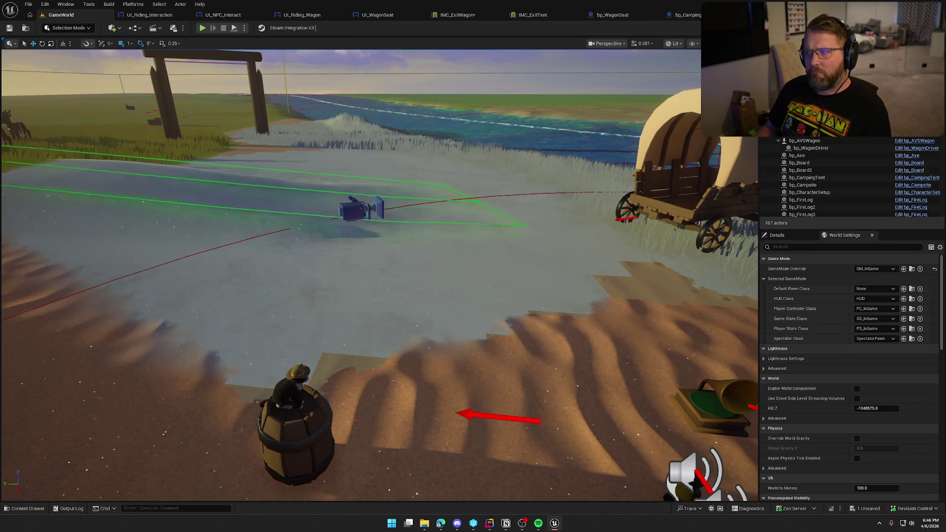
scroll(548, 325, up, 1)
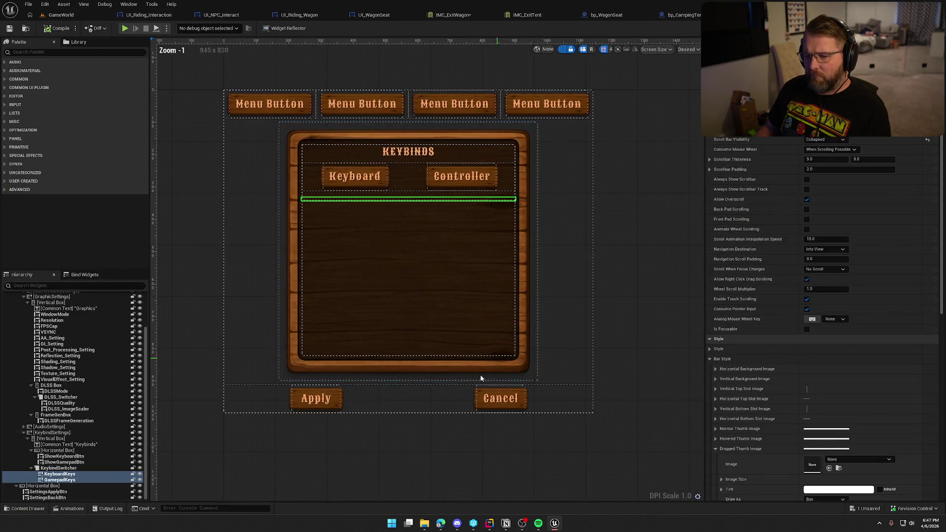
- For KeyboardKeys and GamepadKeys, disable overscroll and set scrollbar padding and thickness to 0
click(59, 474)
shift+click(59, 480)
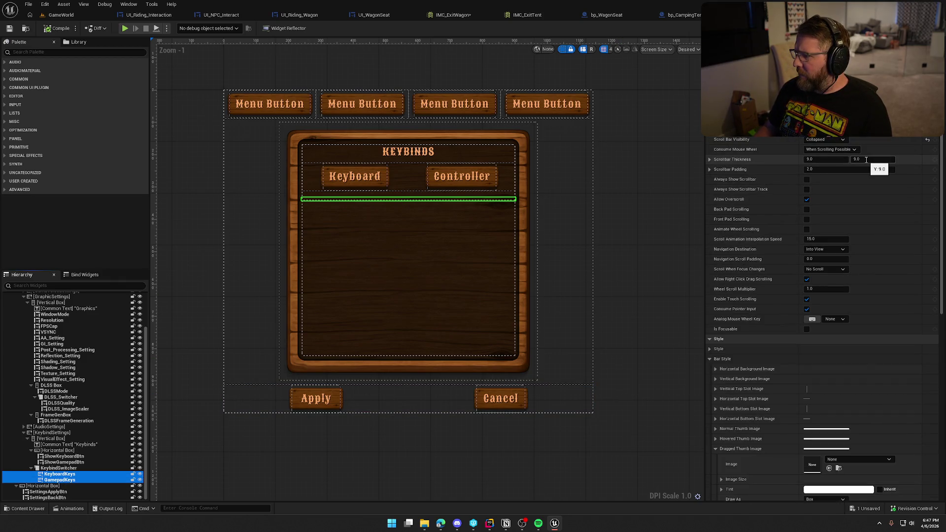
click(838, 142)
click(839, 139)
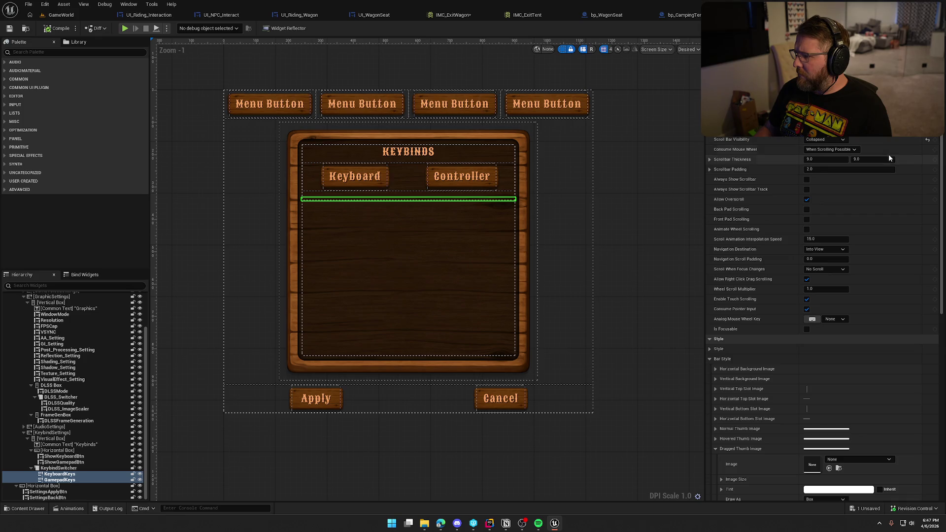
click(807, 200)
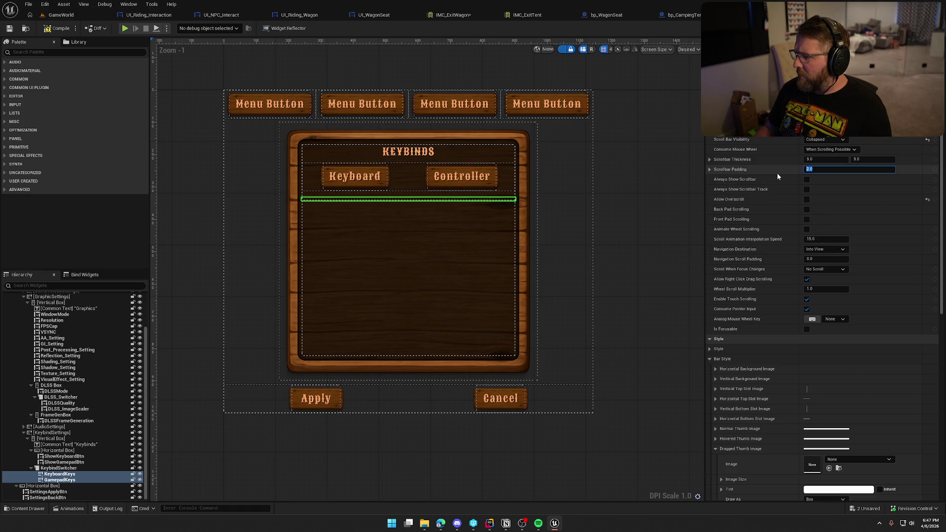
text(0)
key(shift+Tab)
text(0)
key(Tab)
text(0)
key(Return)
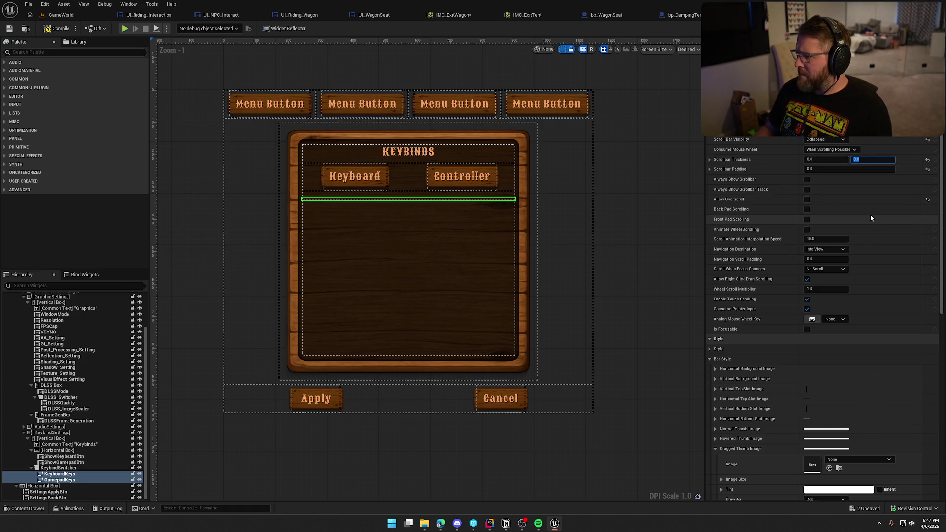
- In the lists' scroll bar style, set the Vertical Top Slot Image draw style to None
scroll(870, 217, down, 3)
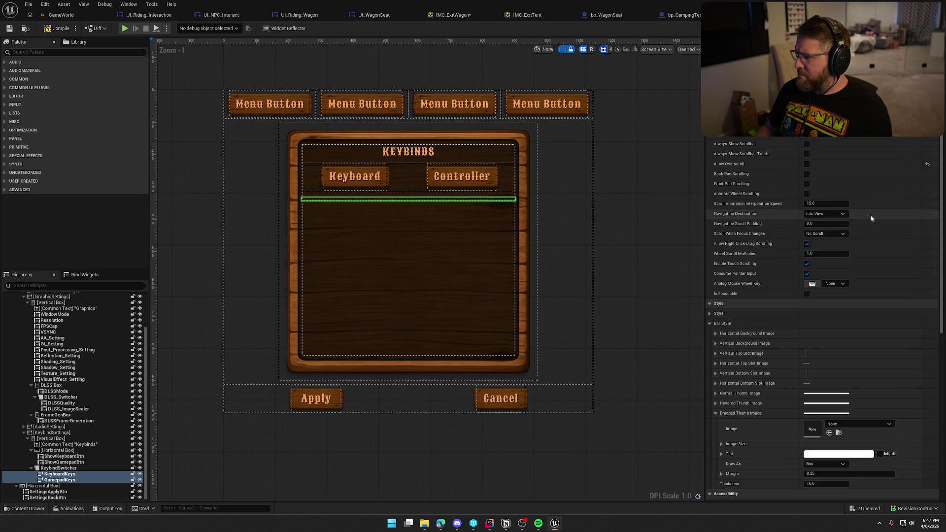
scroll(870, 215, down, 5)
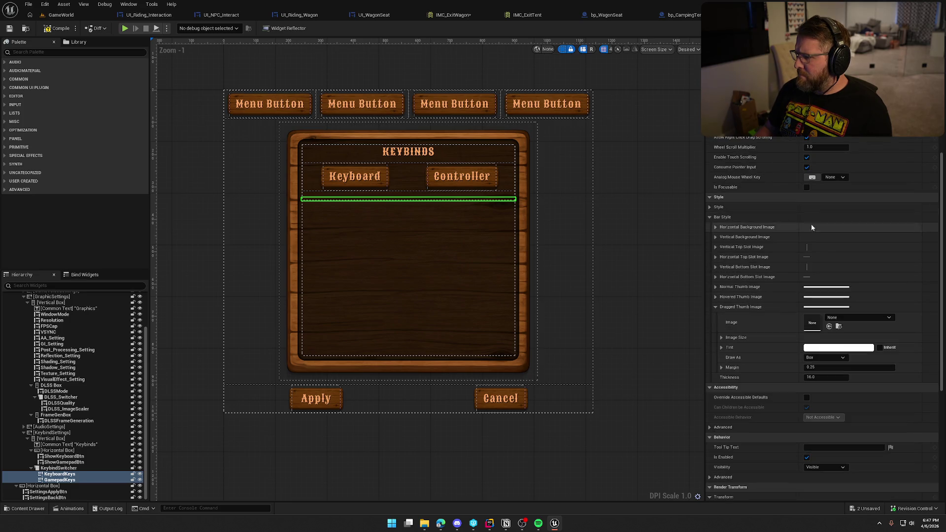
click(710, 208)
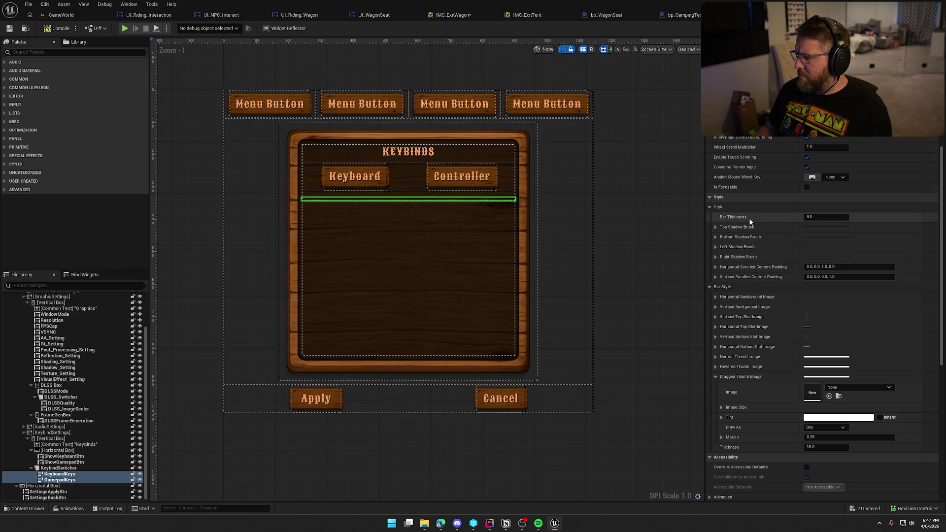
scroll(785, 228, down, 2)
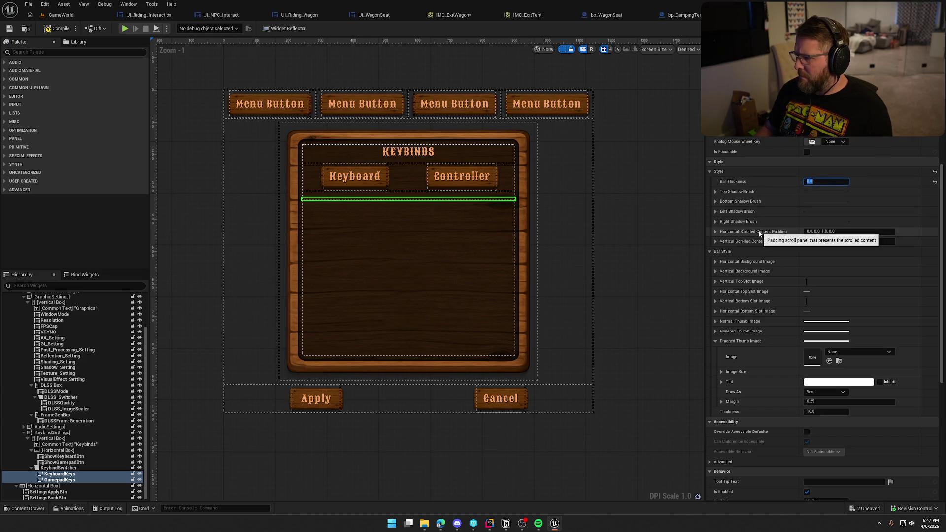
click(714, 261)
click(715, 261)
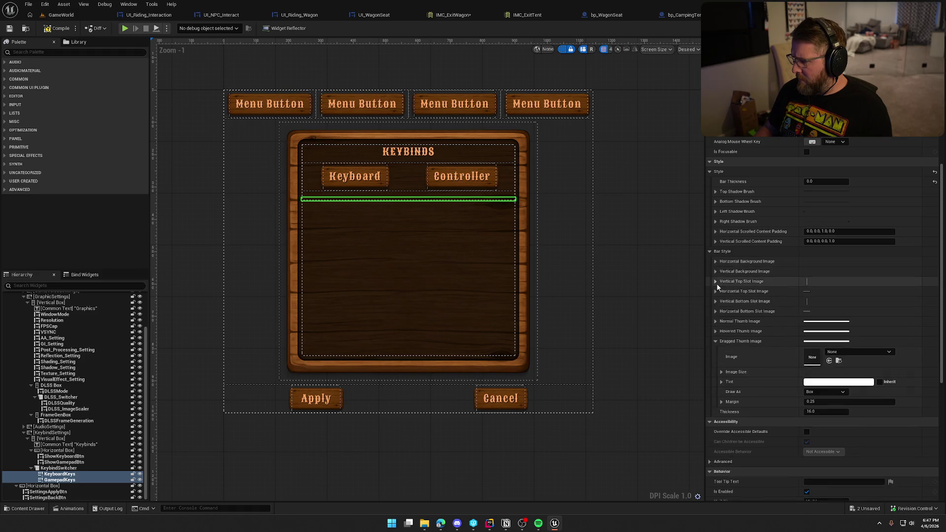
click(715, 282)
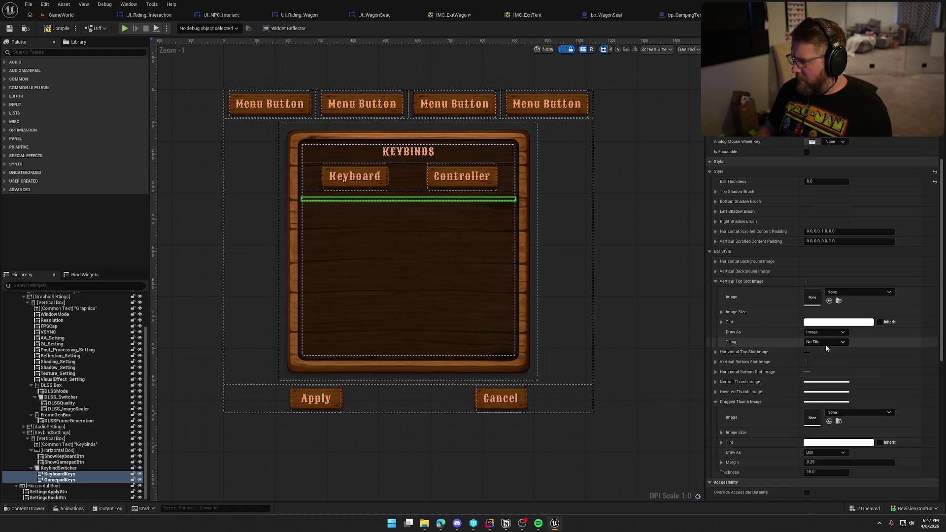
click(825, 332)
click(820, 339)
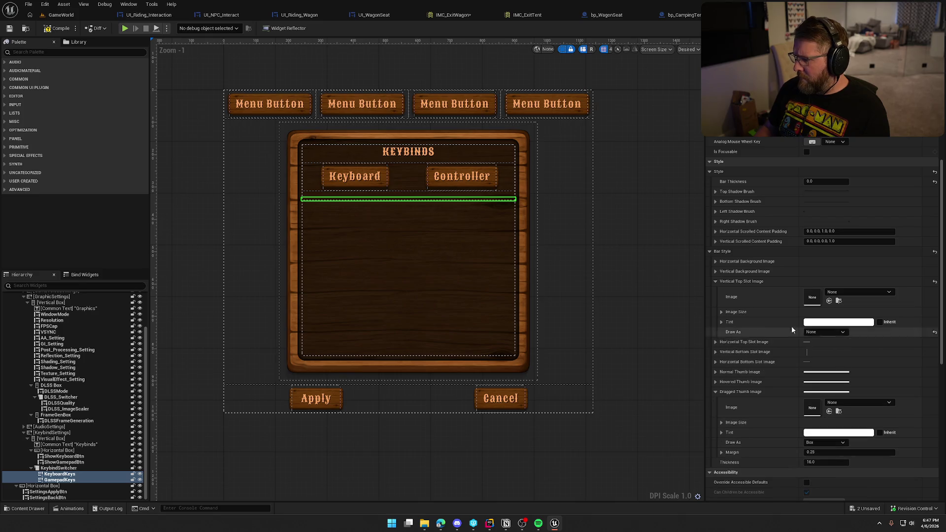
- Copy that slot image onto both bottom slot images, set thumb thickness 0, and start a play test
right_click(736, 282)
click(770, 322)
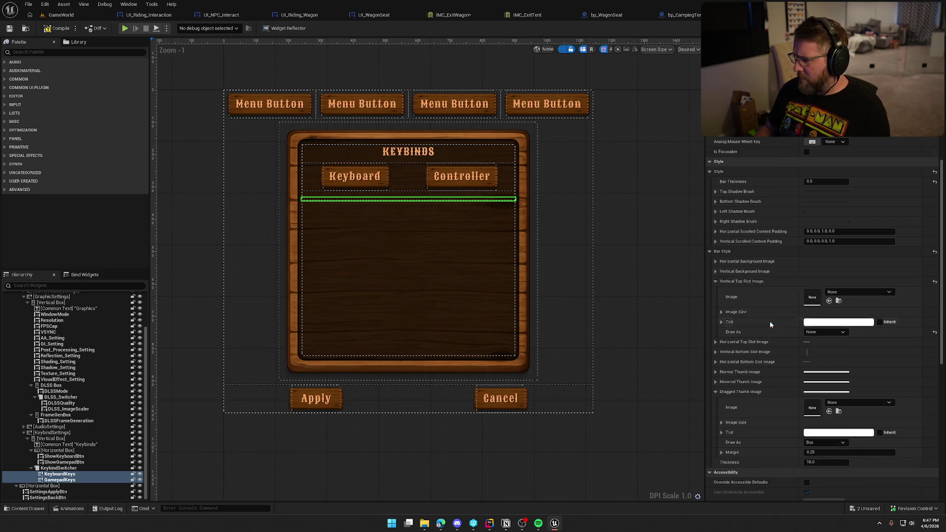
click(715, 282)
shift+click(736, 301)
shift+click(738, 311)
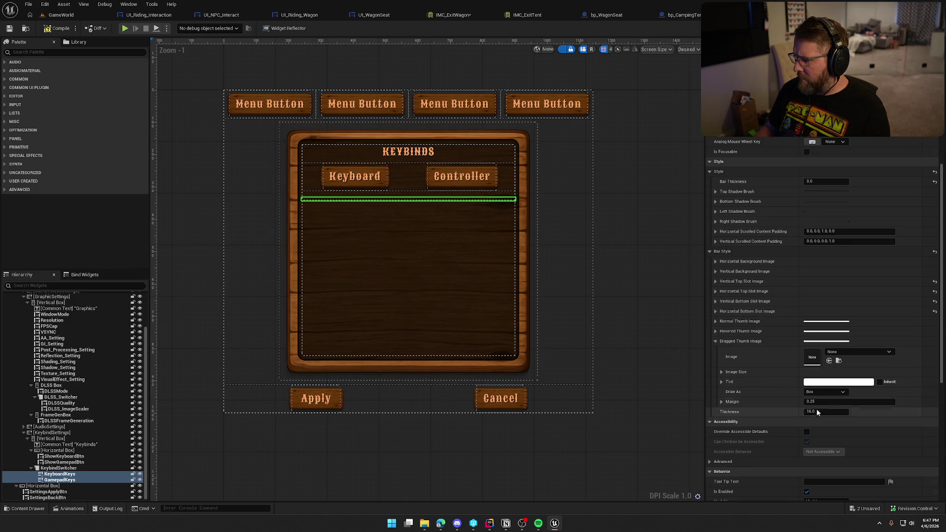
text(0)
key(Return)
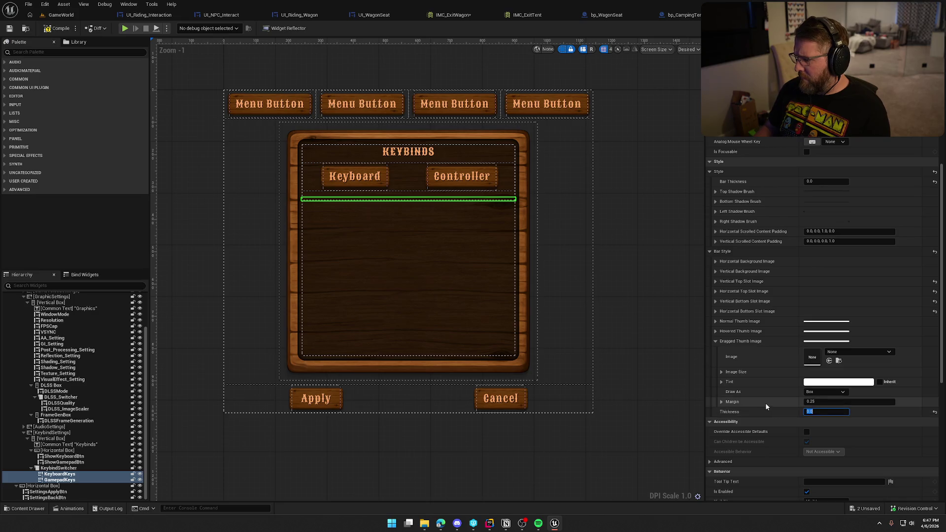
click(125, 29)
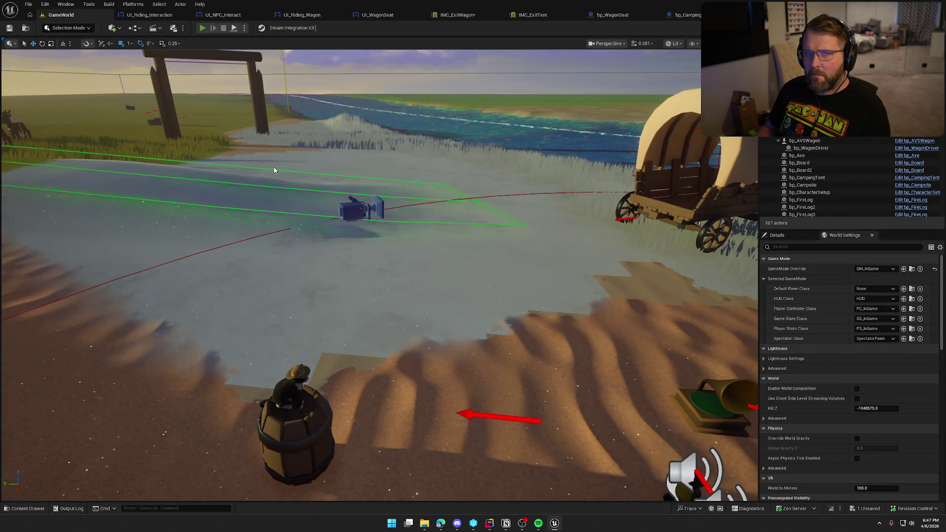
- In the play test, scroll the Settings > Inputs keybinds list to Exit Tent, then stop playing
key(Escape)
key(Escape)
key(Escape)
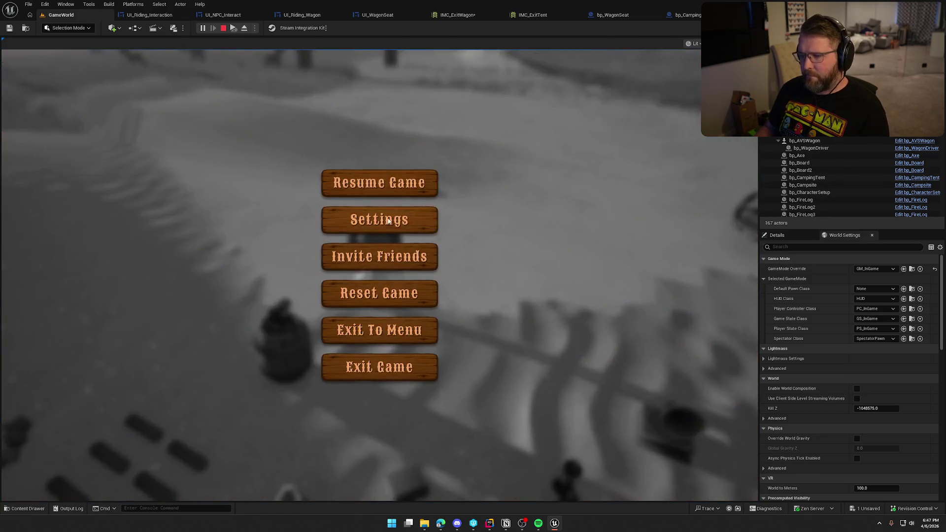
click(388, 217)
click(493, 83)
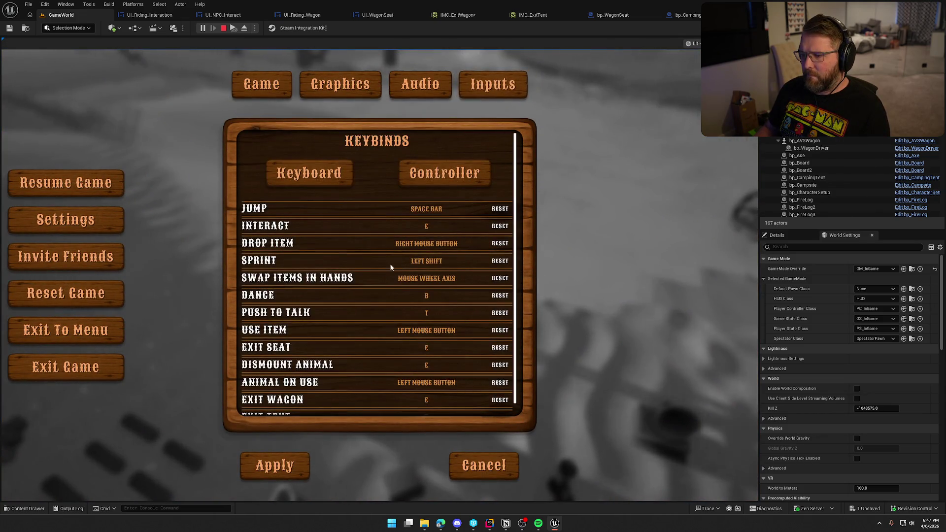
scroll(404, 269, down, 1)
scroll(409, 285, up, 1)
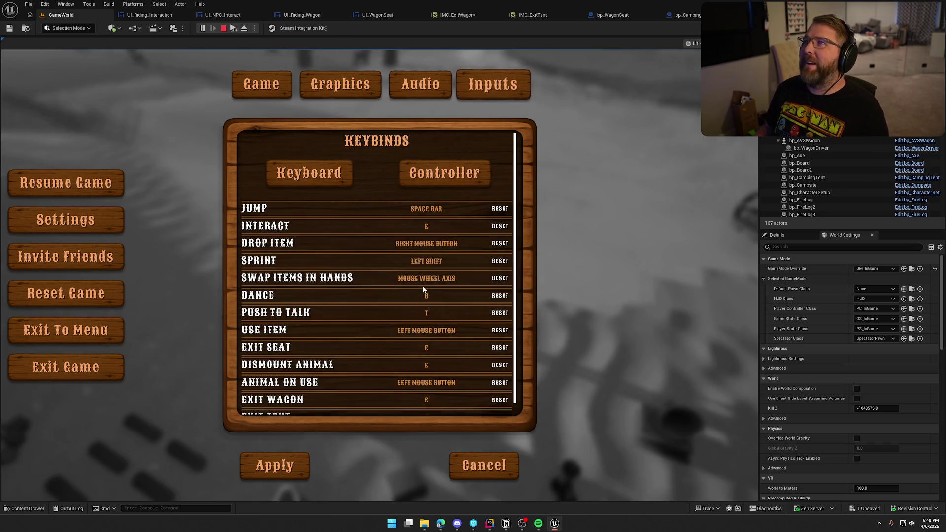
scroll(424, 295, down, 1)
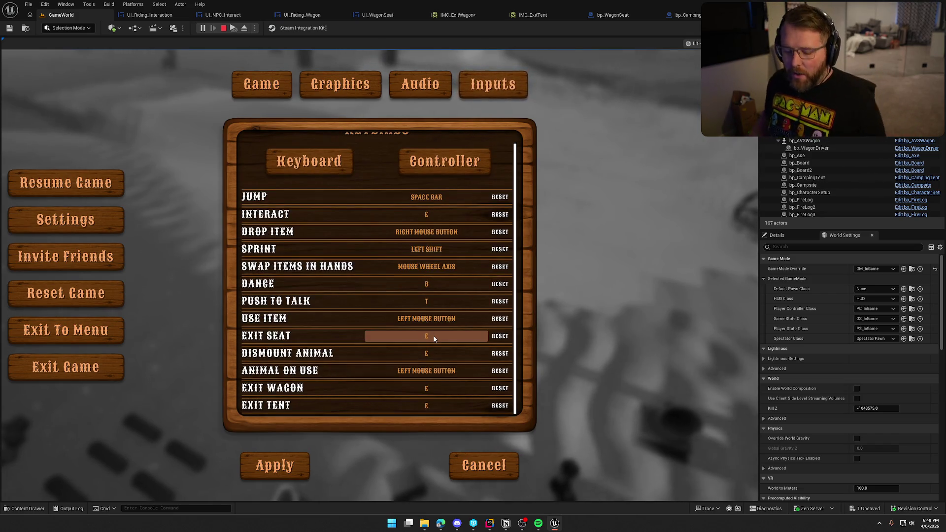
scroll(434, 276, up, 1)
key(Escape)
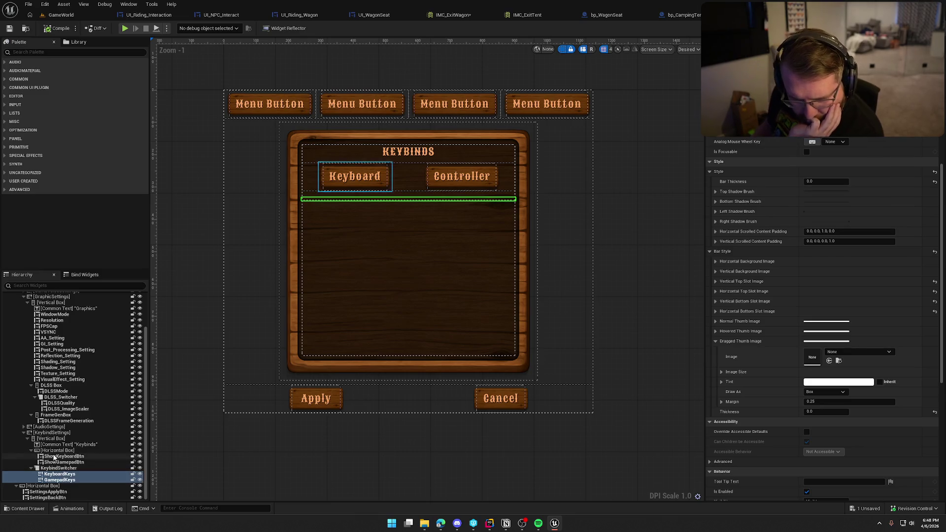
- Collapse the KeybindSettings scroll bar, then play-test GameWorld with Alt+P
click(49, 433)
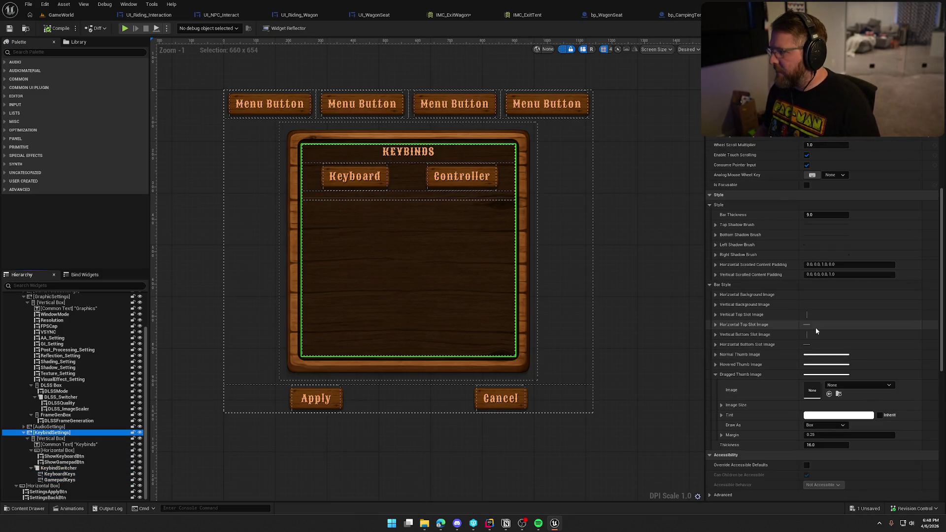
scroll(794, 207, up, 3)
scroll(793, 202, up, 1)
click(825, 172)
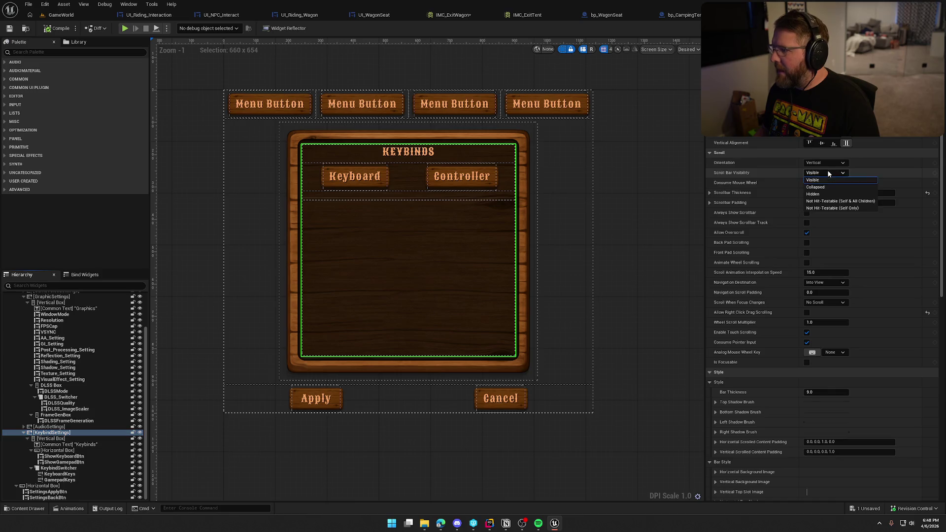
click(817, 191)
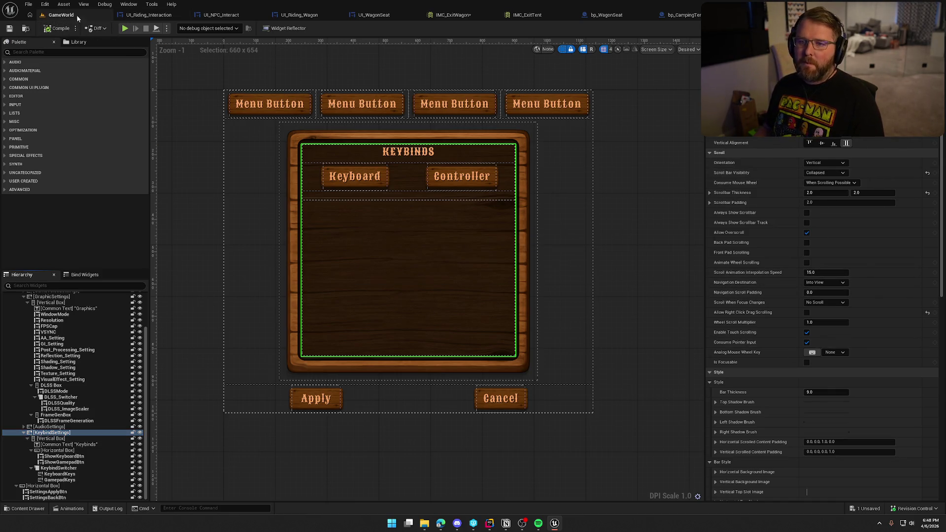
click(77, 16)
key(alt+p)
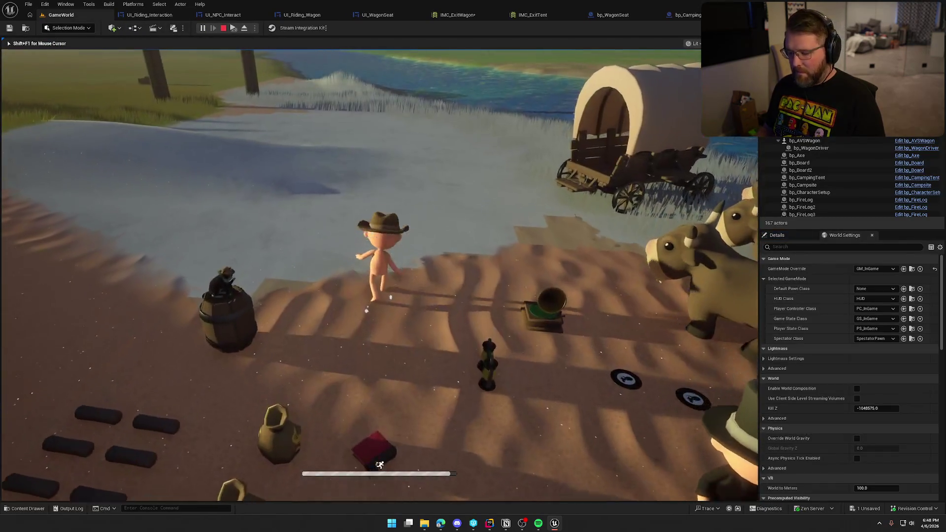
- Scroll the in-game keyboard and gamepad keybind lists to confirm no scroll bar, then stop the test
key(Escape)
click(419, 220)
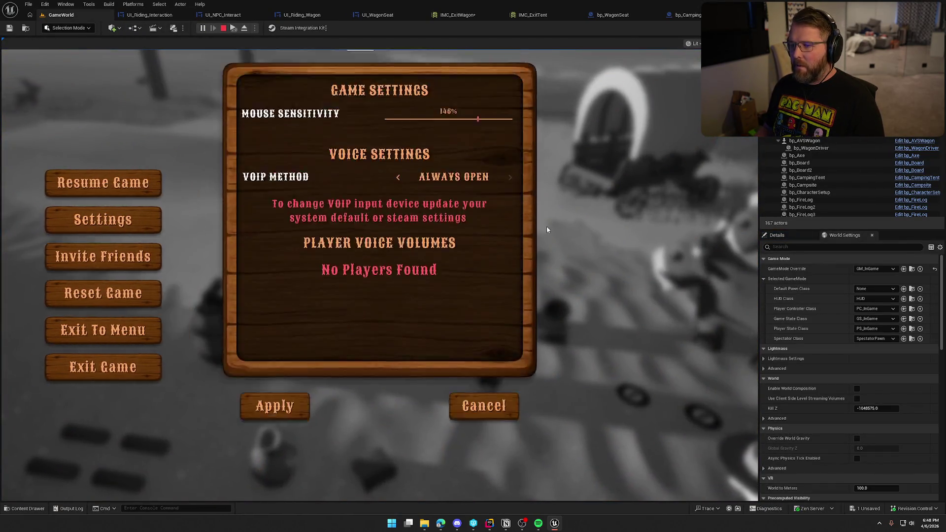
click(478, 91)
scroll(382, 332, down, 1)
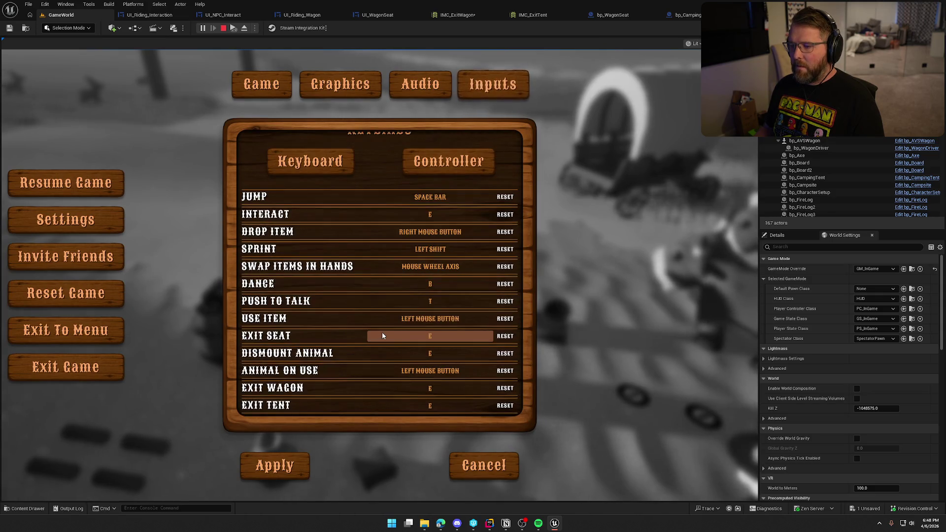
scroll(382, 332, up, 1)
scroll(382, 334, down, 1)
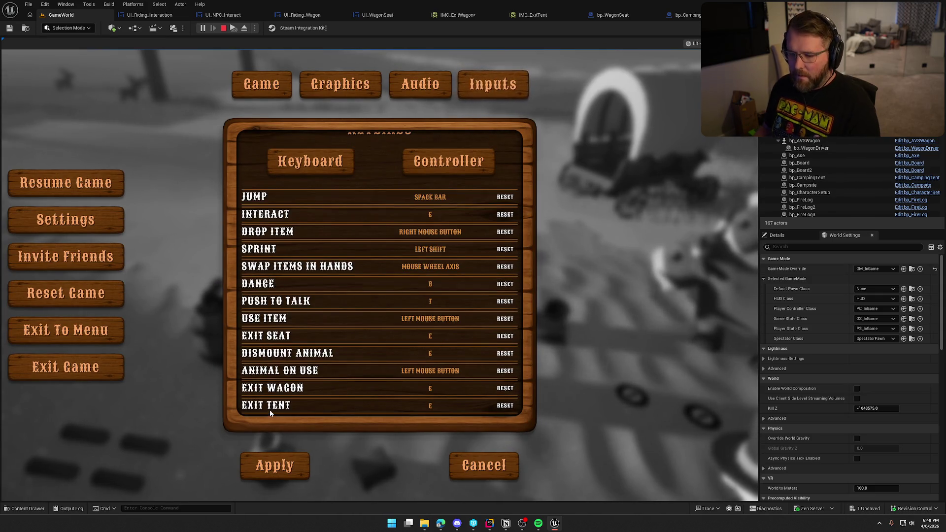
scroll(382, 334, up, 1)
click(431, 175)
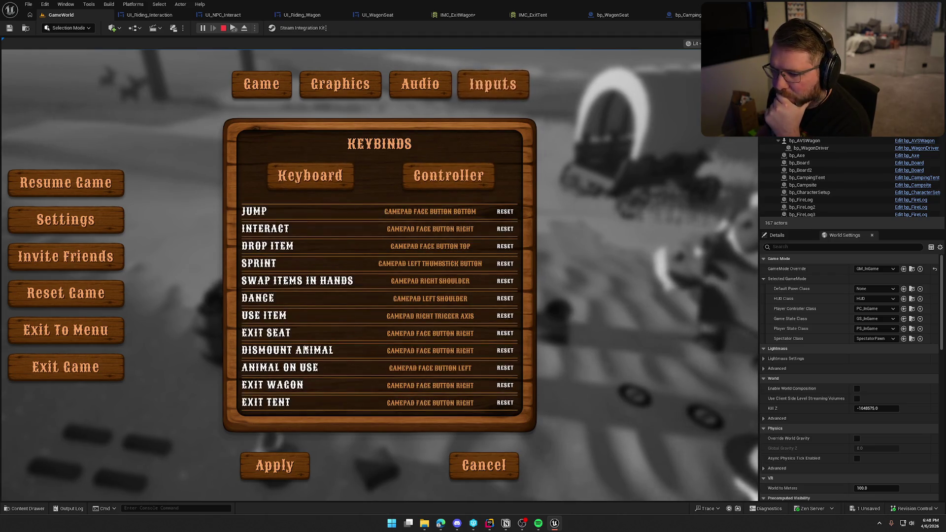
click(317, 182)
scroll(329, 310, down, 1)
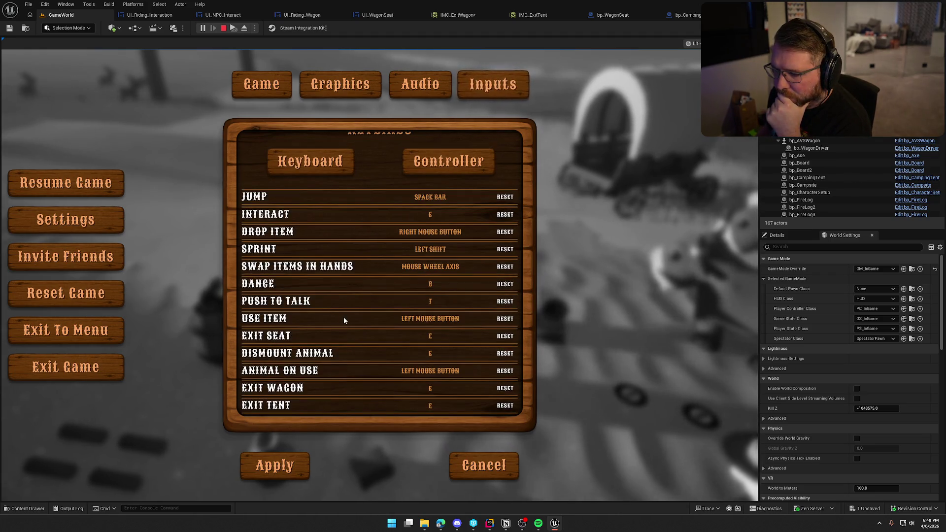
scroll(349, 349, up, 1)
scroll(348, 349, down, 1)
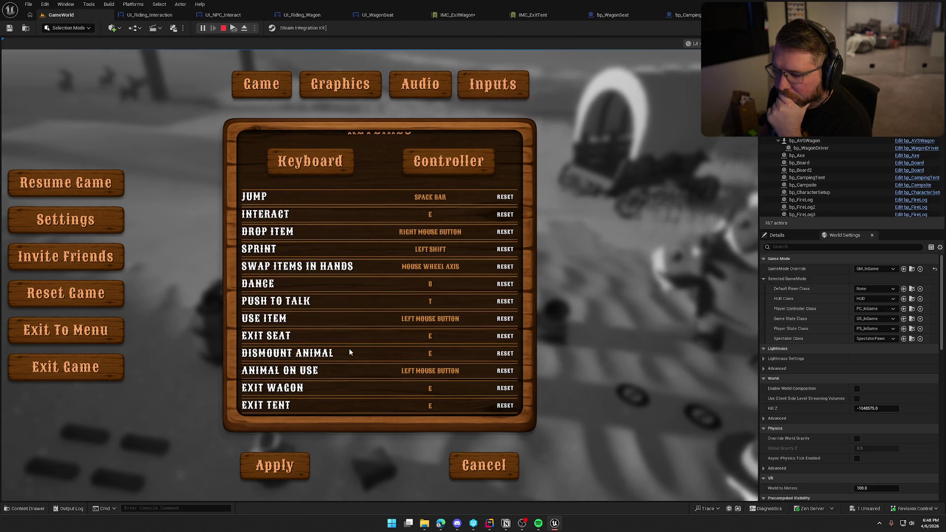
scroll(348, 348, up, 1)
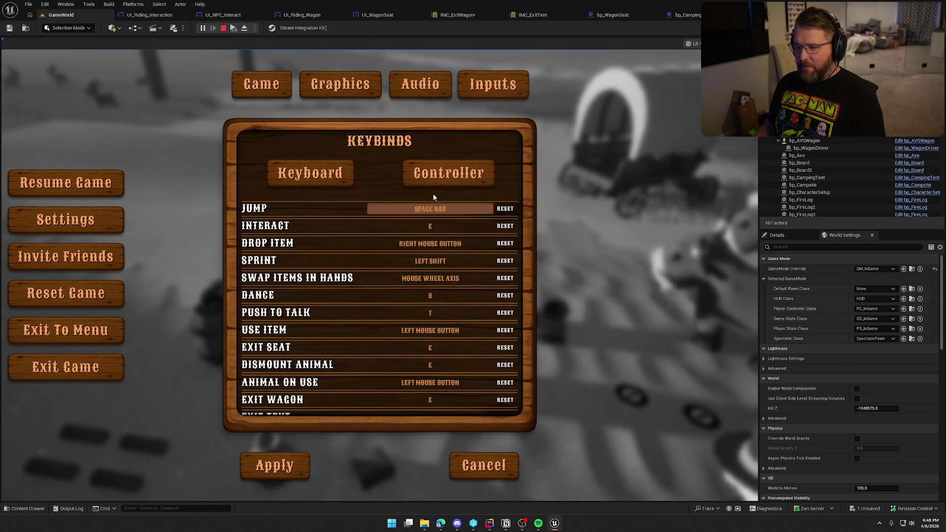
key(Escape)
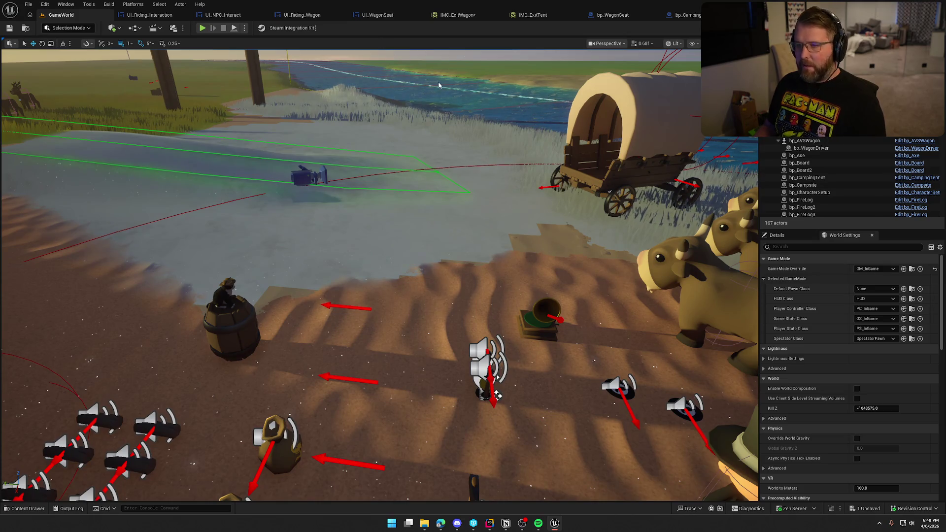
- Close the five extra asset tabs, including bp_CampingTent
middle_click(151, 14)
middle_click(152, 15)
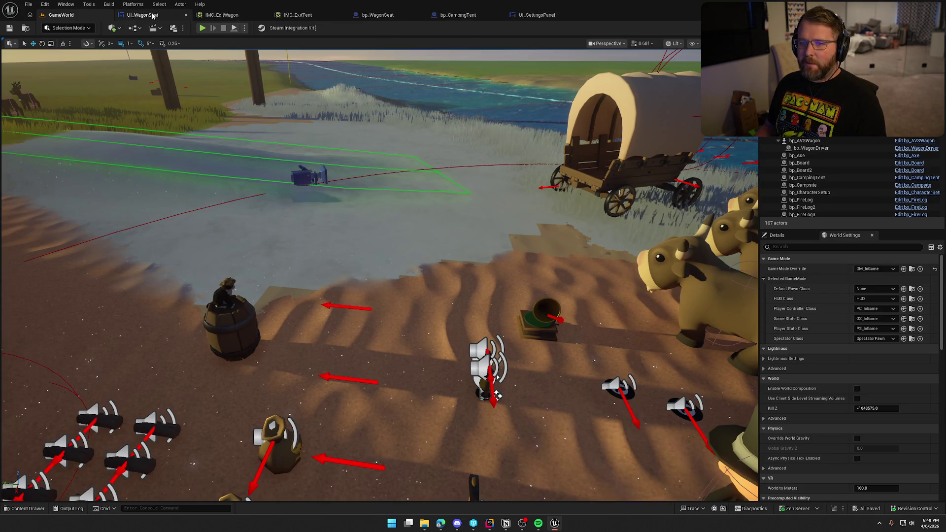
middle_click(151, 14)
middle_click(151, 15)
middle_click(152, 15)
middle_click(152, 14)
middle_click(153, 15)
- Open UI_SettingsRow_Keybind, inspect its Set Selected Key node in the Event Graph, then switch to Designer
click(148, 15)
click(276, 436)
click(266, 389)
key(Return)
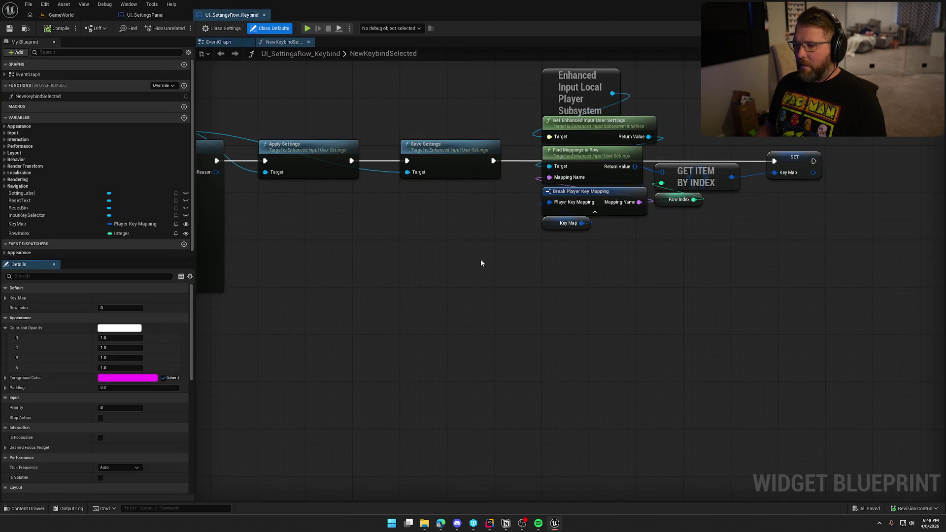
click(218, 42)
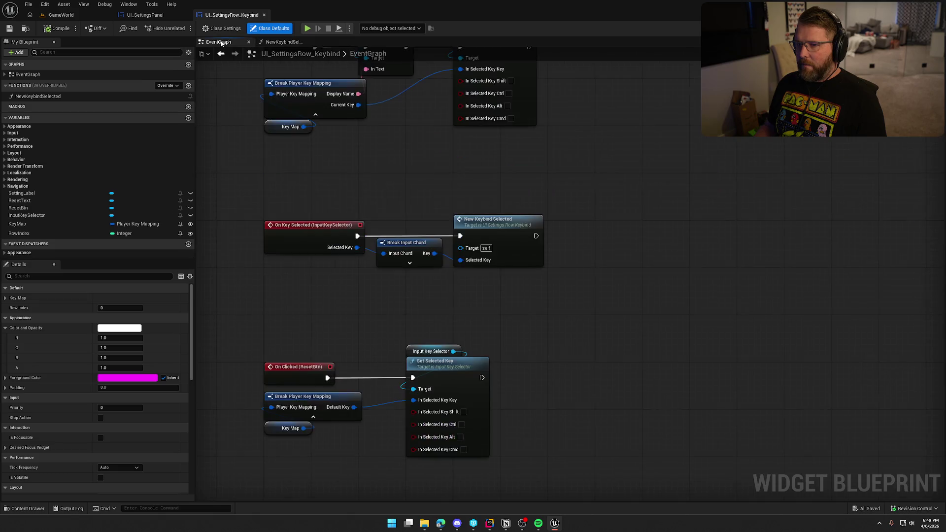
scroll(422, 375, up, 4)
drag(441, 353, 459, 278)
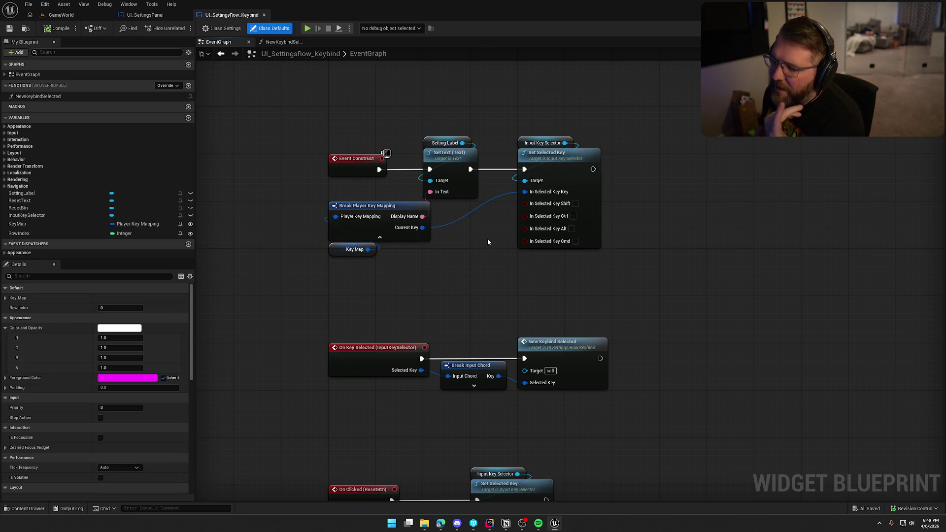
click(546, 163)
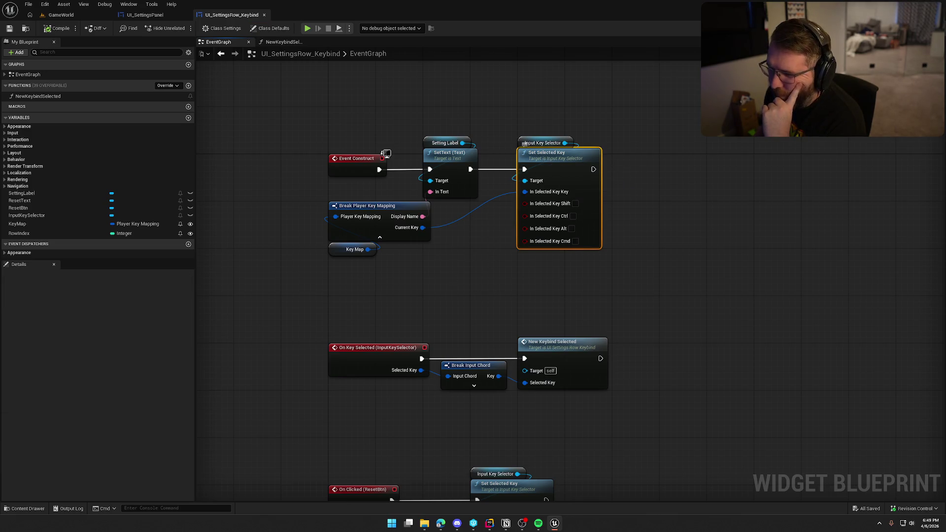
key(shift+F12)
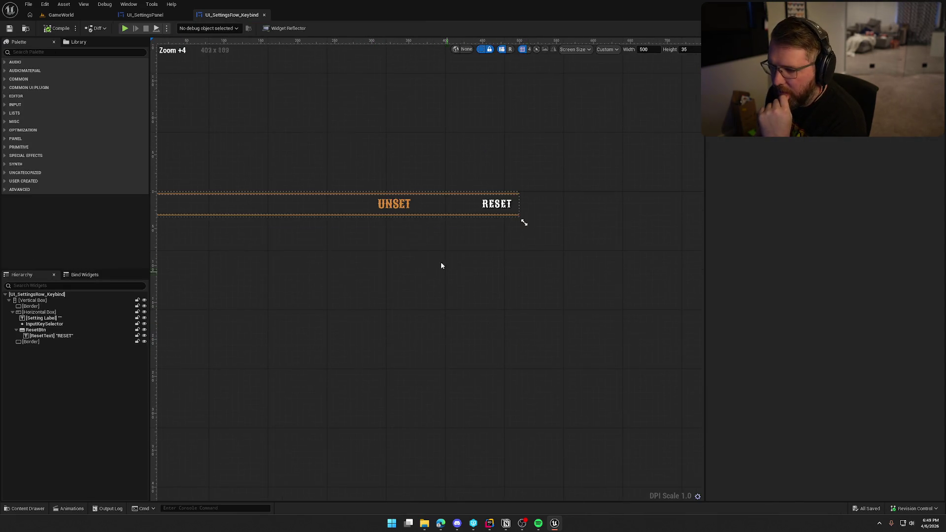
click(400, 206)
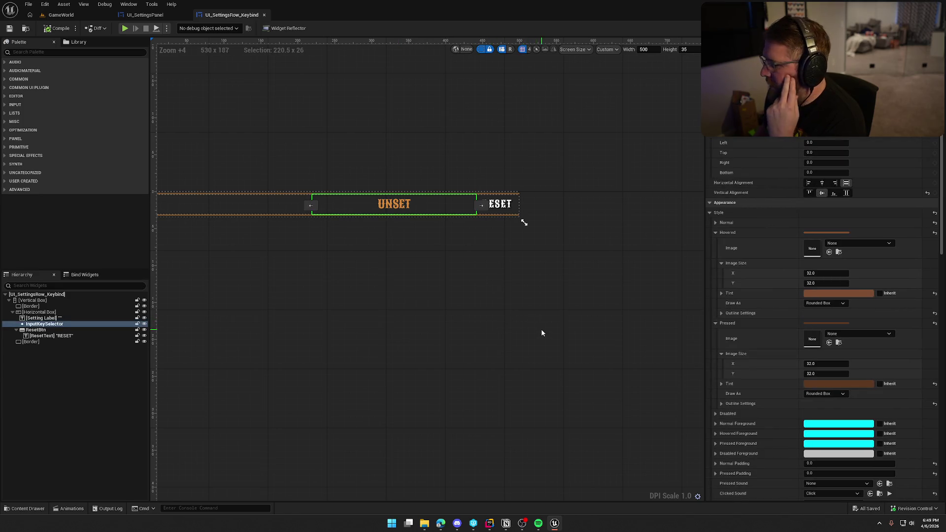
scroll(740, 292, down, 5)
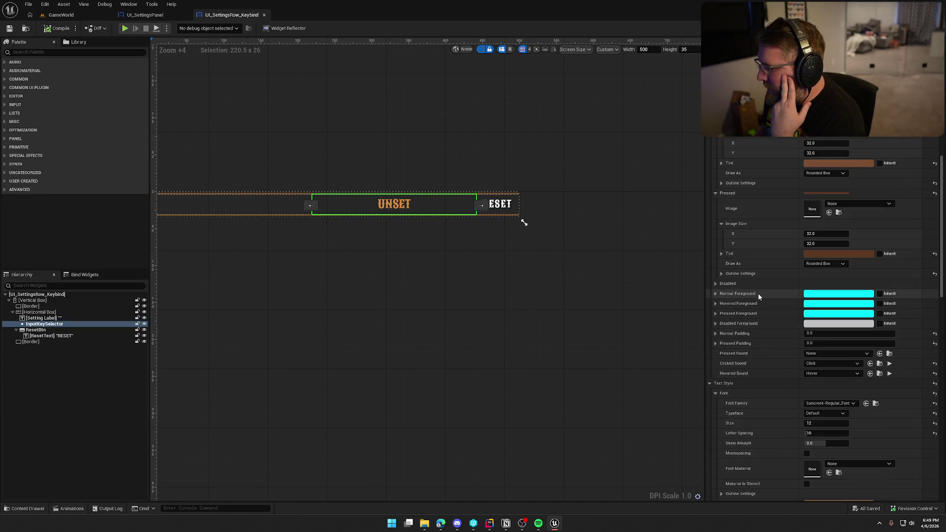
scroll(758, 296, down, 7)
scroll(760, 297, down, 2)
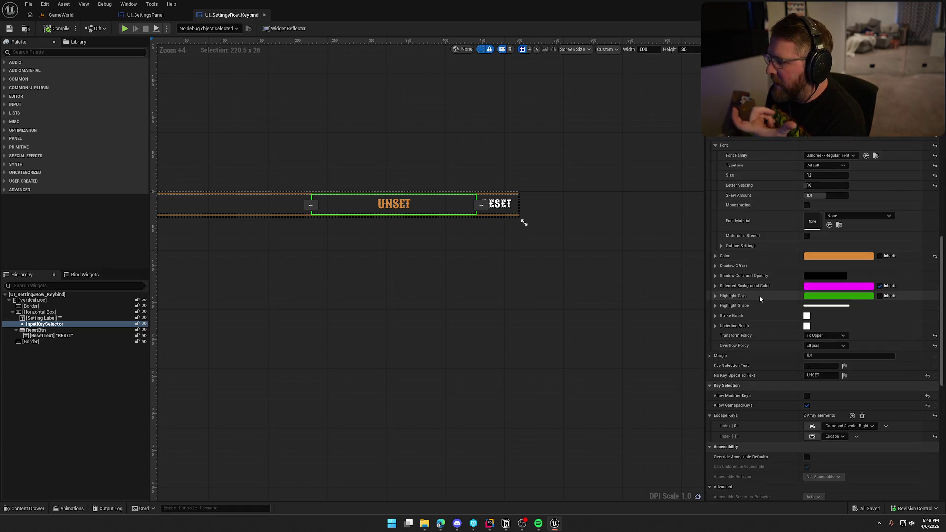
scroll(758, 295, down, 2)
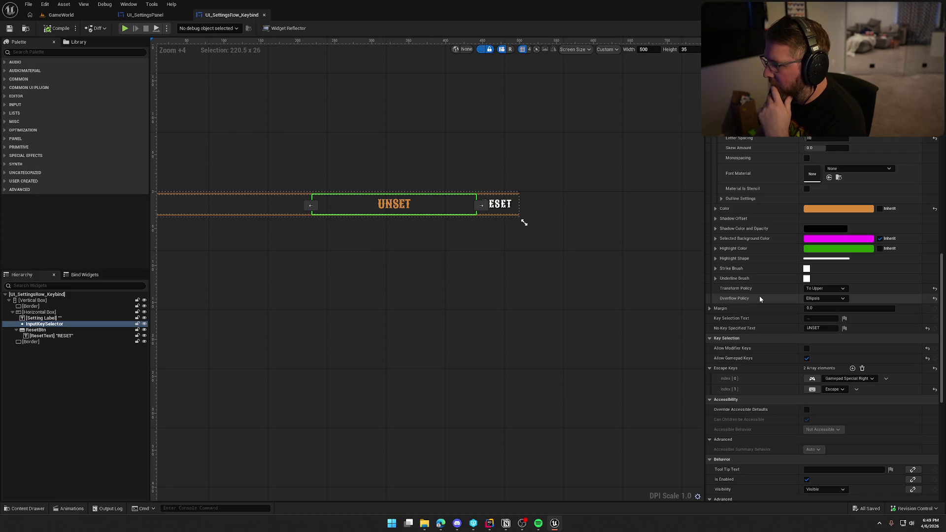
scroll(758, 297, down, 2)
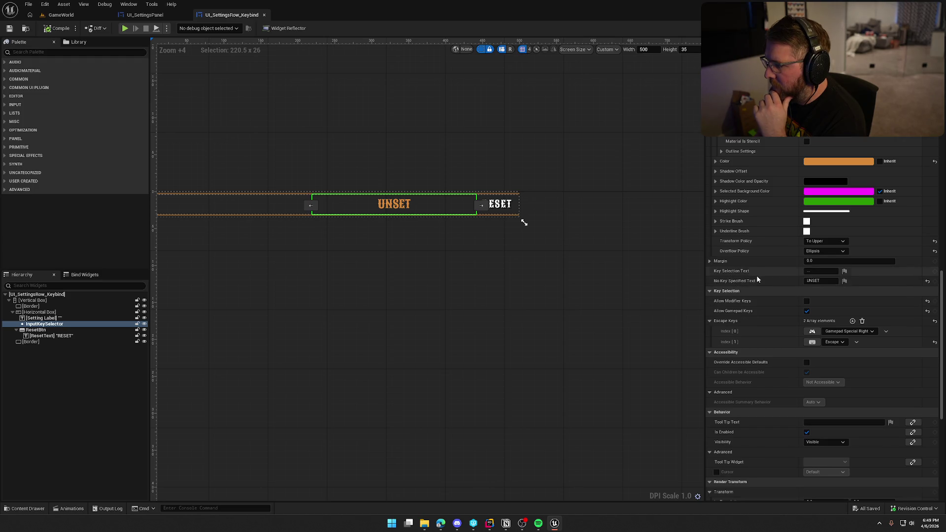
scroll(768, 286, down, 2)
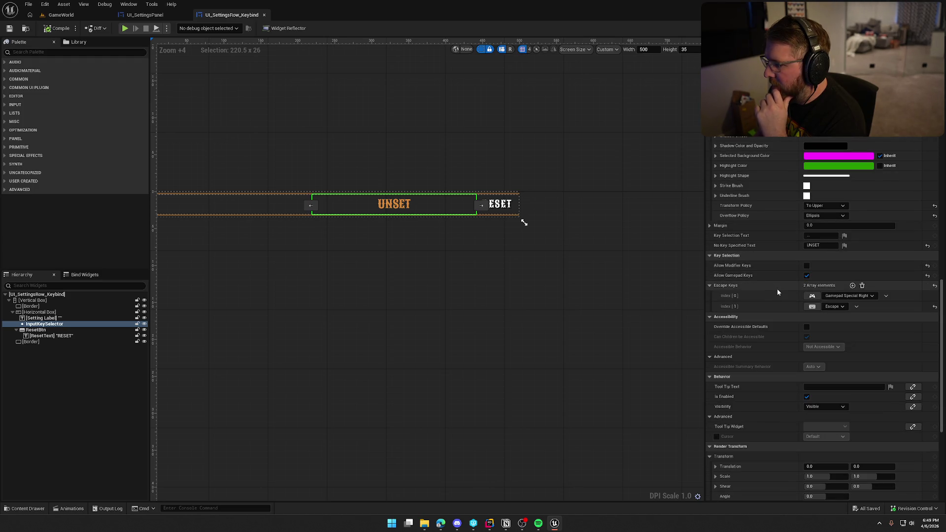
scroll(777, 292, down, 2)
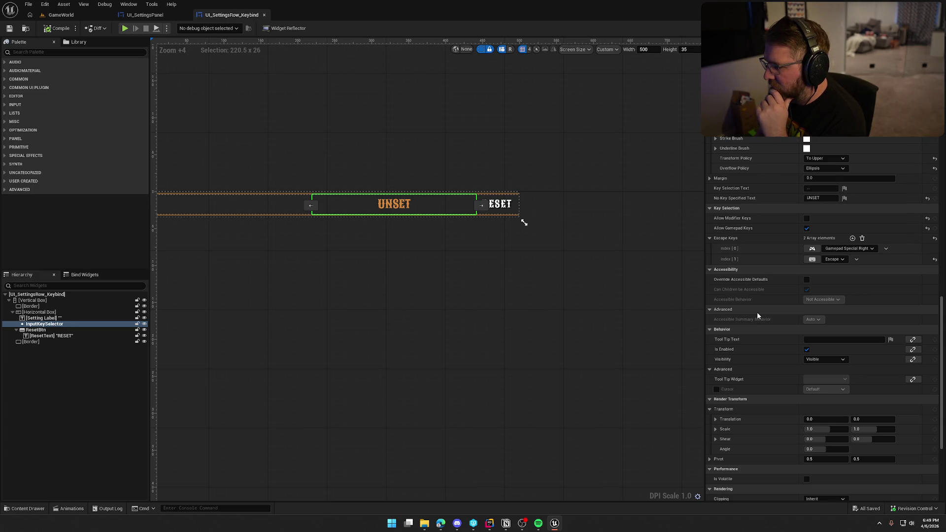
scroll(757, 315, down, 4)
scroll(757, 316, down, 3)
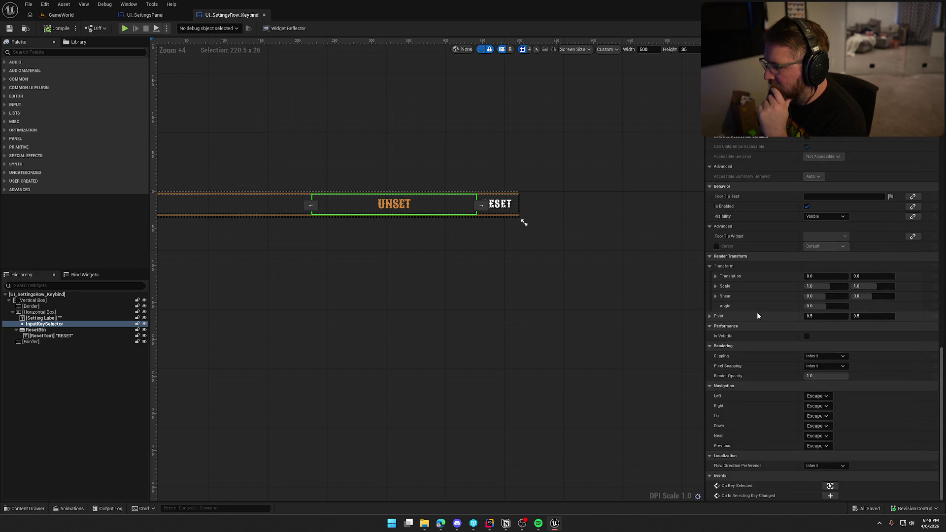
click(921, 28)
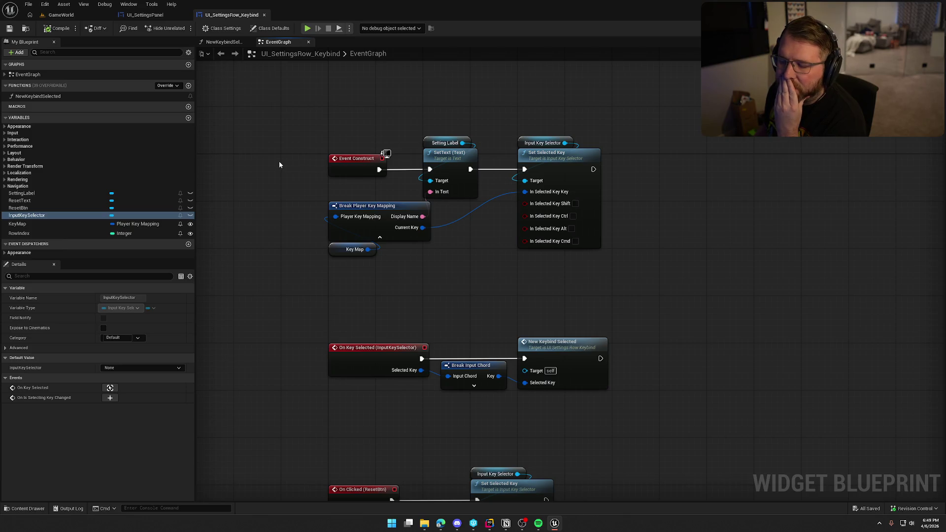
- Browse the UI/InGame/Interaction/Riding widgets from GameWorld, then start a play-in-editor session
mouse_move(290, 161)
mouse_down()
mouse_move(290, 28)
mouse_move(308, 120)
mouse_up()
click(155, 17)
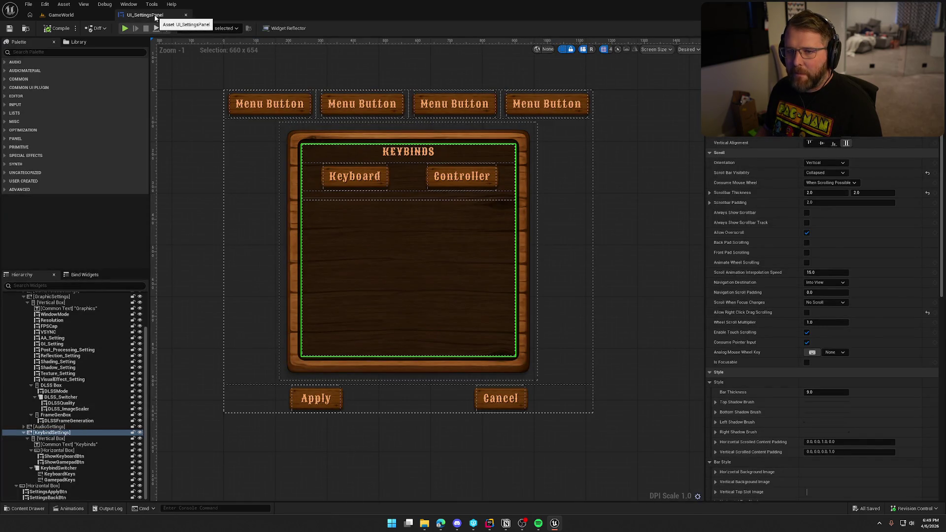
click(61, 15)
key(ctrl+space)
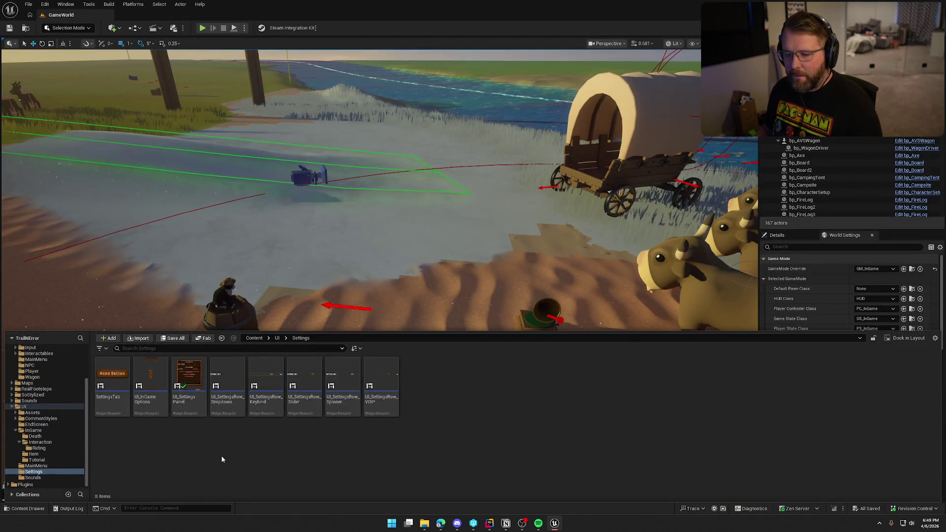
click(40, 442)
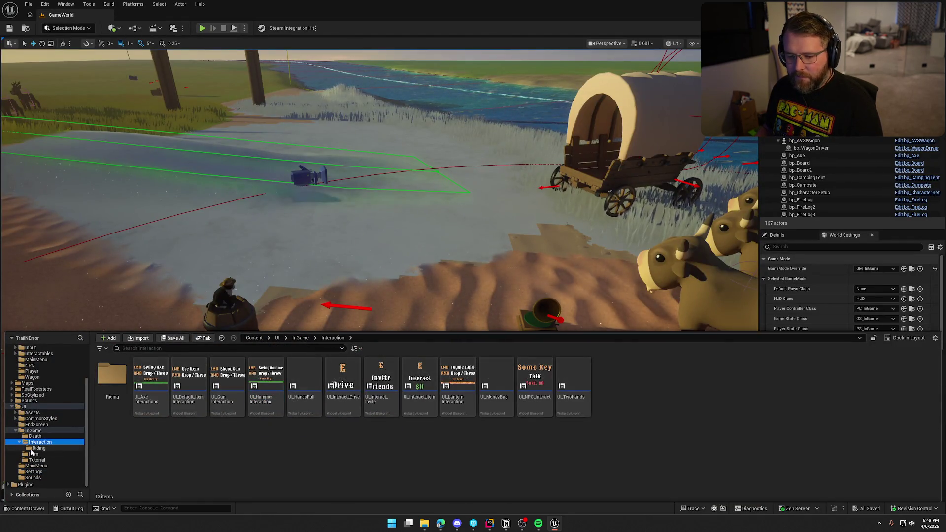
double_click(113, 377)
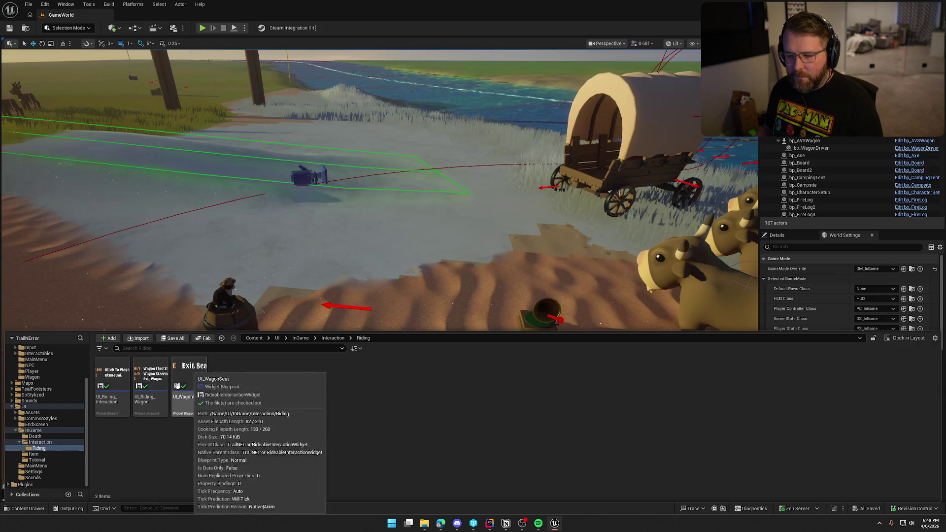
key(alt+p)
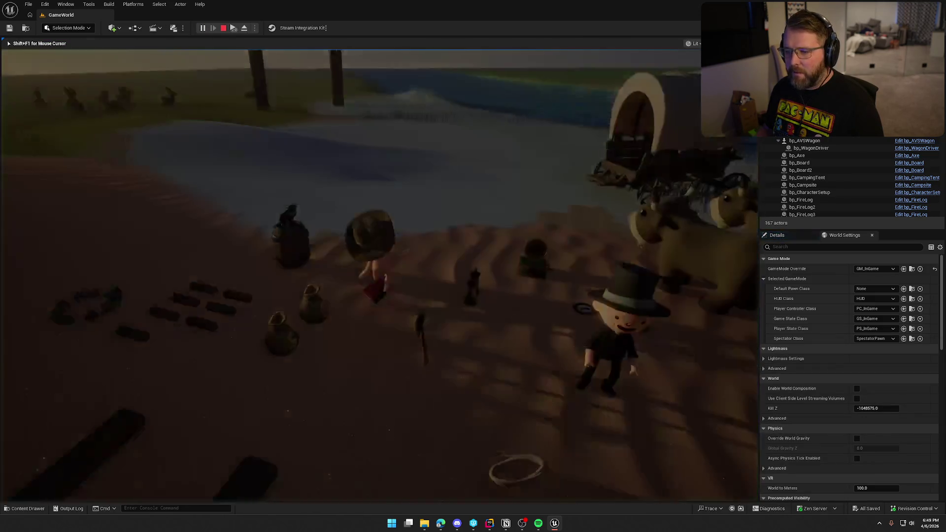
- Rebind EXIT SEAT to X in the in-game Settings > Inputs and apply
key(Escape)
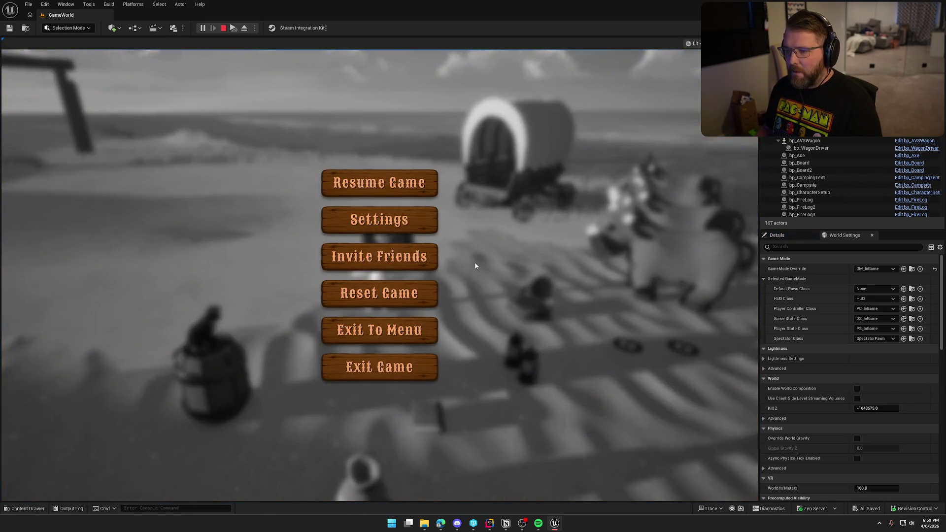
click(394, 220)
click(493, 85)
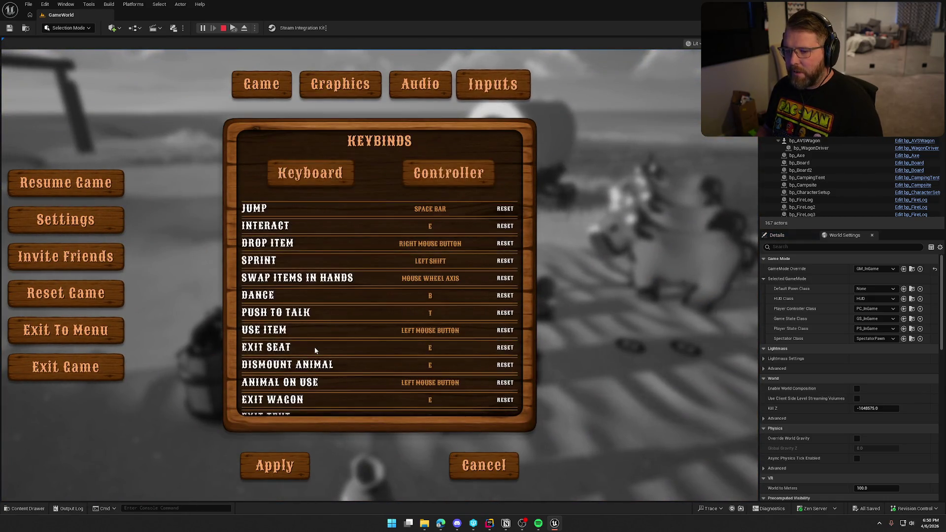
scroll(345, 340, down, 1)
click(433, 333)
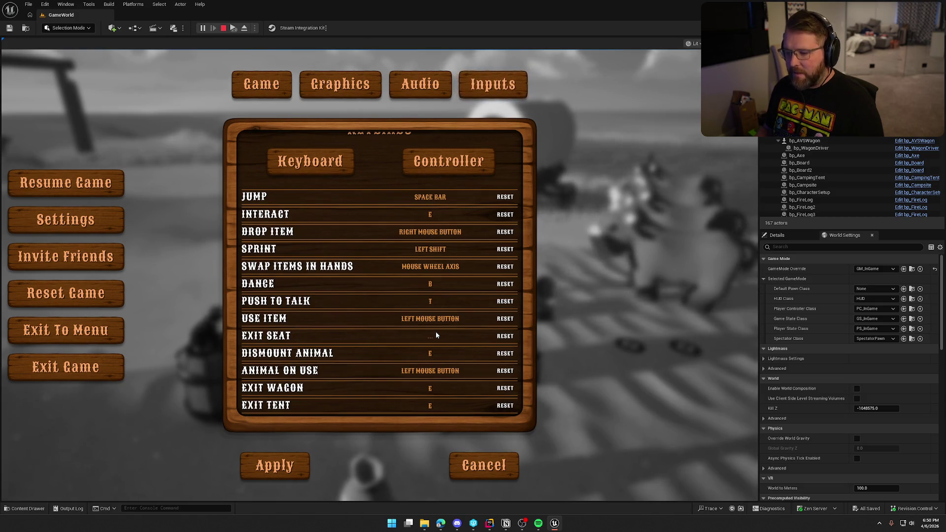
key(x)
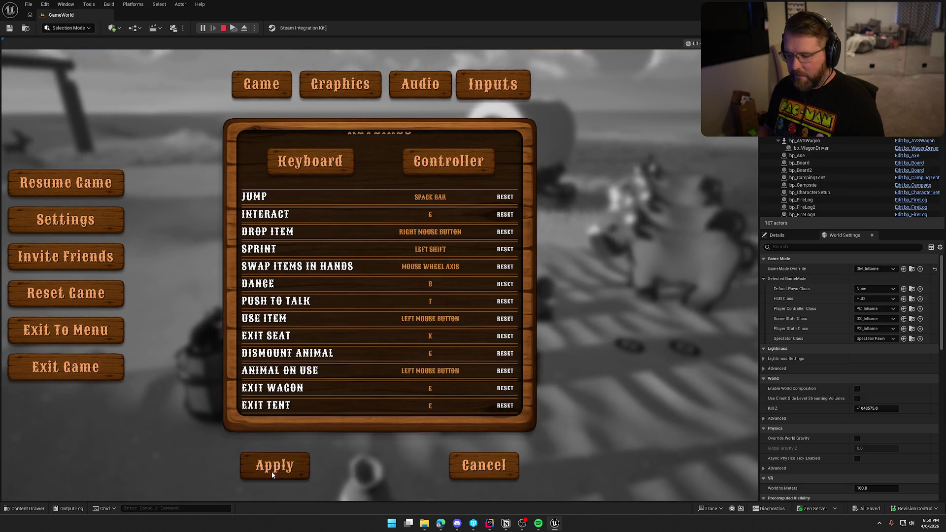
click(272, 465)
- Resume play, walk to the wagon and sit on its seat with E, then stop the test
click(371, 182)
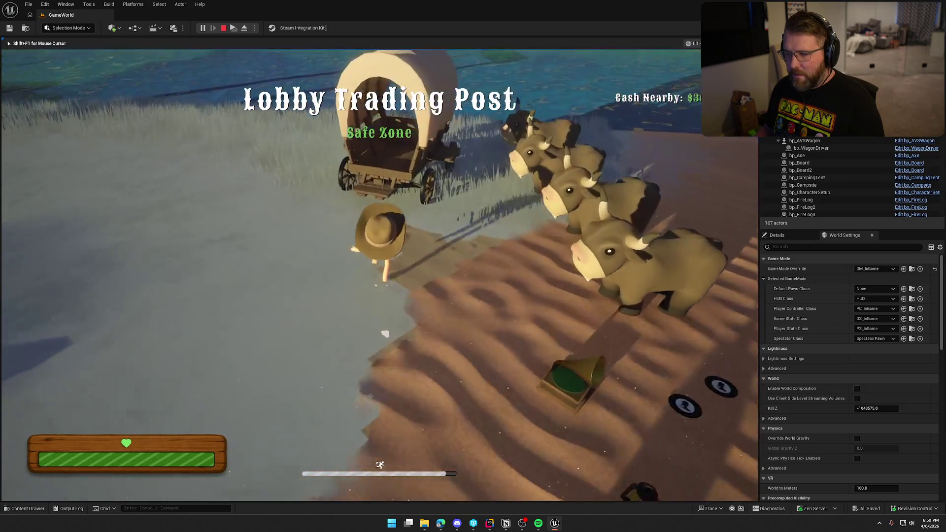
key(w)
key(e)
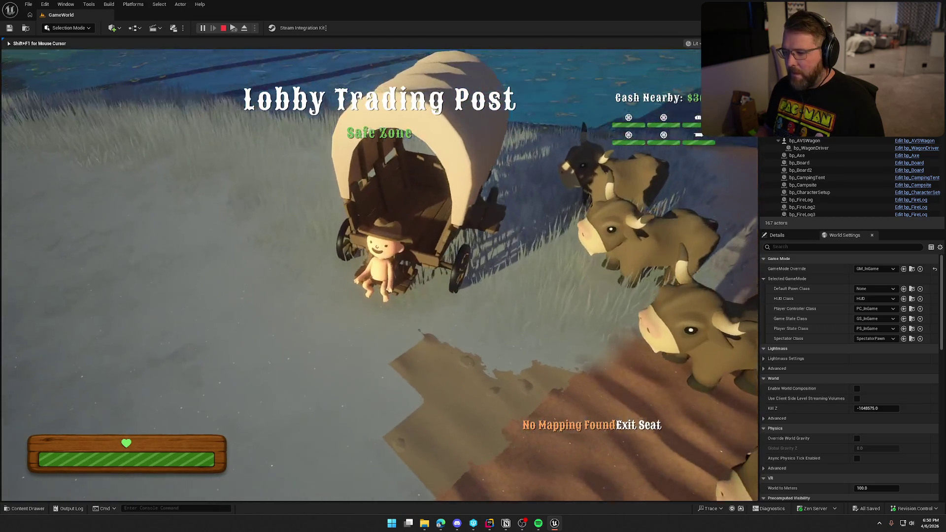
key(Escape)
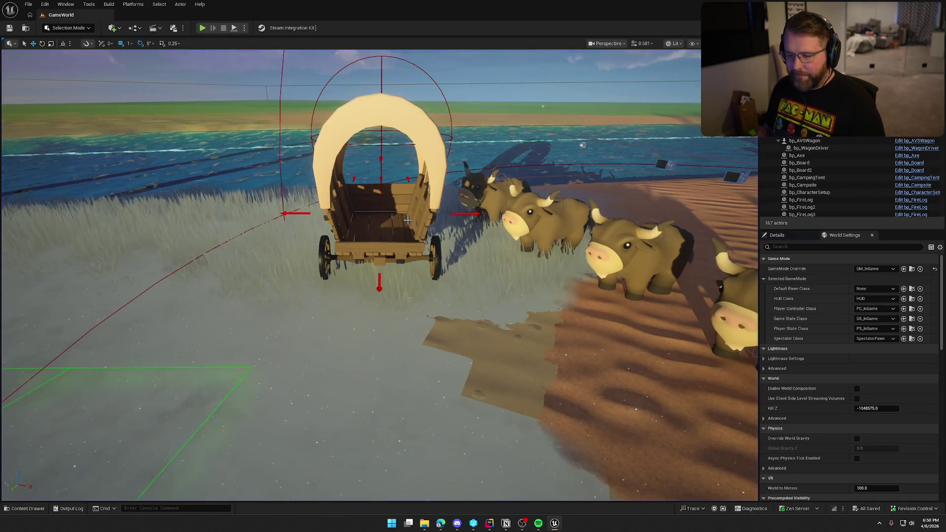
- Open the UI_WagonSeat widget's graph and list the available mapping names
key(ctrl+space)
double_click(190, 381)
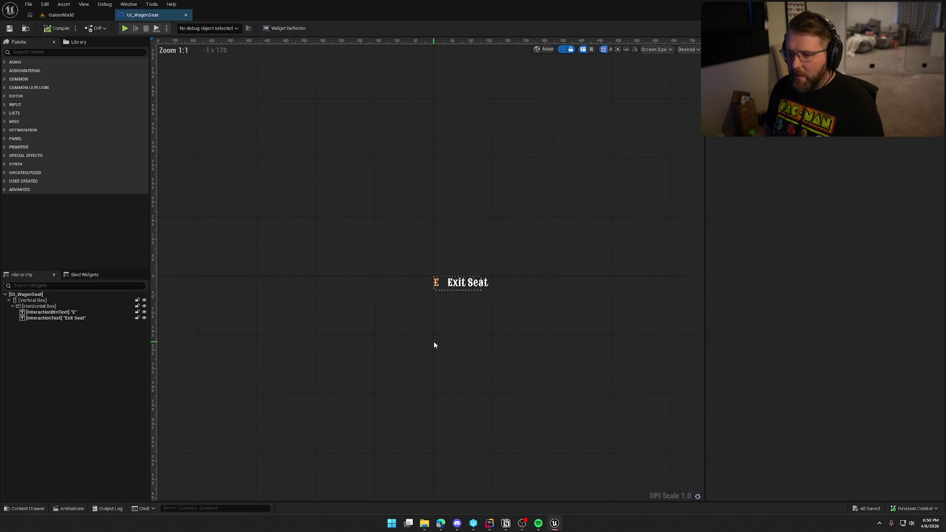
click(929, 28)
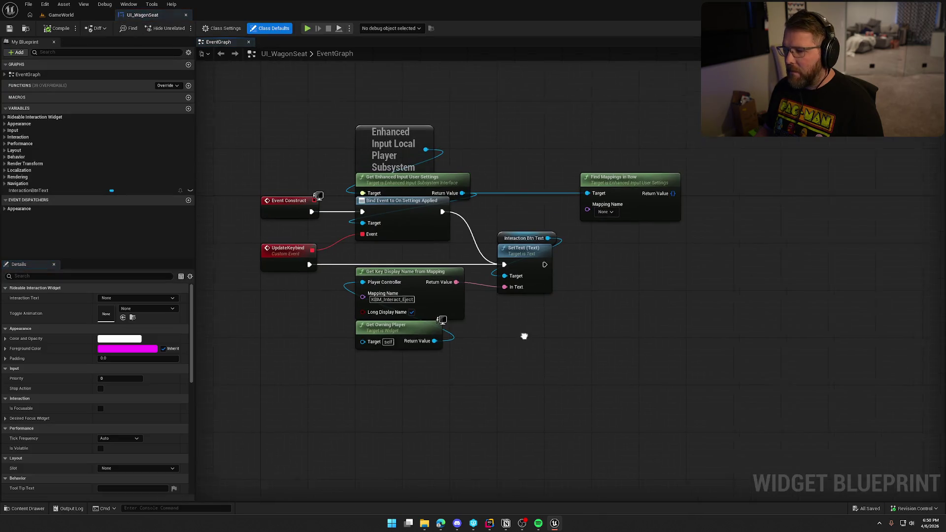
click(587, 218)
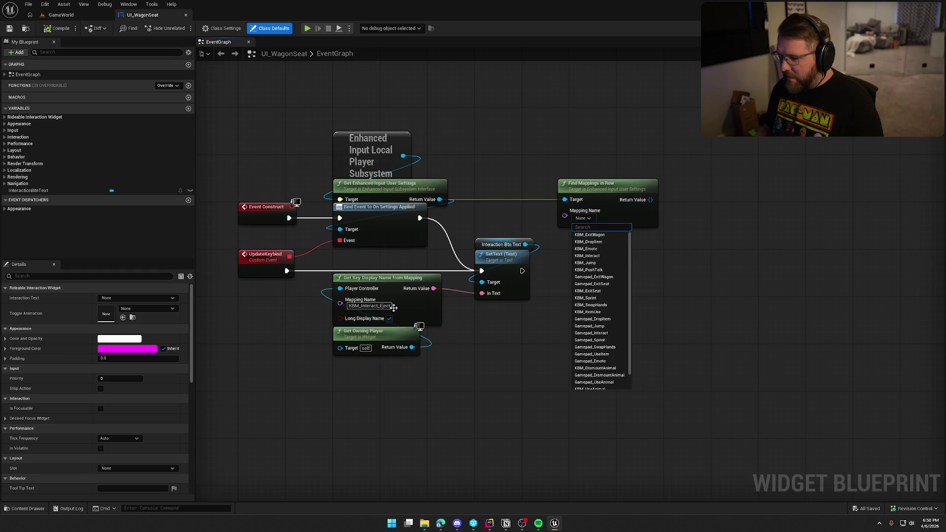
- Set Get Key Display Name's Mapping Name to KBM_ExitSeat and save UI_WagonSeat
click(367, 306)
text(KBM_Exit)
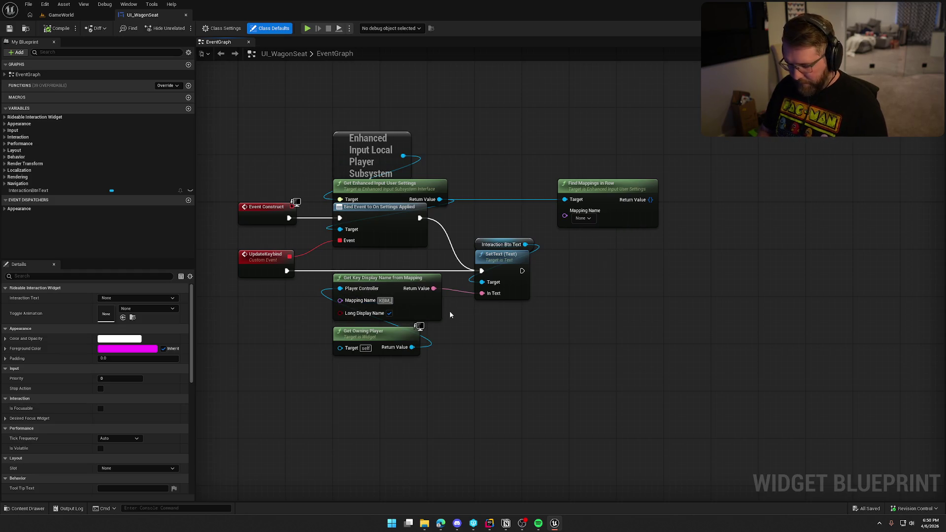
key(Return)
text(Seat)
key(Return)
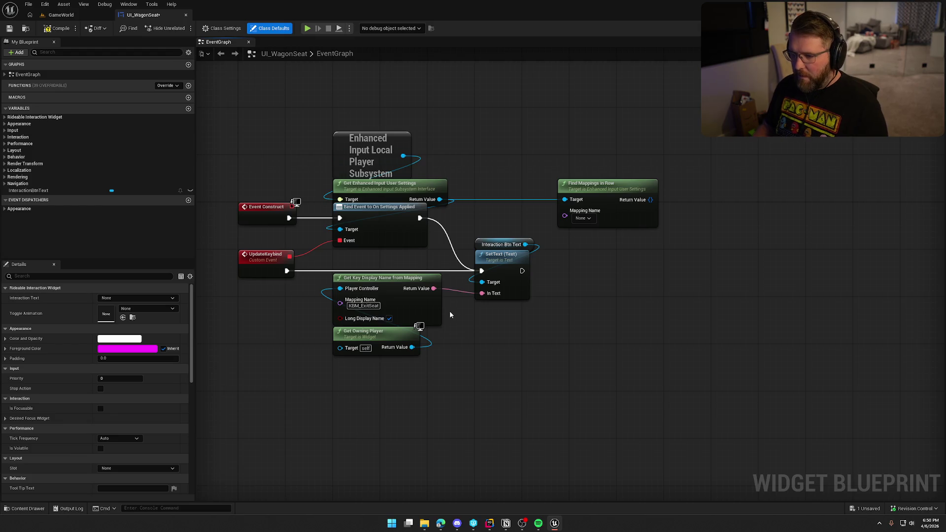
key(ctrl+s)
click(26, 28)
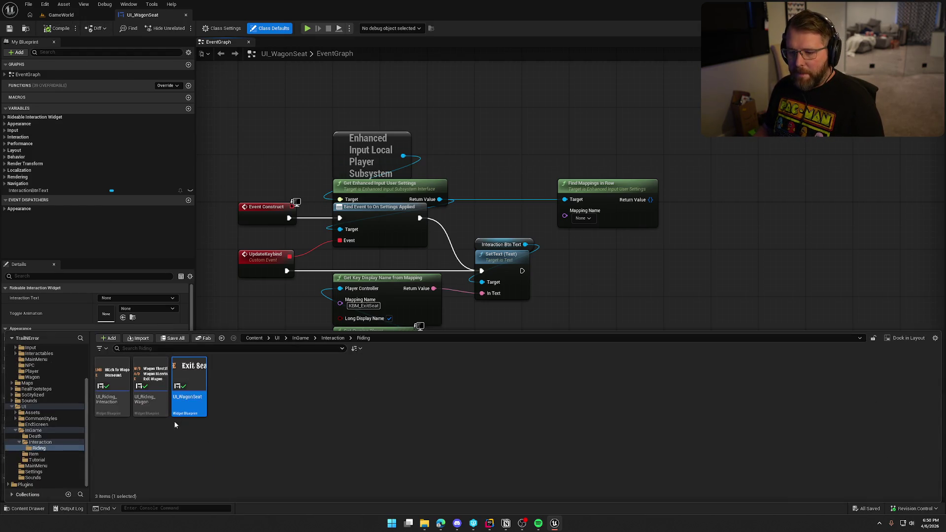
- Compare the UI_Riding_Wagon and UI_Riding_Interaction event graphs
double_click(162, 377)
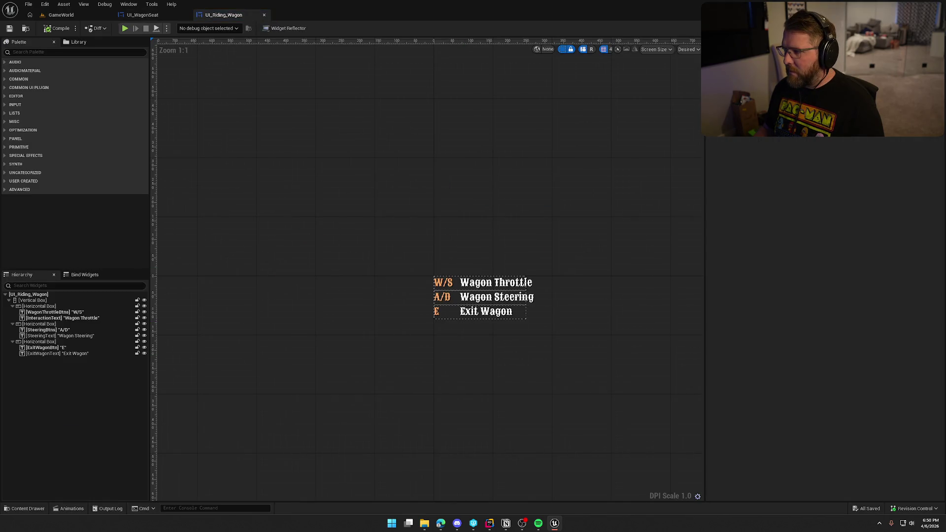
click(926, 28)
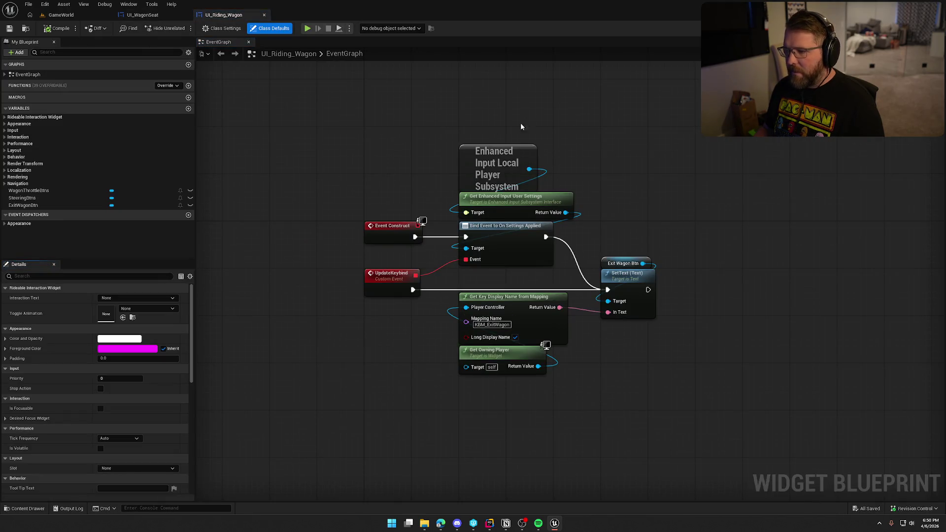
key(ctrl+space)
double_click(115, 380)
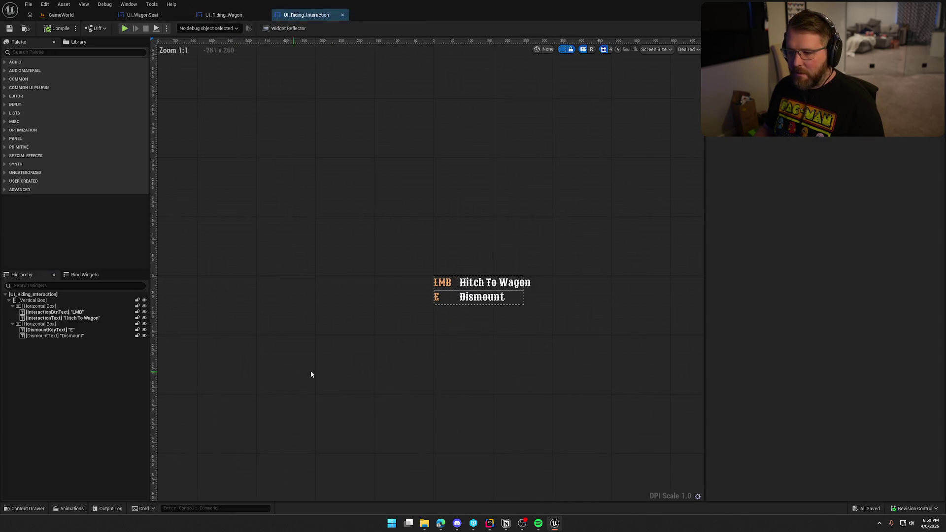
click(926, 28)
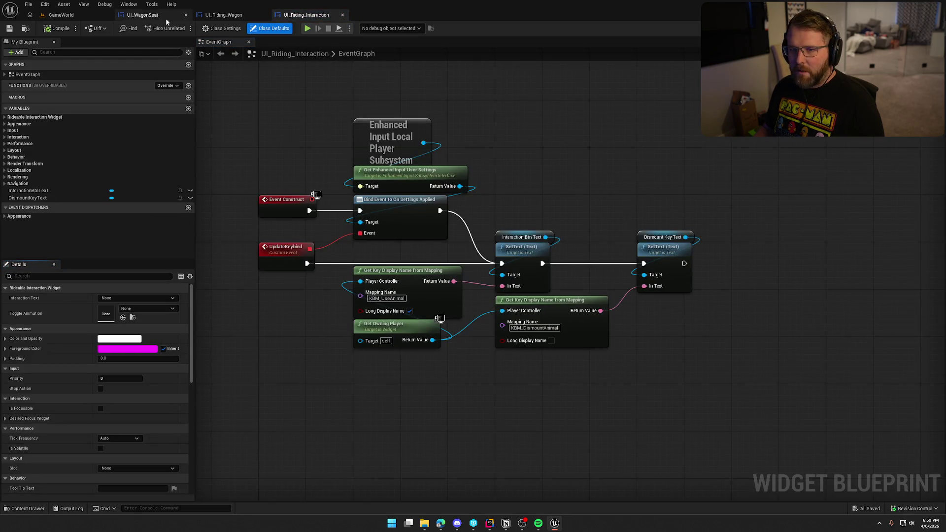
click(223, 15)
- Delete the unused Find Mappings in Row node in UI_WagonSeat and return to GameWorld
click(143, 15)
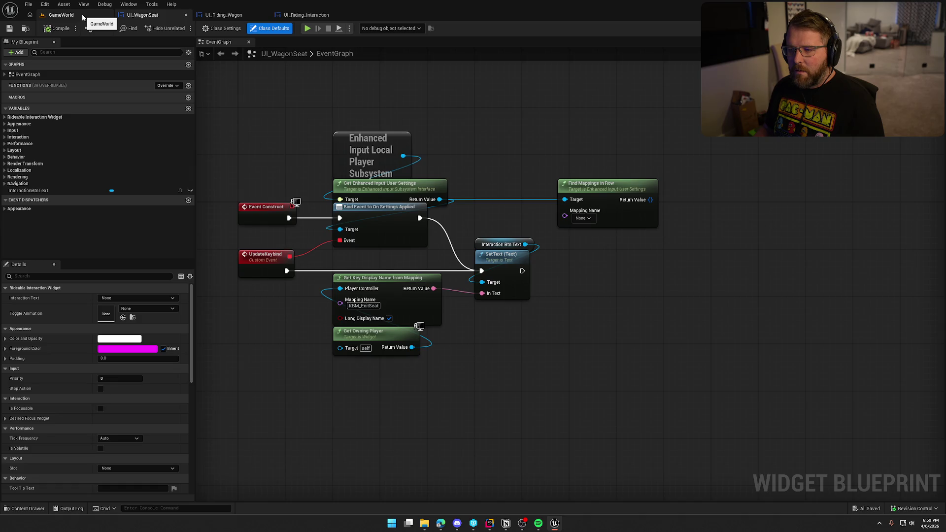
click(632, 216)
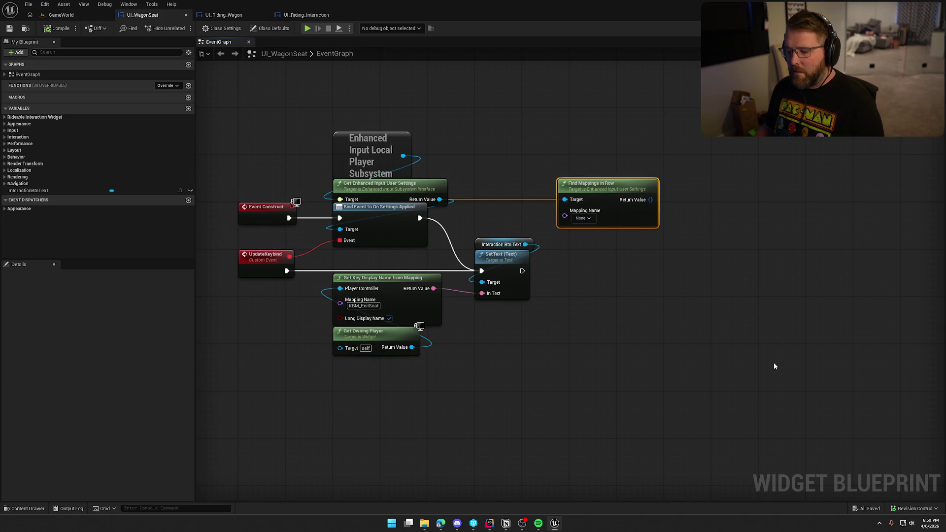
key(Delete)
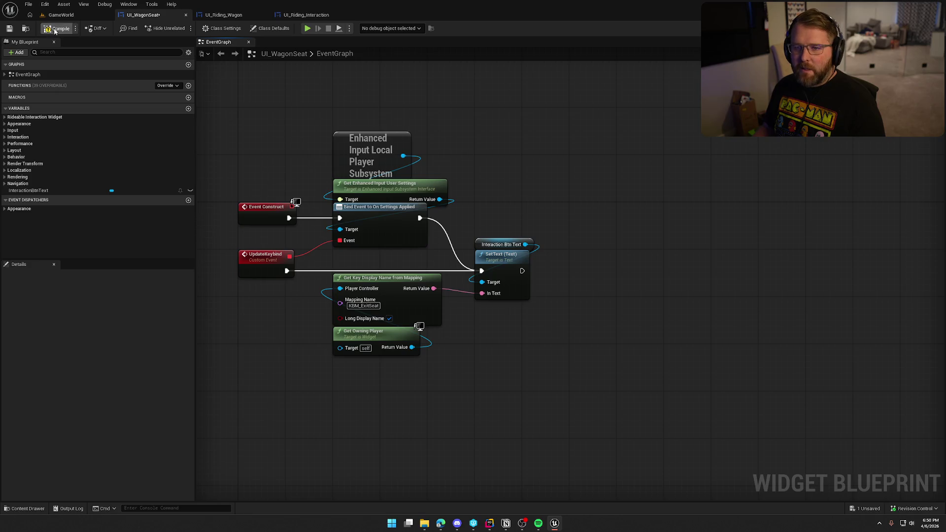
click(70, 16)
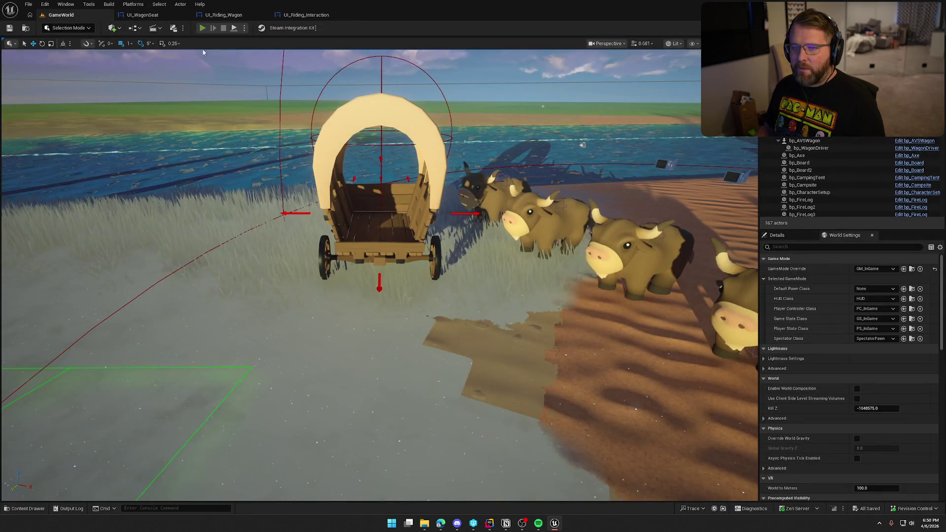
- Test getting out of and back into the wagon seat with X and E
key(Escape)
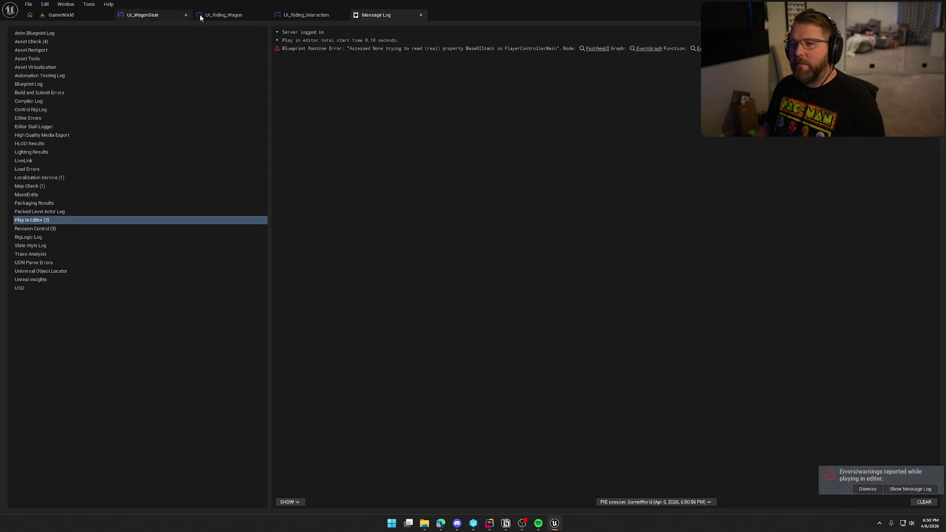
click(85, 18)
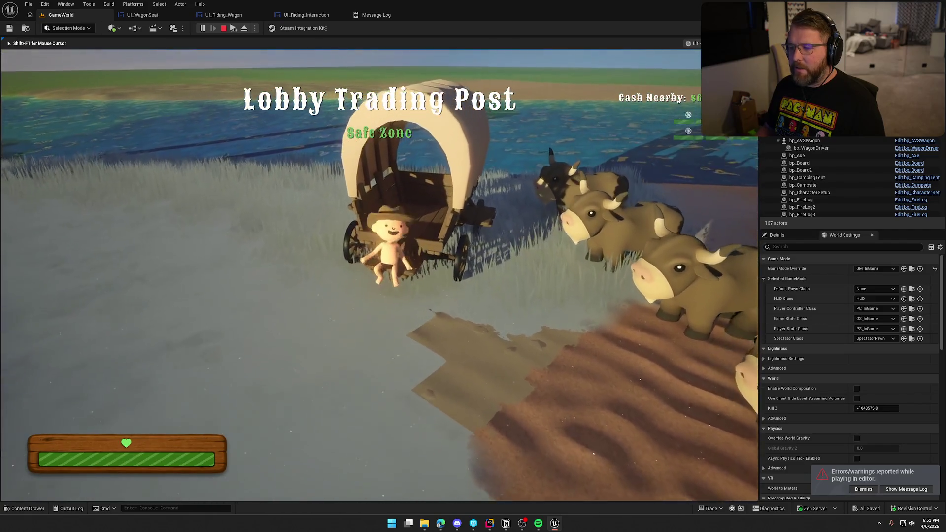
key(x)
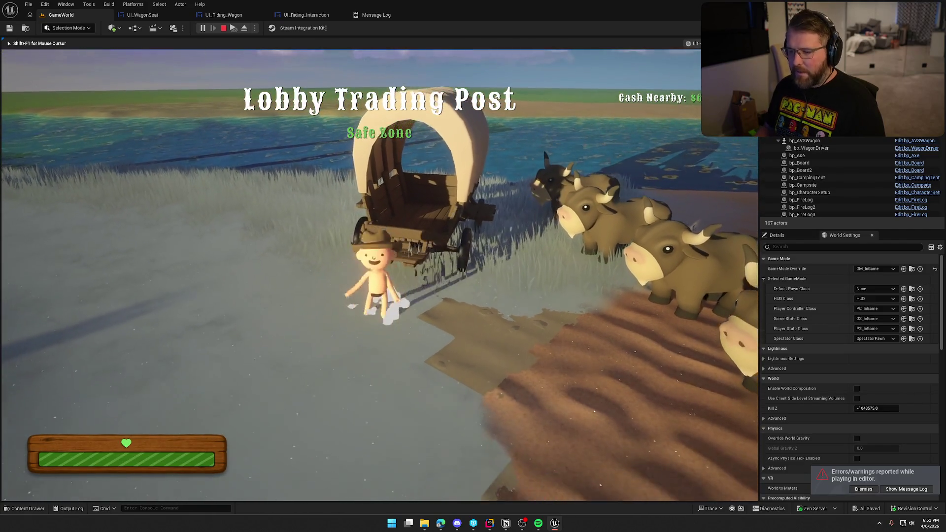
key(e)
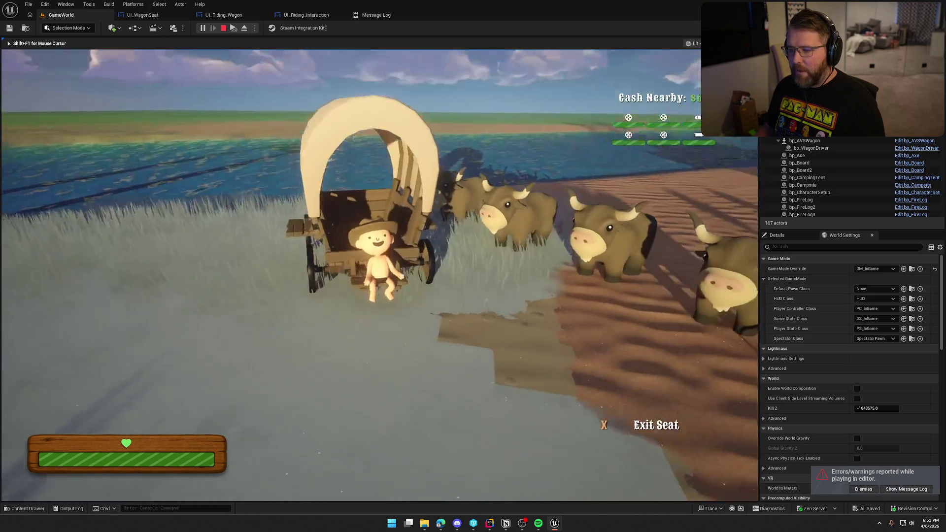
key(x)
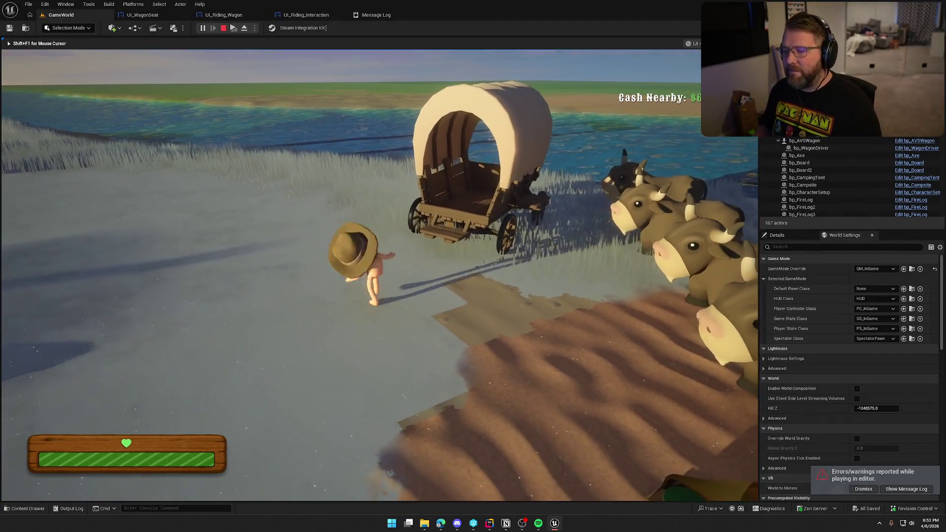
key(e)
key(x)
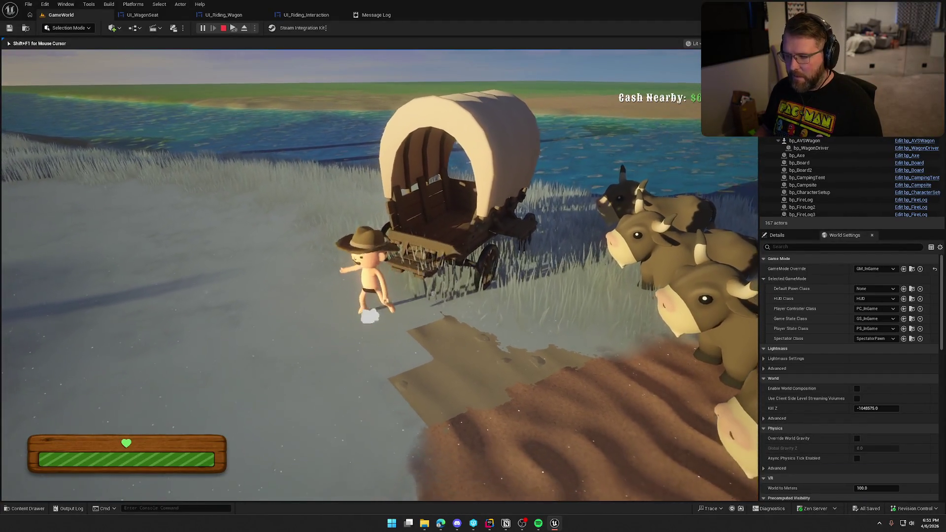
- Test entering and leaving the driver seat, then end the play session
key(e)
key(x)
key(shift+w)
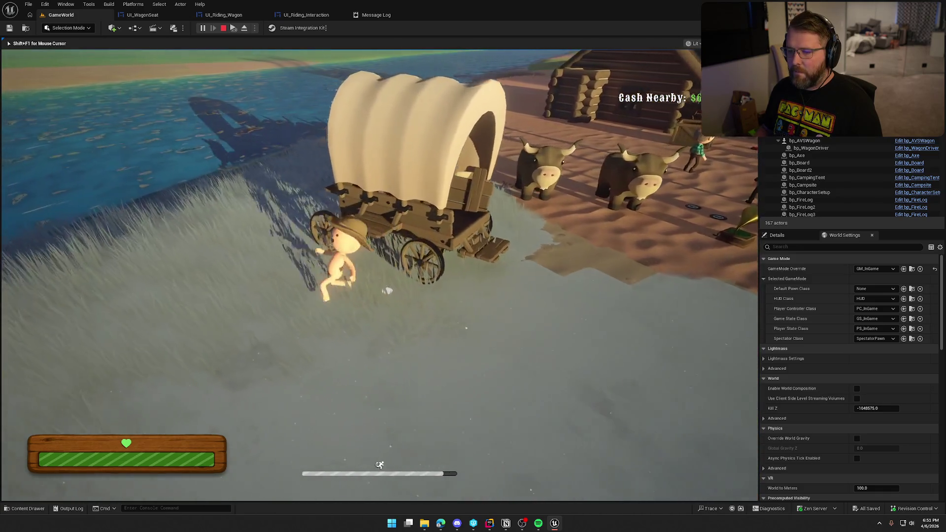
key(e)
key(x)
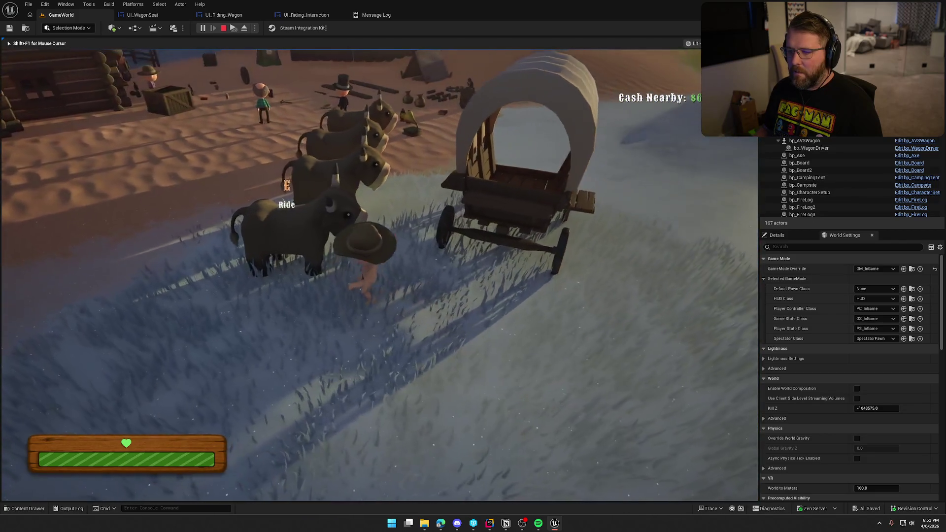
key(Escape)
key(ctrl+space)
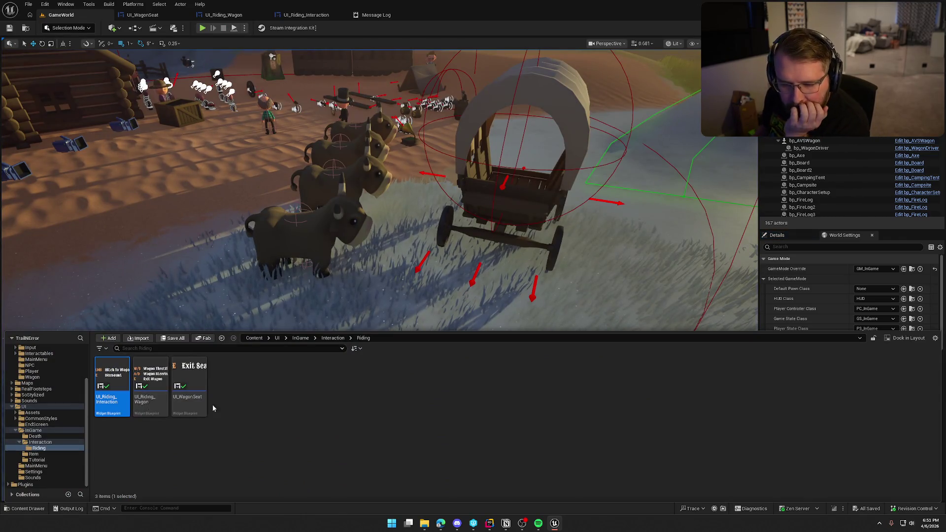
- Open UI_AxeInteractions from the Interaction folder and show its event graph
click(50, 442)
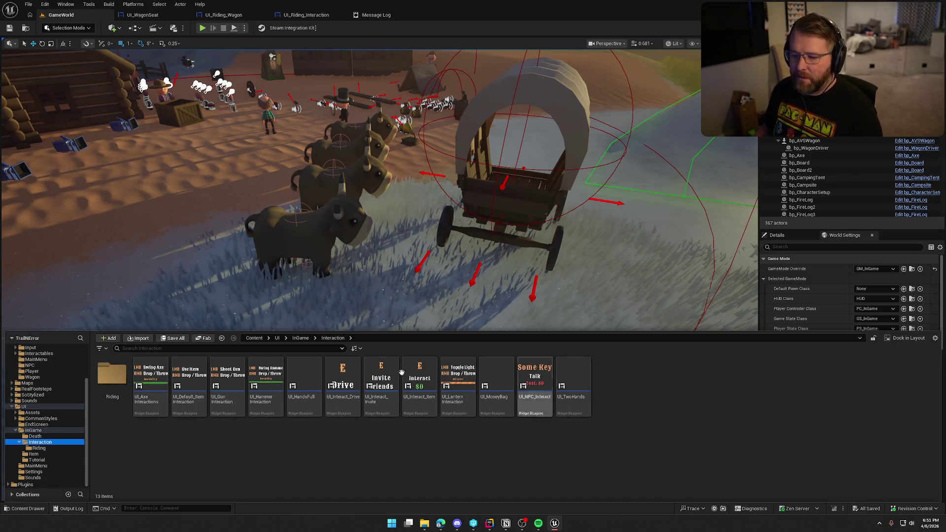
double_click(156, 372)
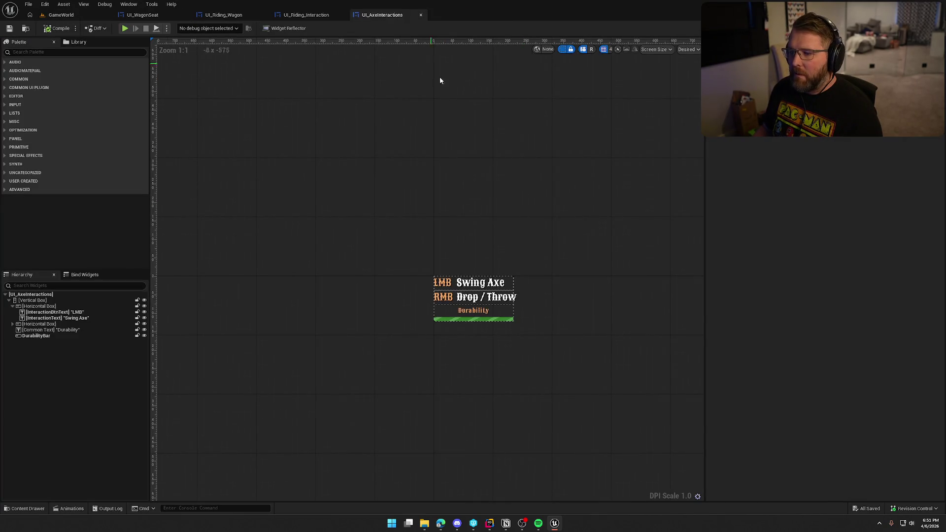
scroll(534, 253, up, 2)
key(ctrl+Tab)
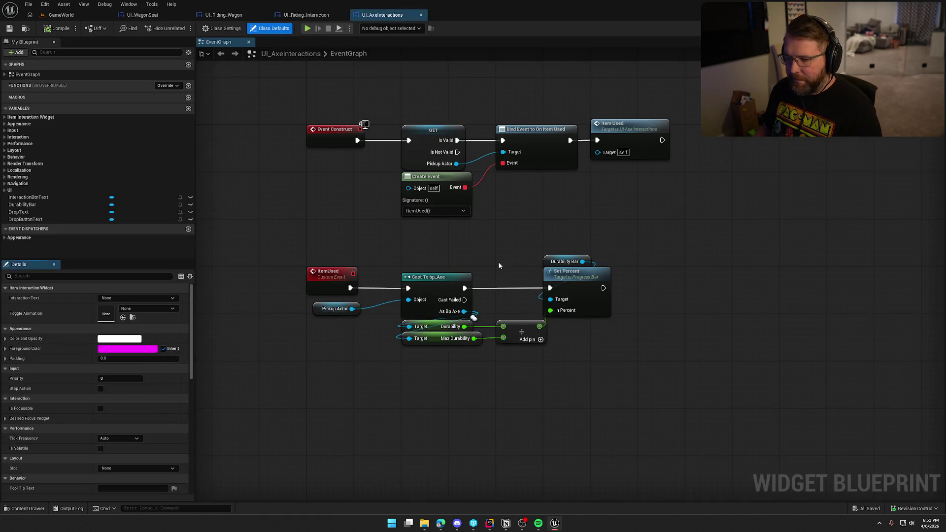
- Move the ItemUsed node group lower to free space beside Item Used
drag(285, 239, 683, 392)
drag(331, 280, 331, 421)
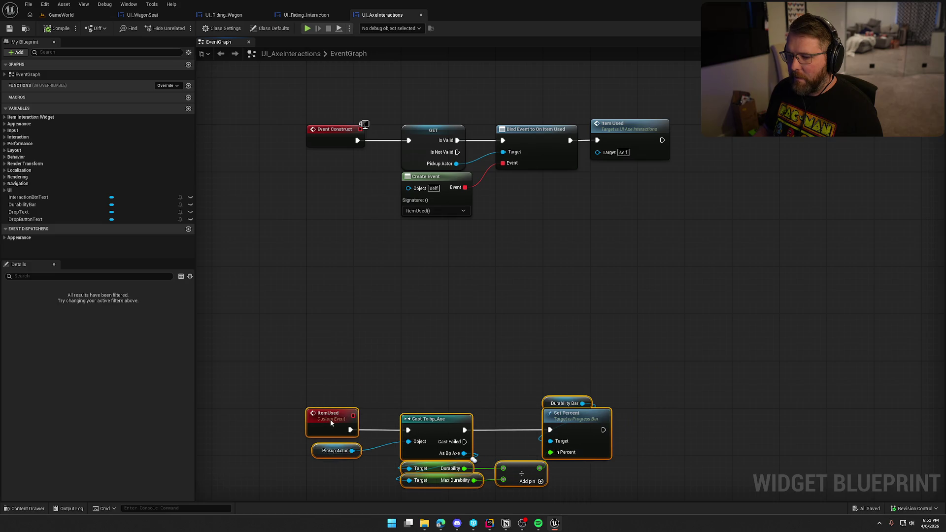
click(387, 335)
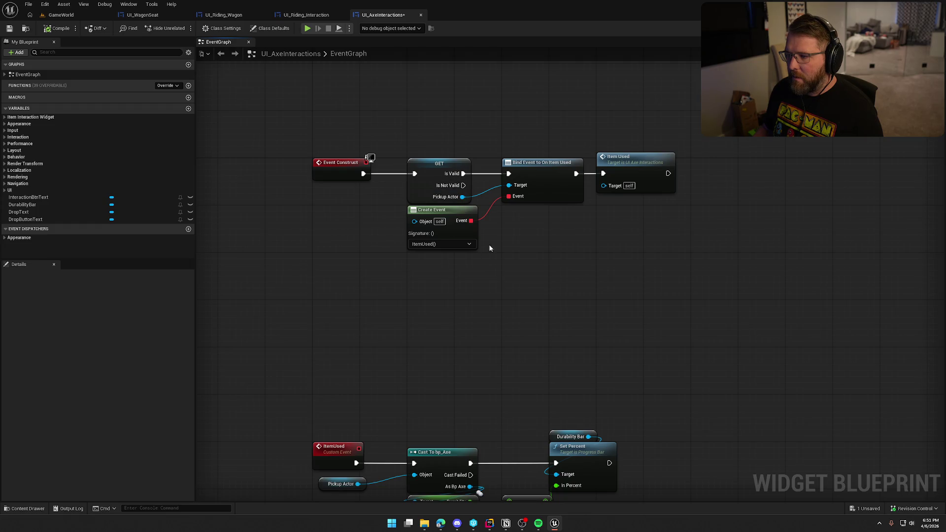
mouse_move(604, 159)
mouse_down()
mouse_move(536, 259)
mouse_move(608, 239)
mouse_up()
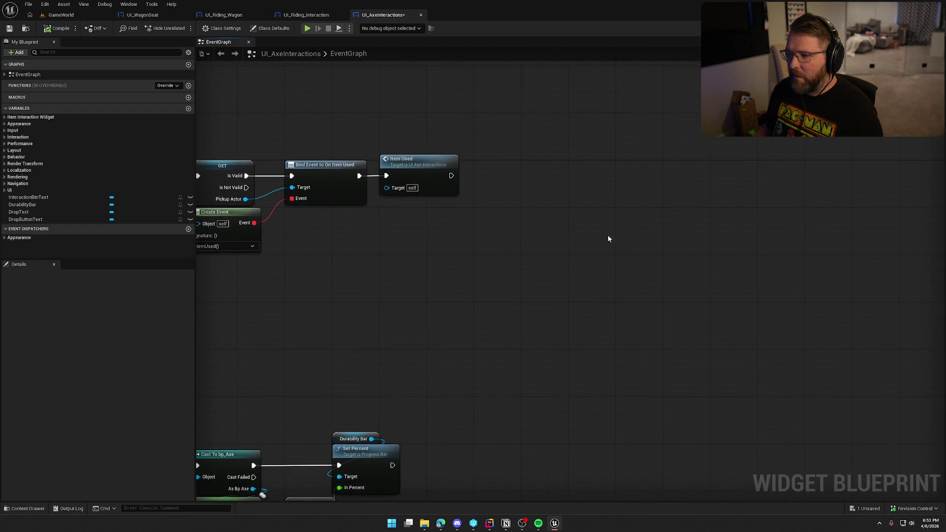
- Copy UI_WagonSeat's keybind nodes and paste them into UI_AxeInteractions
click(306, 15)
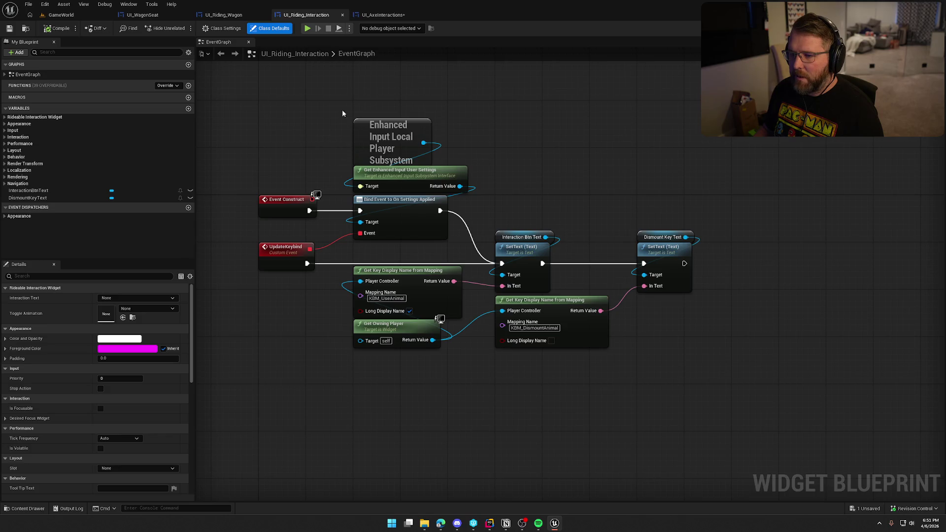
mouse_move(339, 103)
mouse_down()
mouse_move(539, 274)
mouse_move(761, 362)
mouse_up()
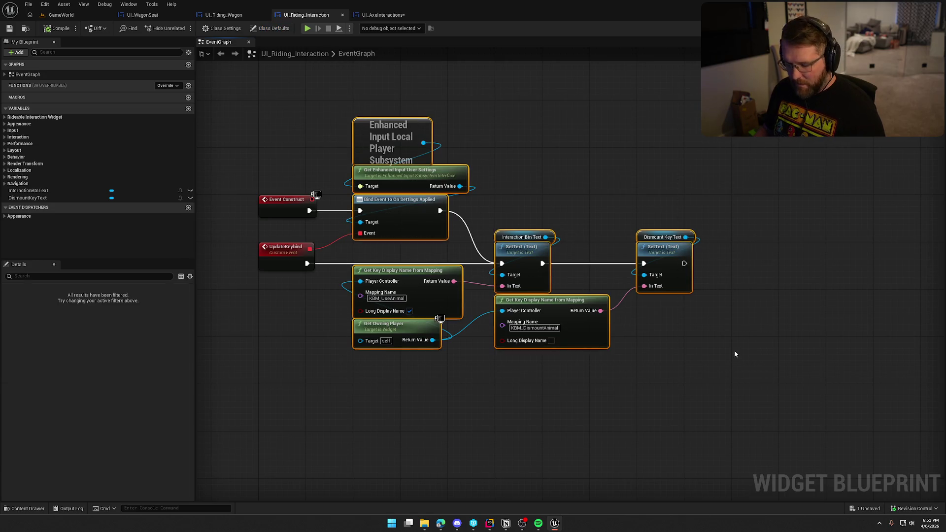
click(223, 15)
click(142, 15)
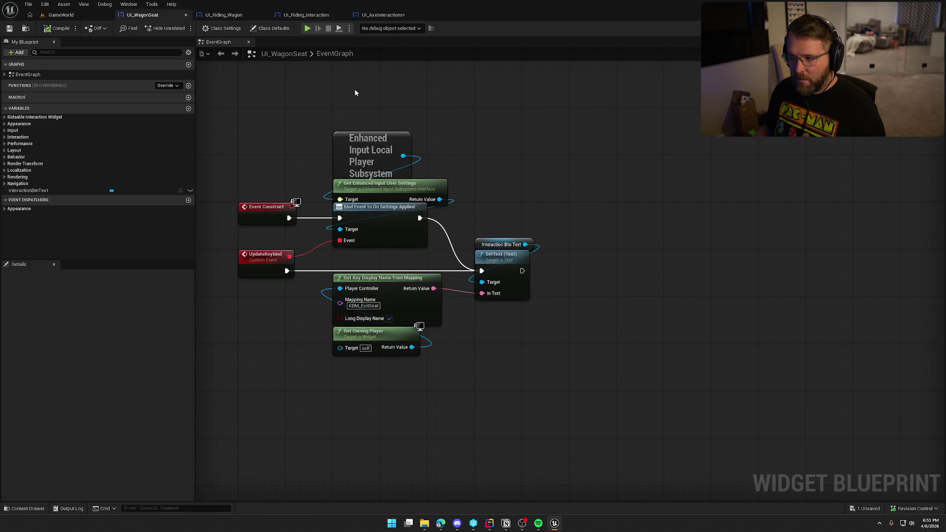
drag(317, 98, 635, 401)
click(382, 15)
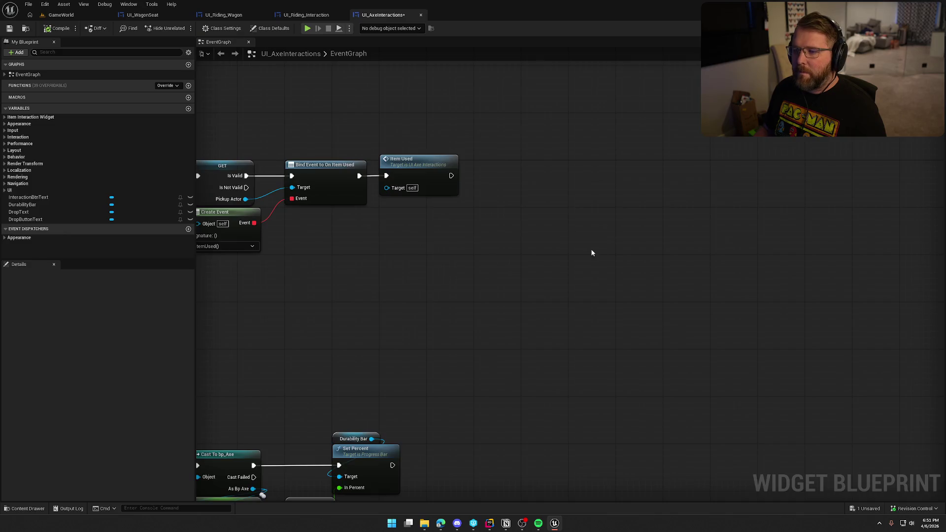
key(ctrl+v)
- Wire Item Used to the pasted Bind Event node, then undo the paste
drag(544, 210, 397, 169)
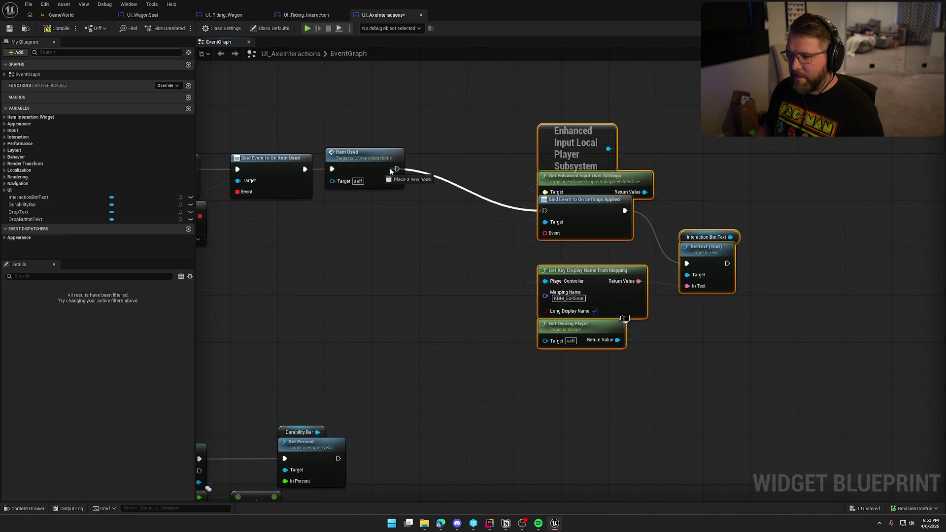
mouse_move(578, 220)
mouse_down()
mouse_move(513, 182)
mouse_move(460, 181)
mouse_up()
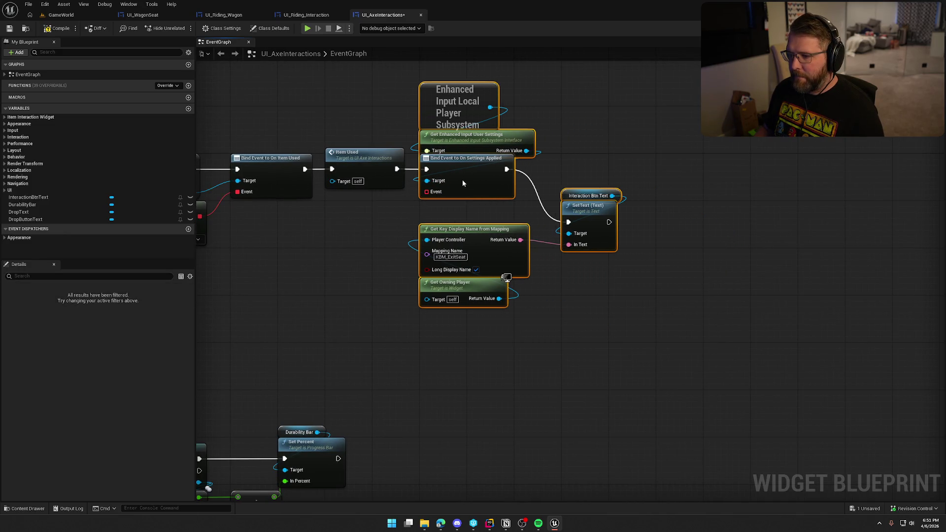
click(365, 255)
key(ctrl+z)
key(ctrl+z)
key(ctrl+z)
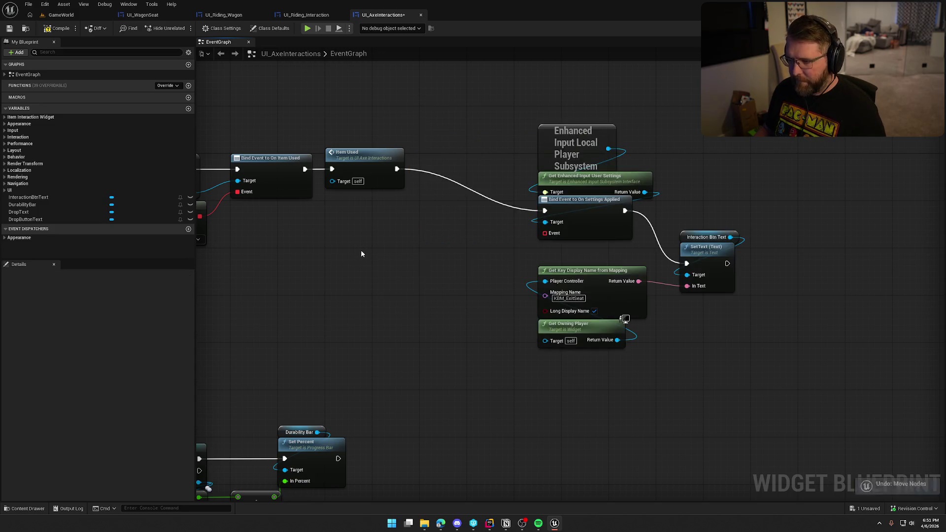
- Paste the keybind nodes again and chain them after Item Used
click(157, 15)
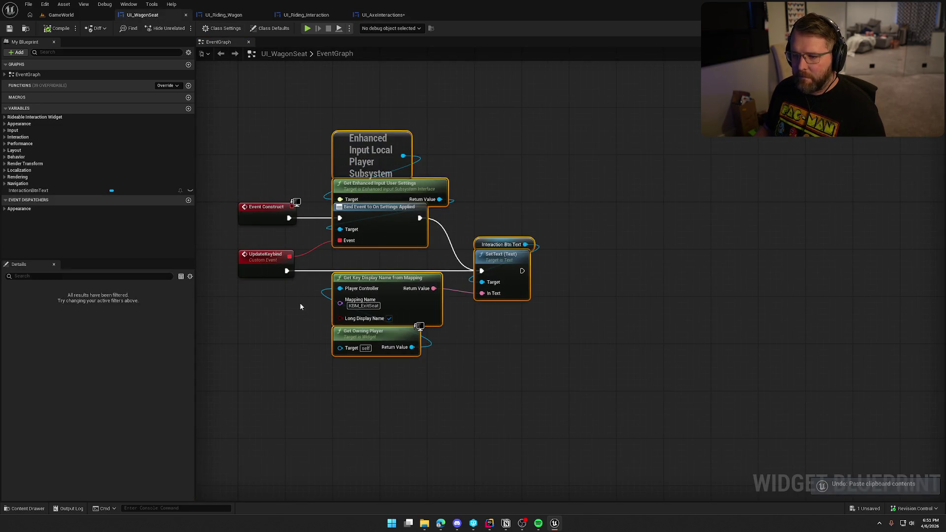
click(220, 16)
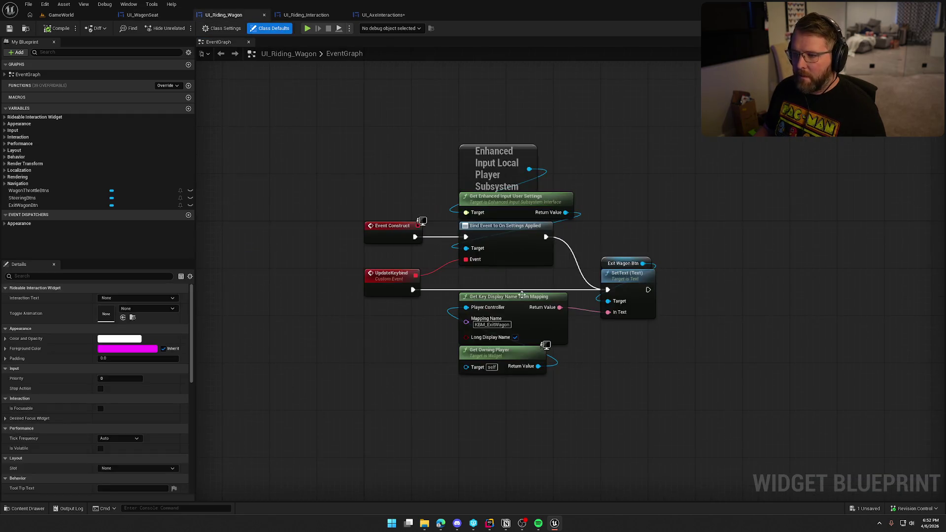
click(382, 15)
key(ctrl+v)
mouse_move(396, 169)
mouse_down()
mouse_move(456, 222)
mouse_move(453, 167)
mouse_up()
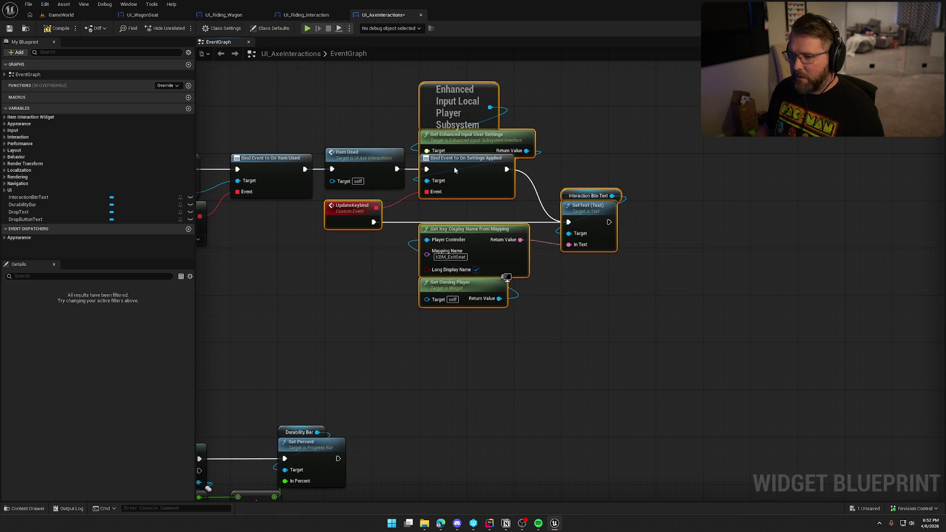
click(573, 129)
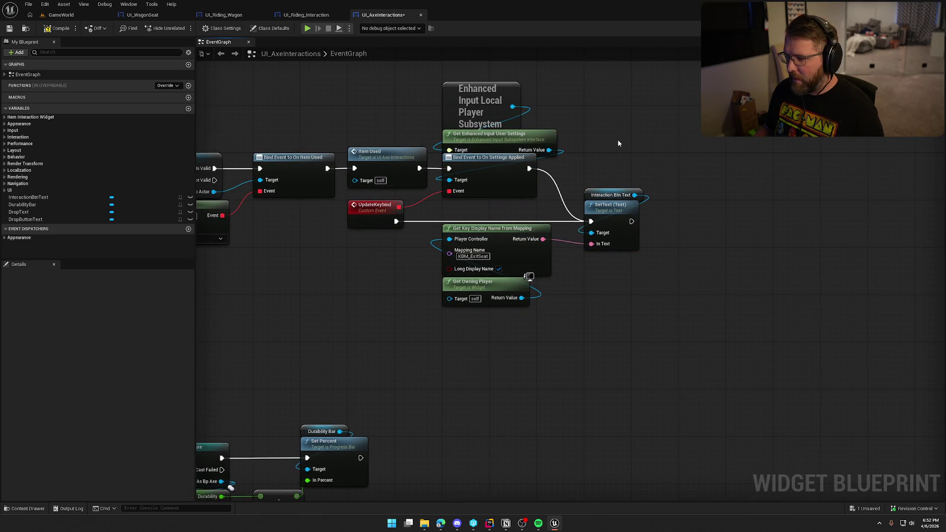
- Check the LMB button label text in the Designer, then return to the graph
key(shift+F12)
scroll(507, 202, up, 3)
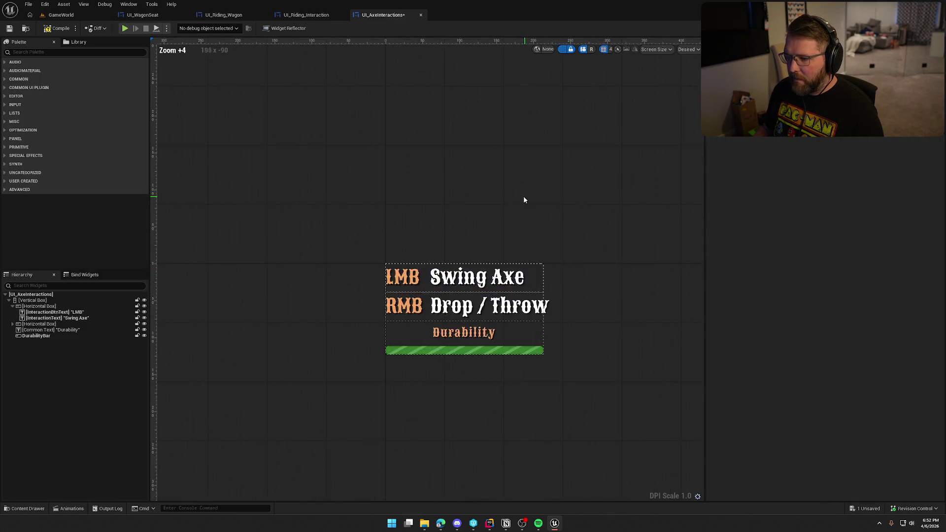
click(368, 241)
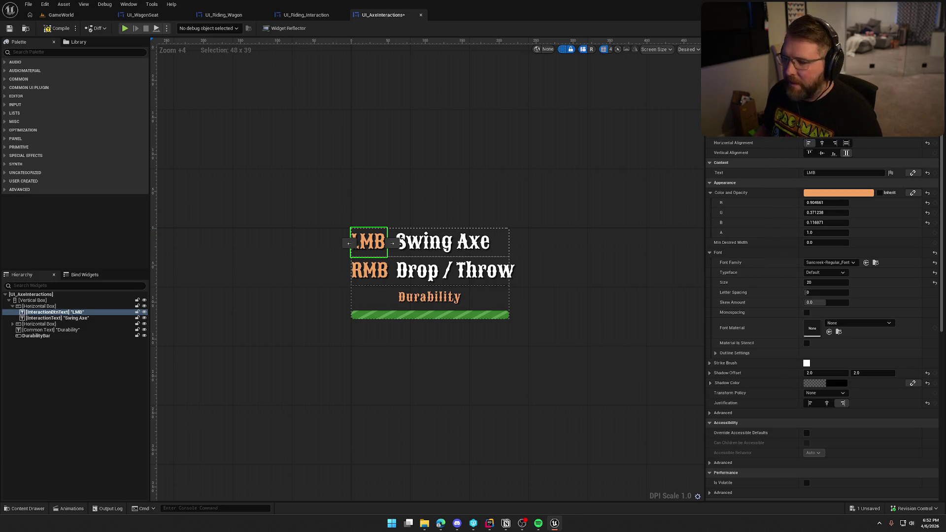
key(shift+F12)
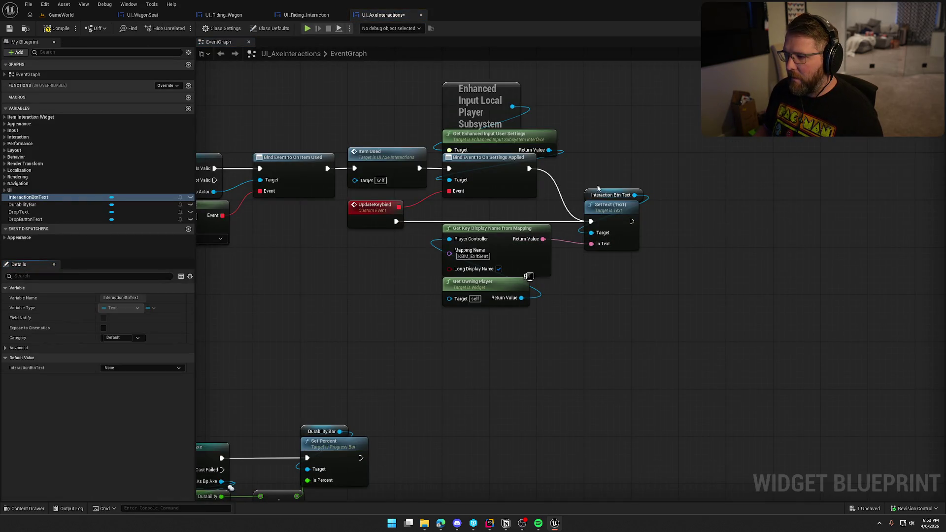
- Add another Get Key Display Name from Mapping node to the graph
mouse_move(548, 150)
mouse_down()
mouse_move(618, 148)
mouse_move(697, 120)
mouse_up()
text(mapping)
key(Return)
- Browse its mapping names, then close EnhancedInputUserSettings.cpp and return to UI_AxeInteractions
click(709, 151)
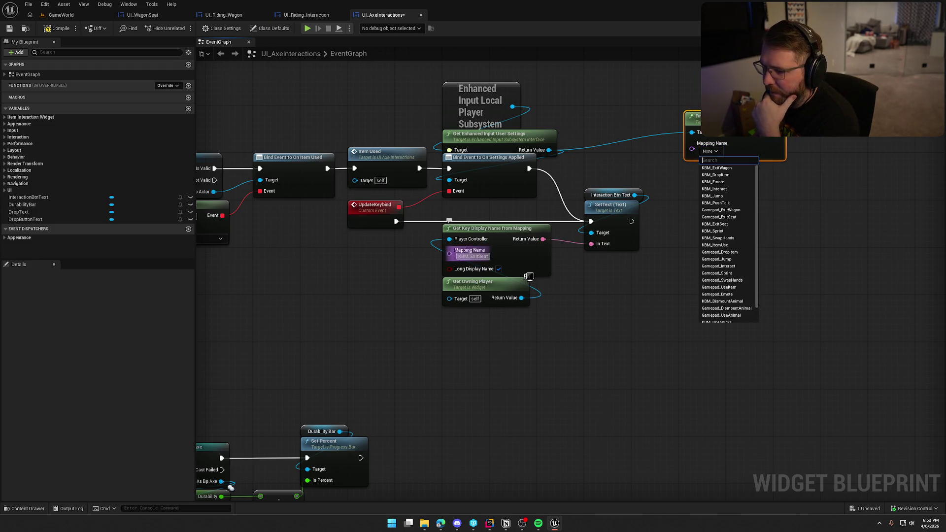
click(691, 108)
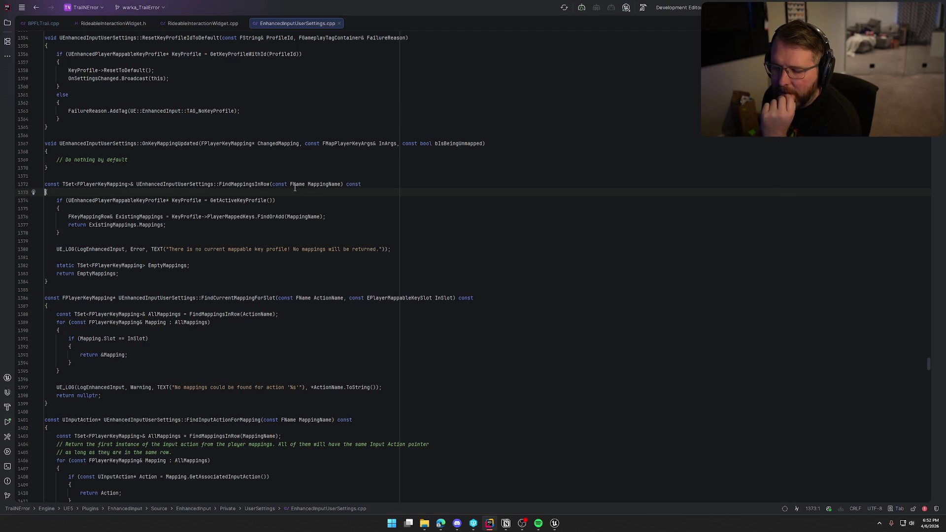
middle_click(296, 25)
click(554, 523)
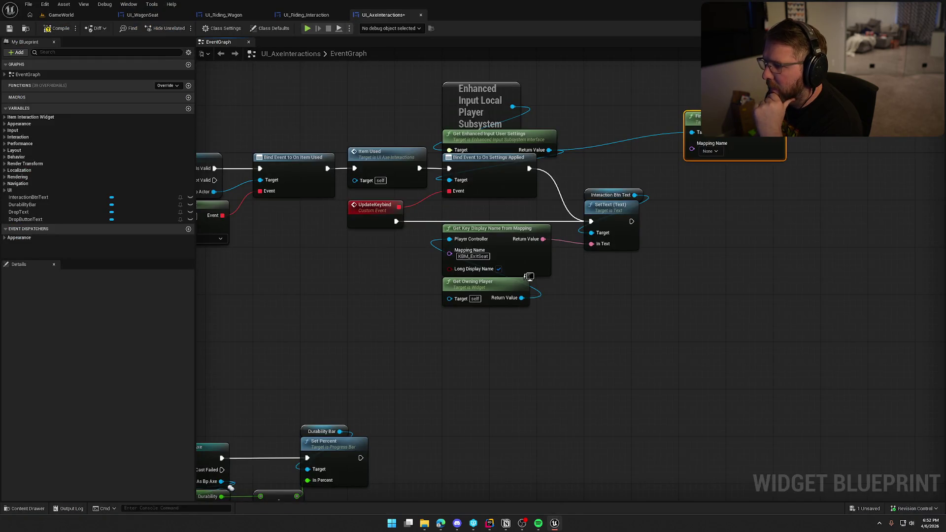
- Set Find Mappings in Row's Mapping Name to KBM_ItemUse
click(709, 151)
scroll(697, 246, down, 5)
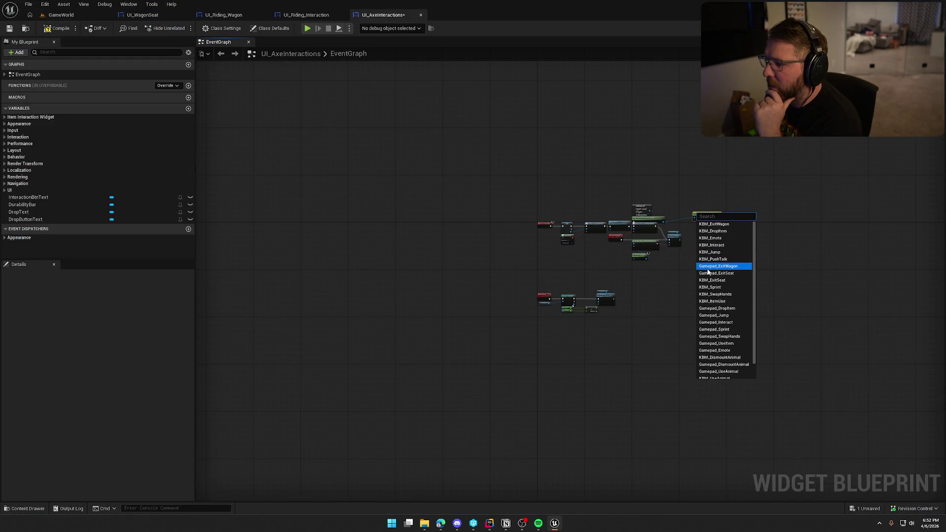
scroll(681, 279, up, 6)
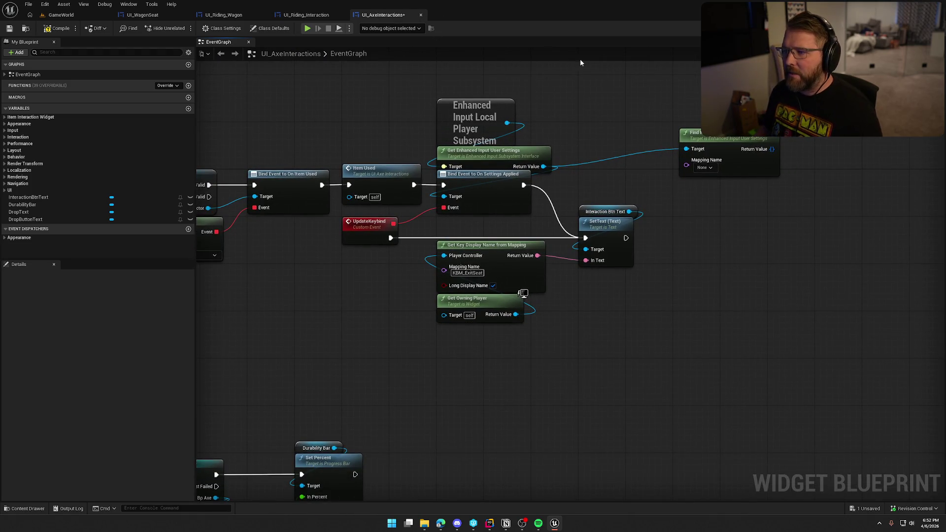
click(705, 167)
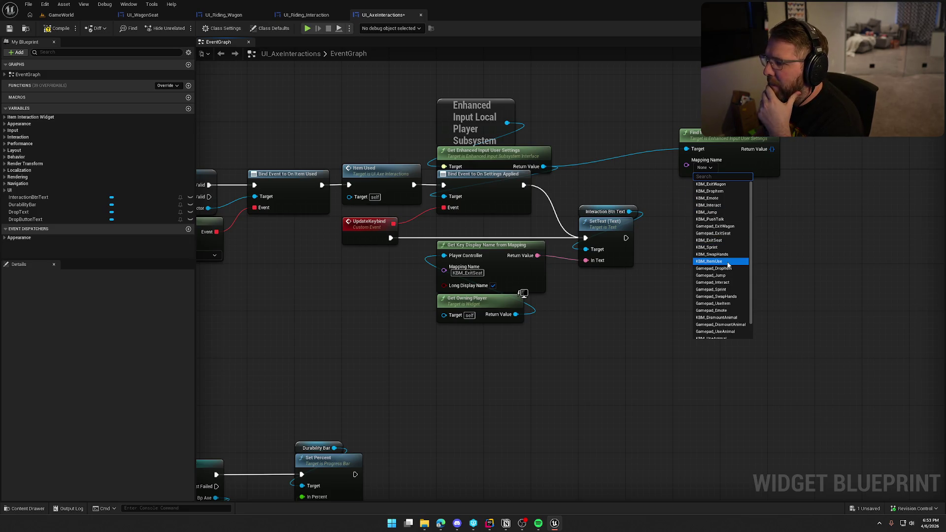
scroll(727, 307, down, 2)
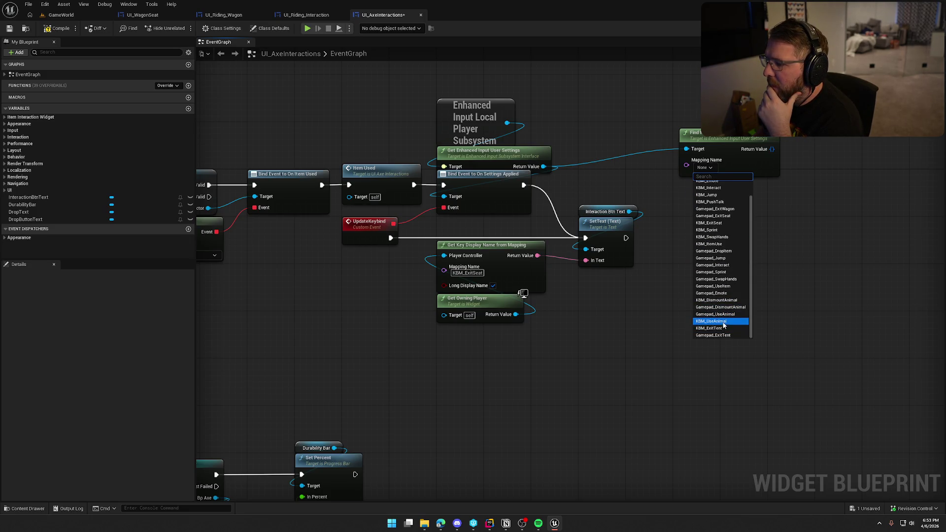
scroll(723, 325, up, 1)
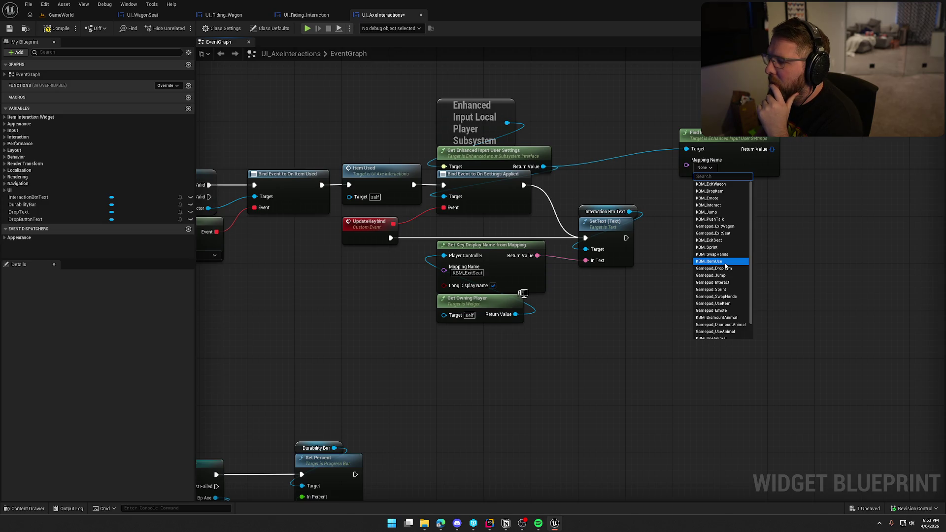
click(725, 263)
- Replace the prompt lookup's mapping name KBM_ExitSeat with KBM_ItemUse
key(ctrl+a)
text(KBM_ItemUse)
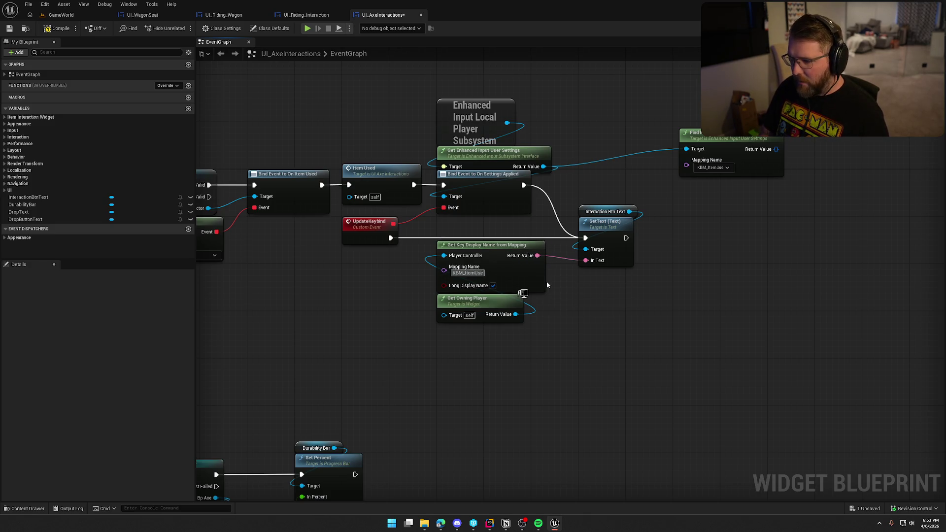
key(Return)
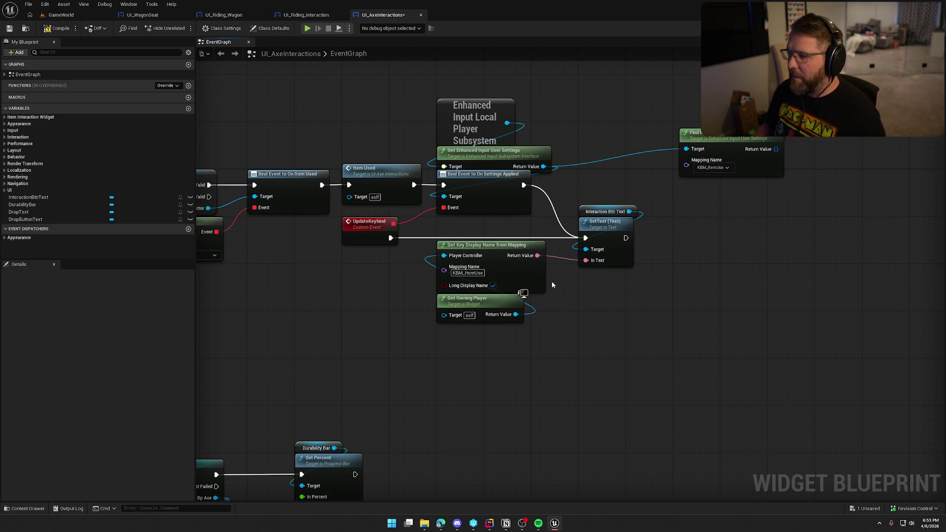
click(905, 28)
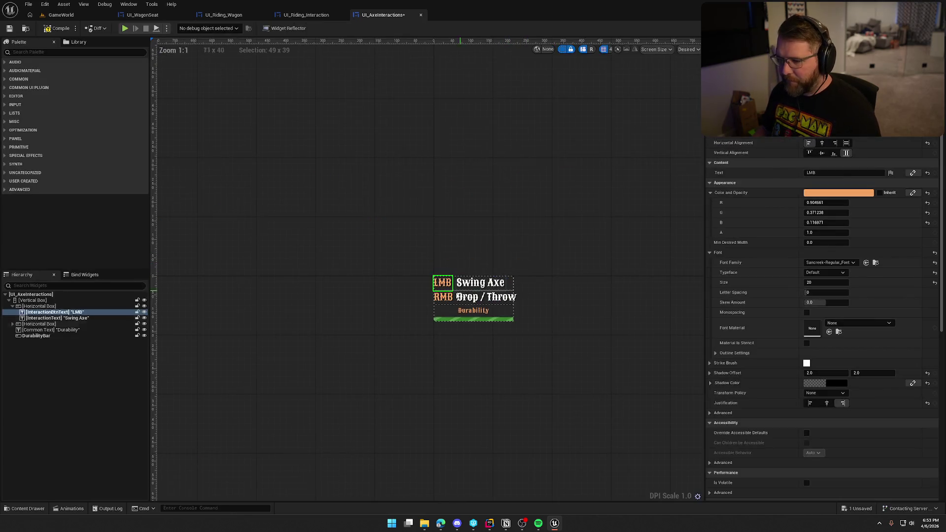
- Add a SetText node for DropButtonText, chained after the interaction SetText
click(443, 301)
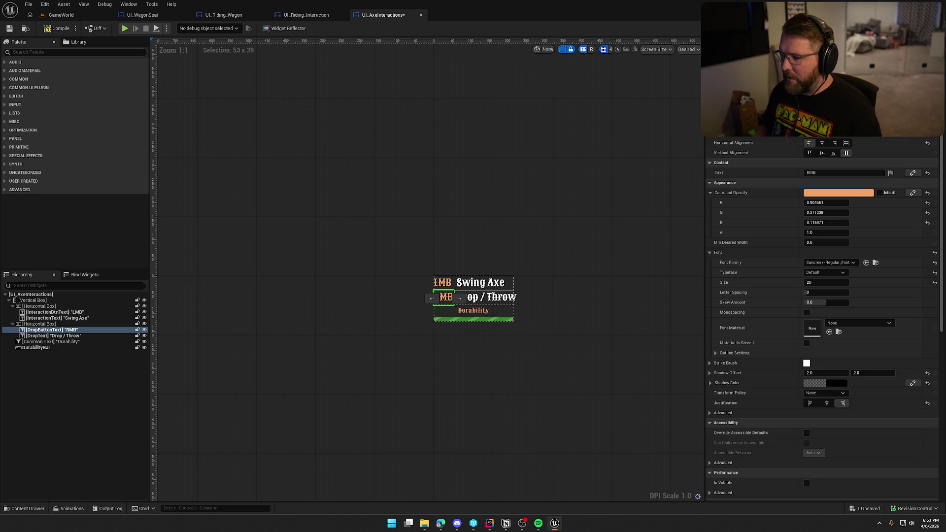
double_click(442, 298)
mouse_move(69, 219)
mouse_down()
mouse_move(134, 227)
mouse_move(620, 200)
mouse_move(615, 221)
mouse_up()
text(set text)
click(690, 358)
drag(624, 232, 541, 232)
mouse_move(605, 203)
mouse_down()
mouse_move(629, 209)
mouse_move(614, 217)
mouse_up()
ctrl+click(644, 217)
click(551, 324)
- Feed a KBM_DropItem Get Key Display Name from Mapping node into the drop SetText
drag(431, 308, 534, 309)
text(get key d)
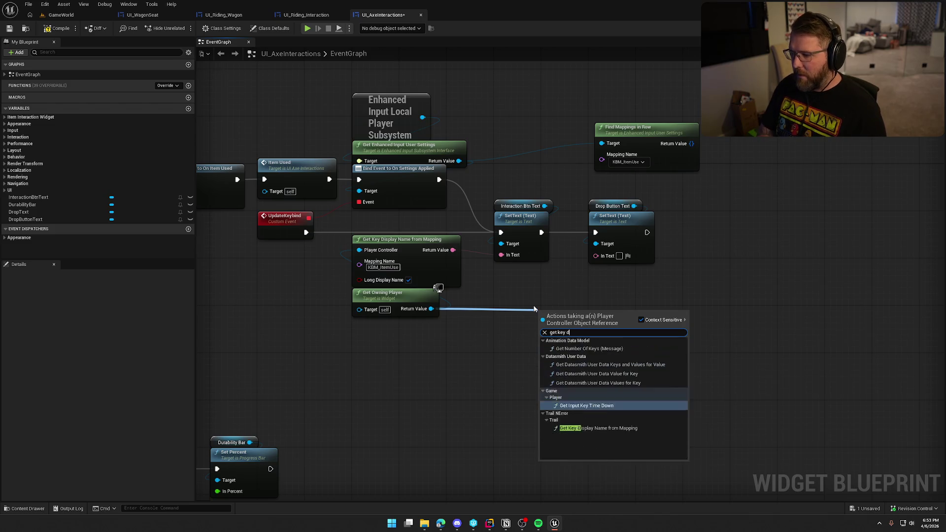
text(i)
key(Return)
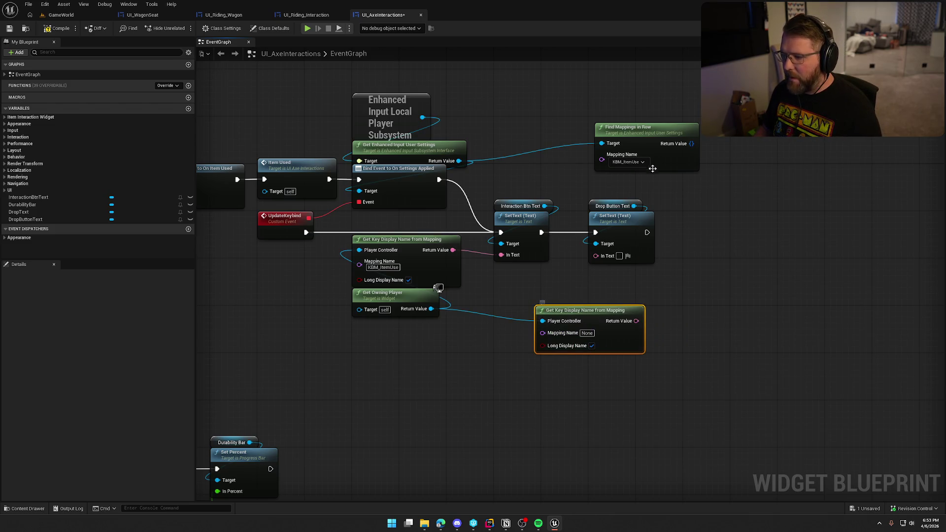
click(640, 162)
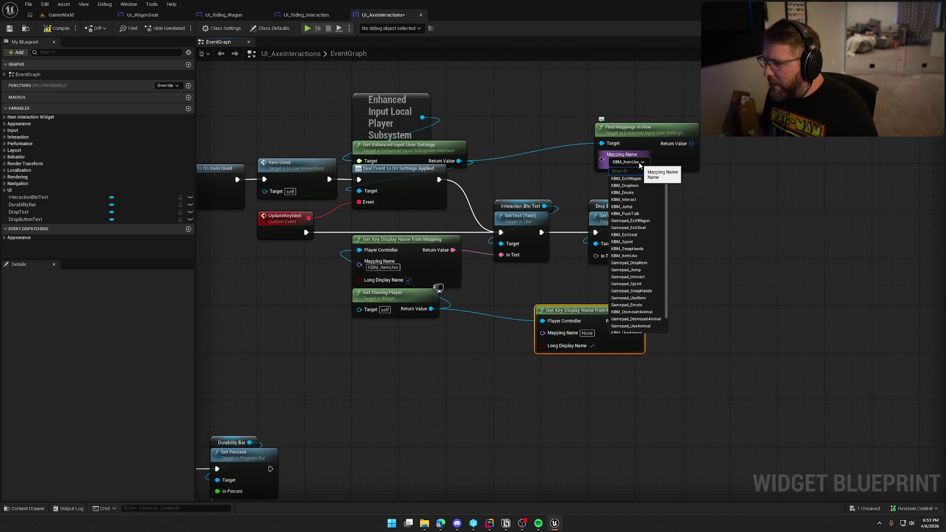
click(640, 164)
click(586, 333)
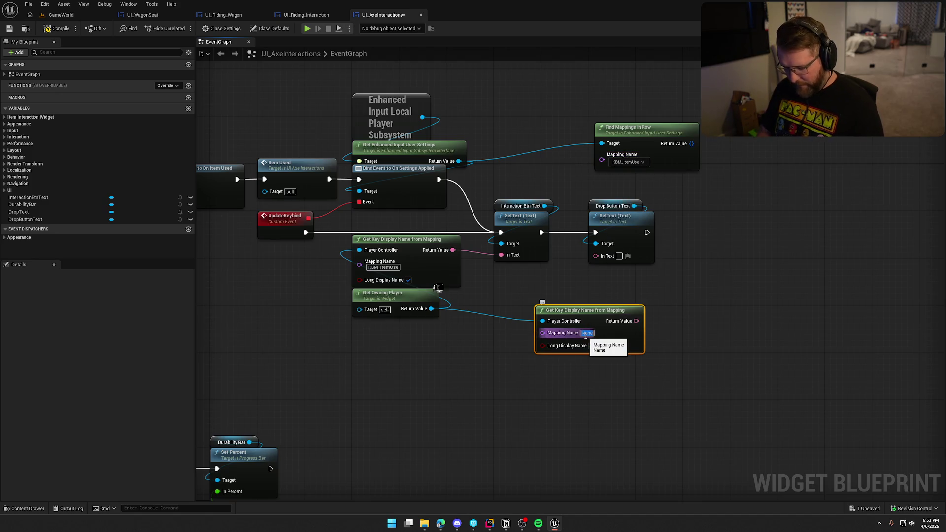
text(KBM_)
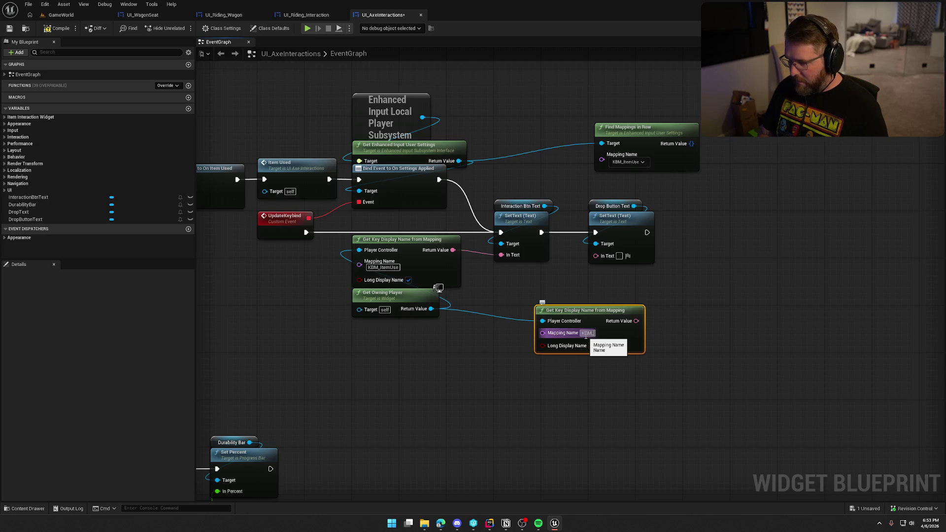
text(DropItem)
key(Return)
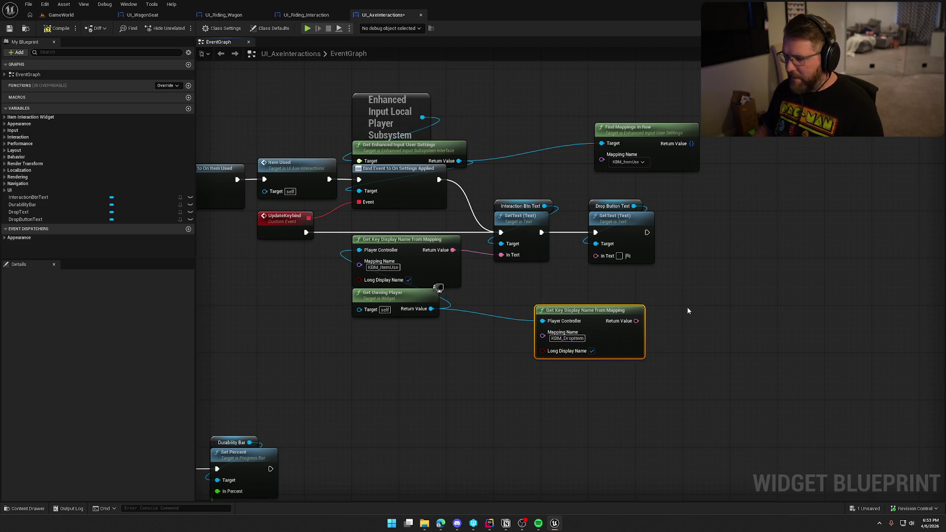
drag(636, 320, 596, 256)
drag(600, 316, 553, 274)
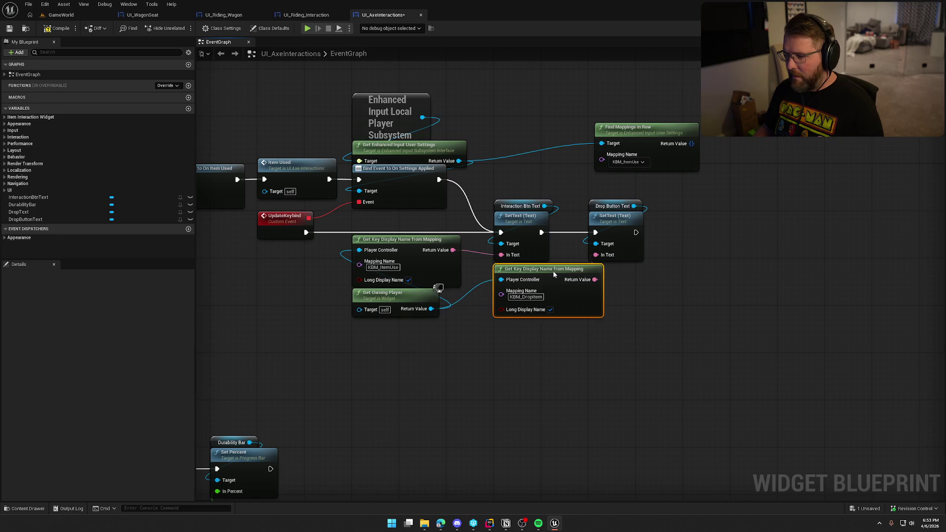
drag(579, 364, 615, 368)
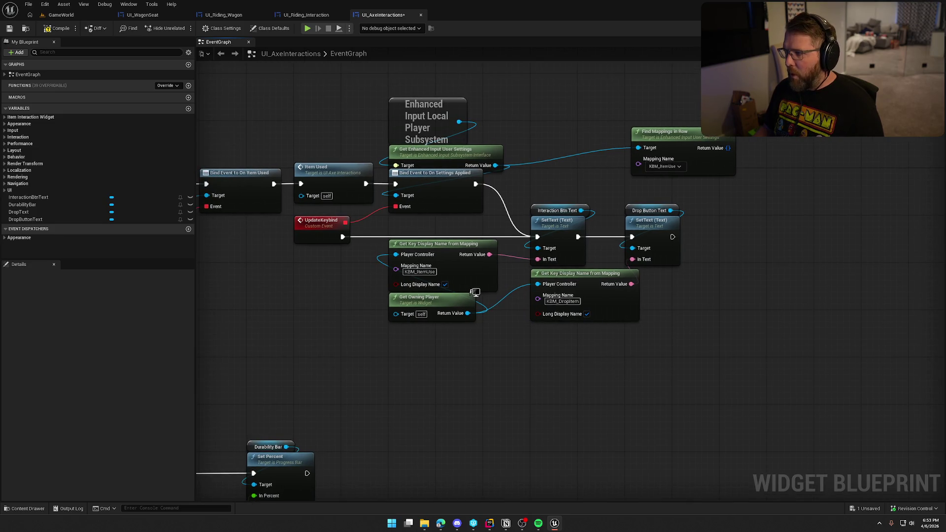
- Delete the Find Mappings in Row node, then compile and save UI_AxeInteractions
click(914, 28)
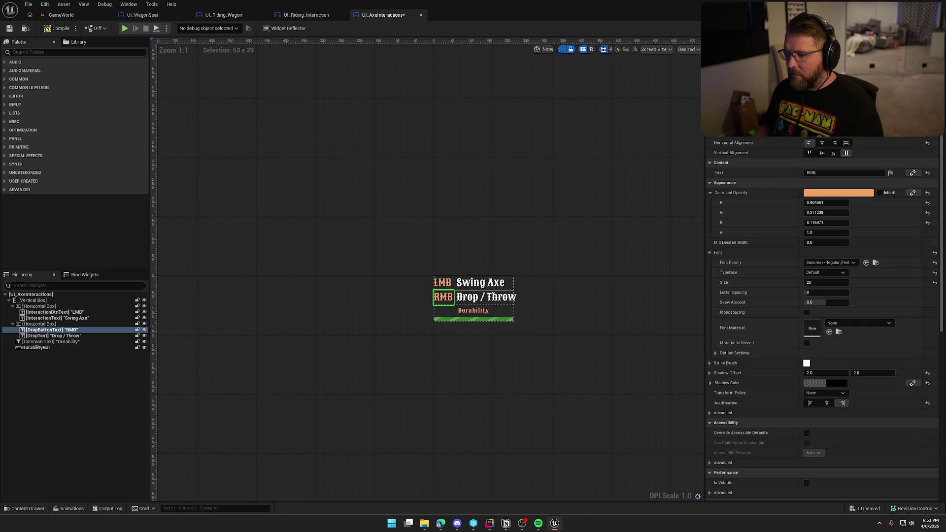
click(933, 28)
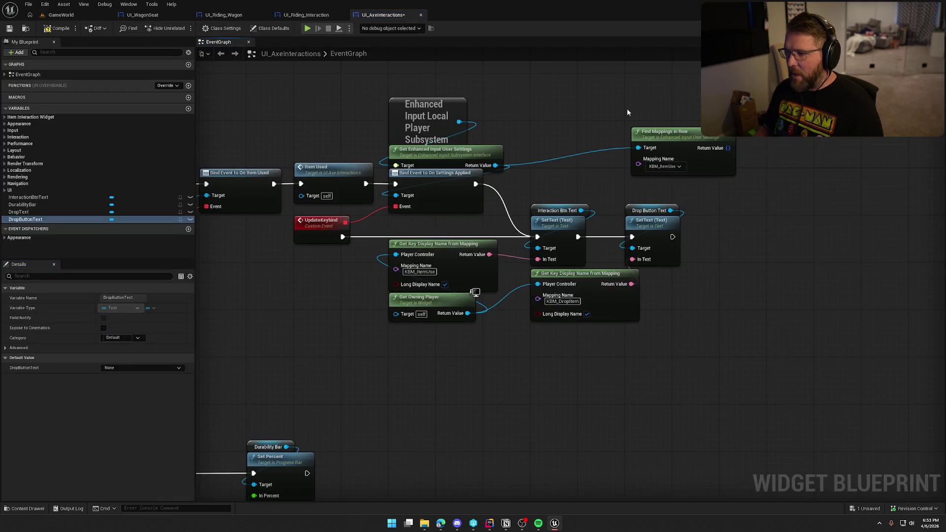
click(664, 132)
key(Delete)
drag(607, 132, 638, 134)
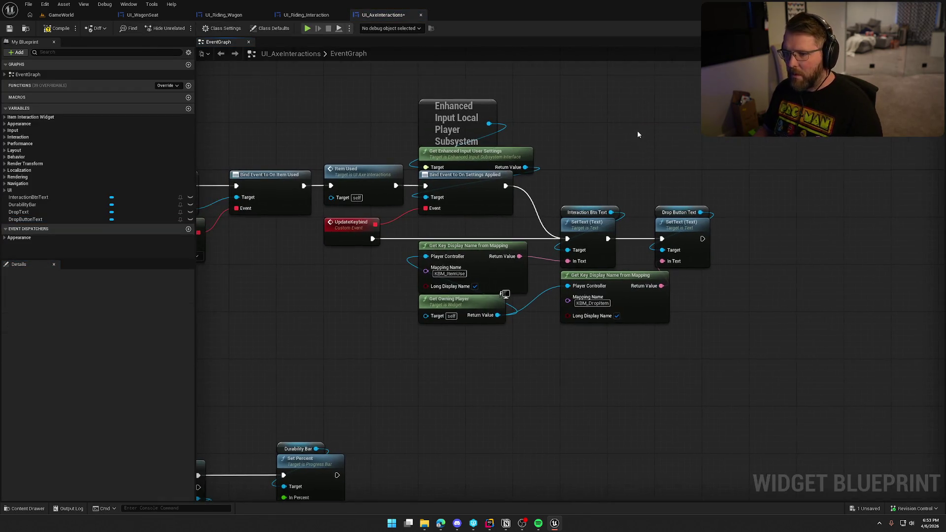
drag(591, 157, 614, 159)
mouse_move(532, 115)
mouse_down()
mouse_move(567, 237)
mouse_move(690, 306)
mouse_up()
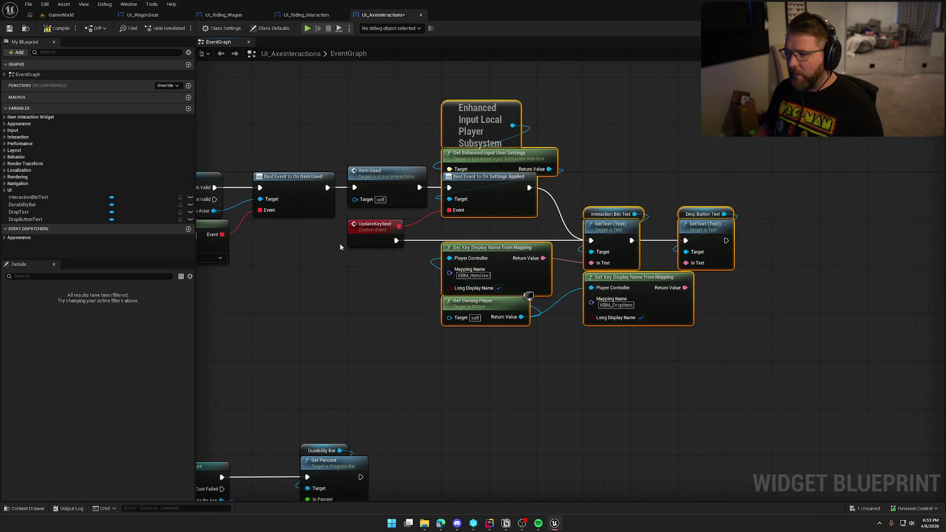
click(335, 276)
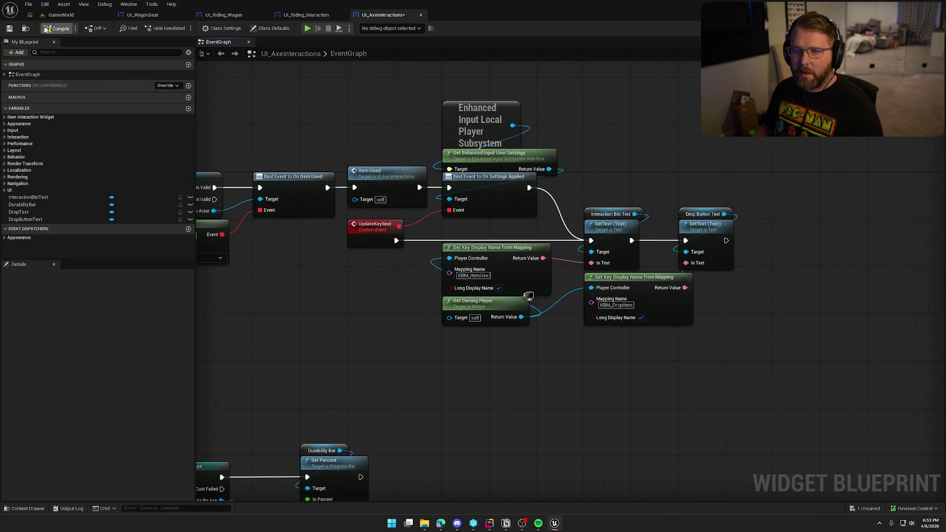
key(ctrl+s)
click(471, 345)
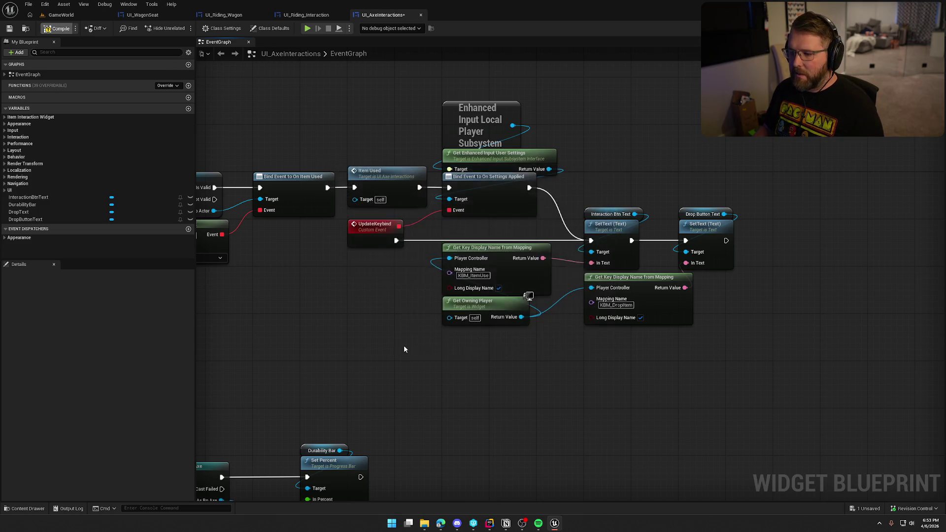
key(alt+p)
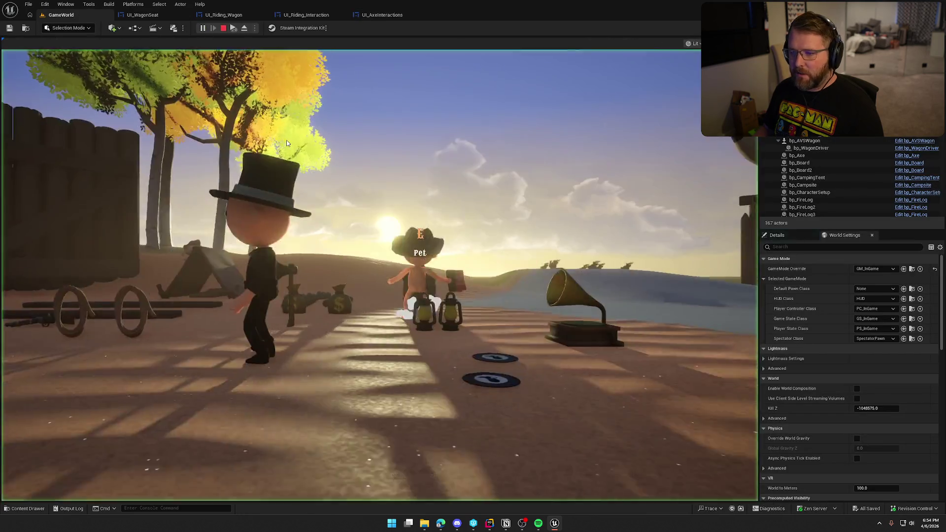
- In the running game, rebind Drop Item to the middle mouse button and apply
click(287, 143)
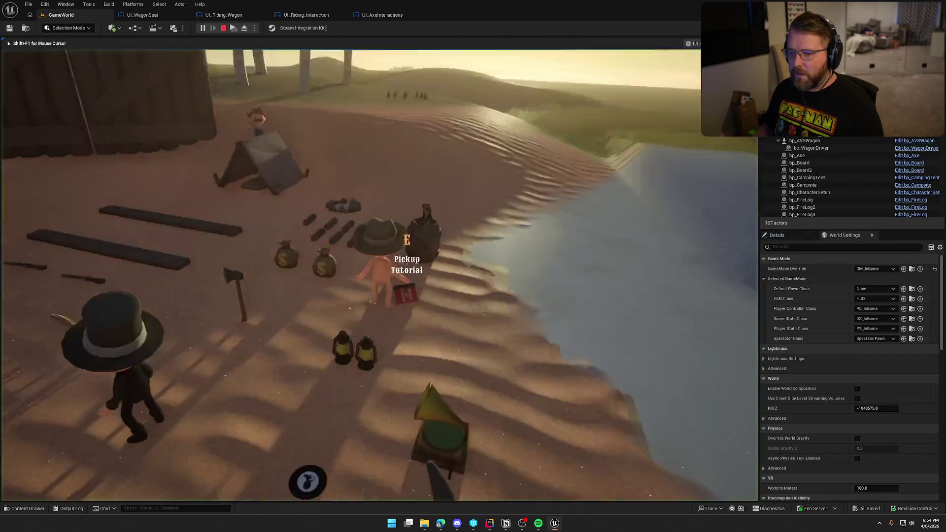
key(w)
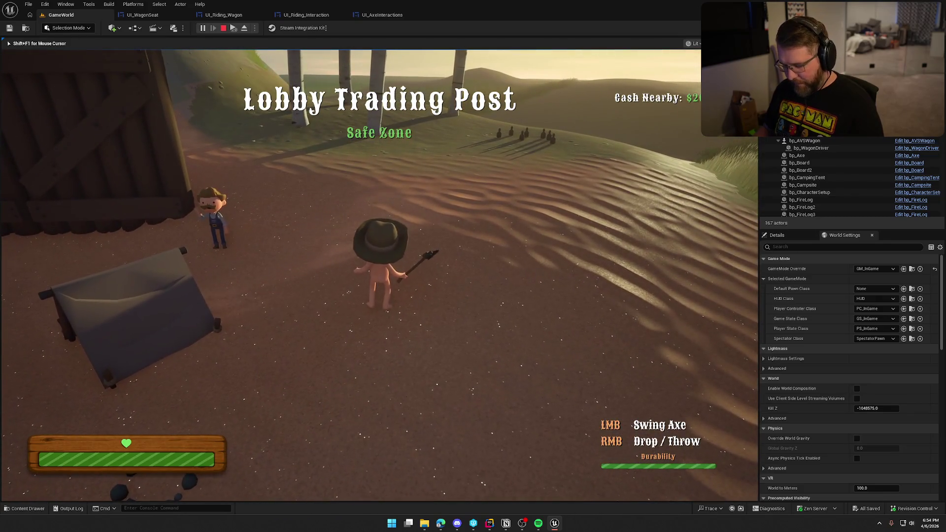
key(Escape)
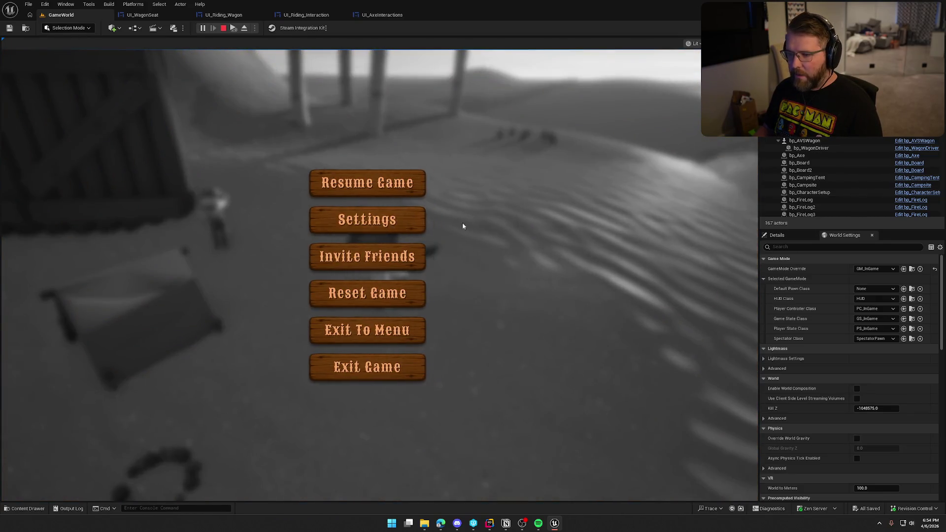
click(436, 221)
click(490, 88)
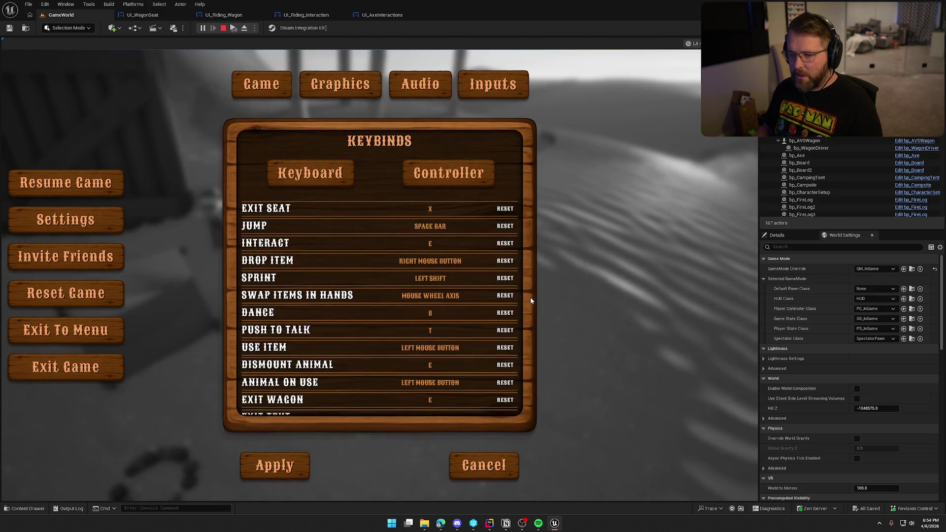
click(430, 261)
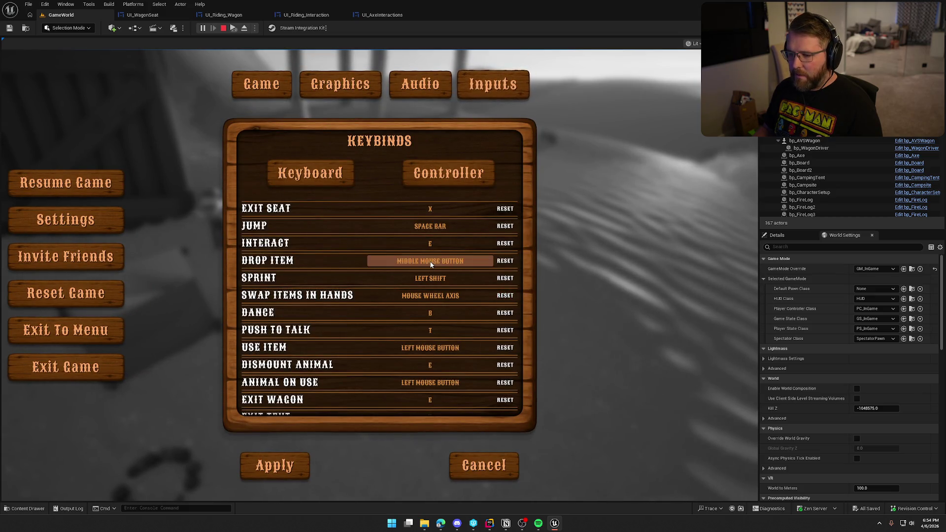
middle_click(430, 262)
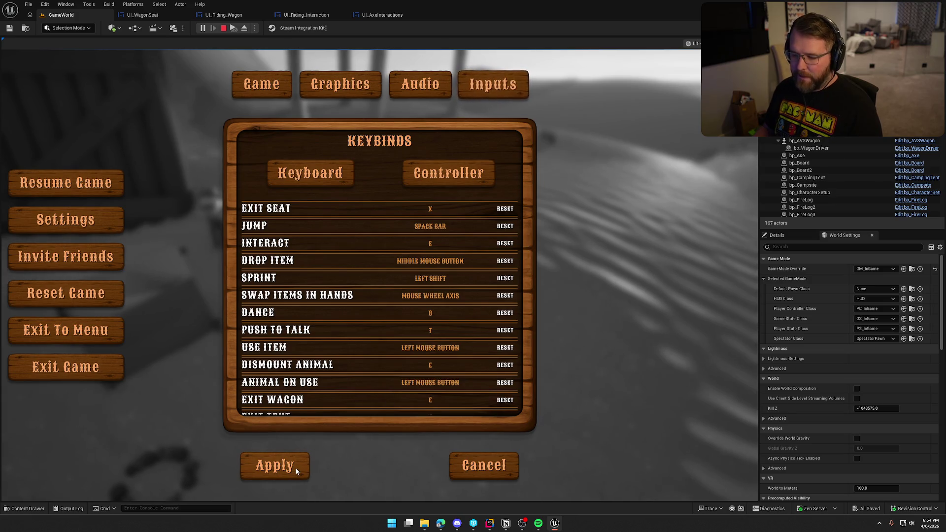
click(291, 466)
key(Escape)
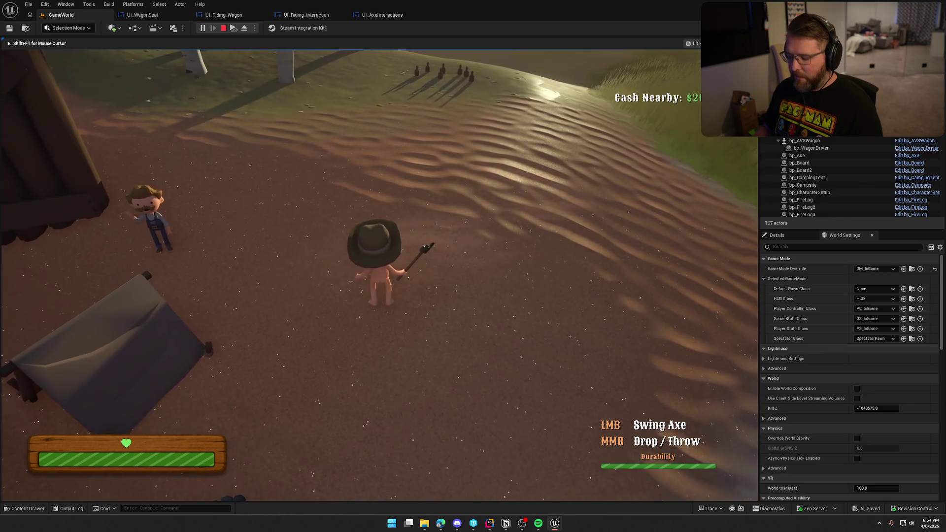
- Rebind Drop Item back to the right mouse button and apply the keybinds
key(Escape)
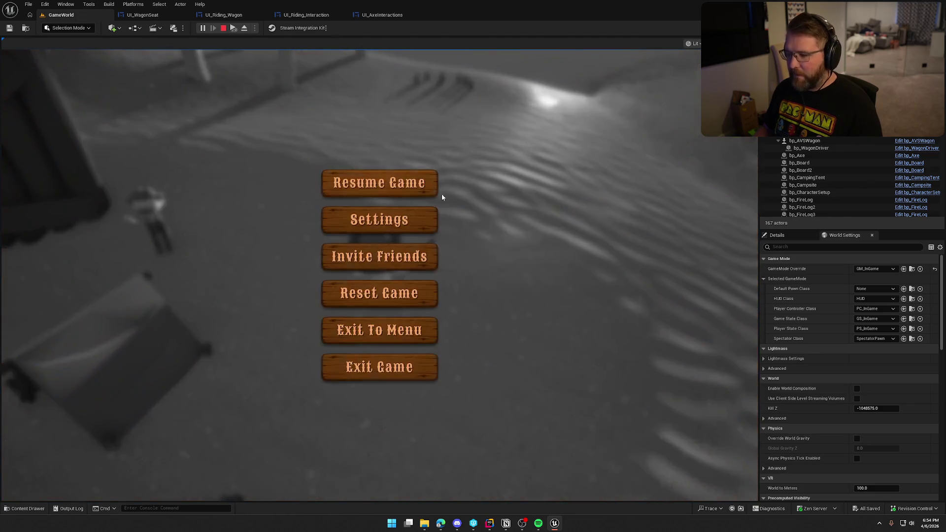
click(380, 234)
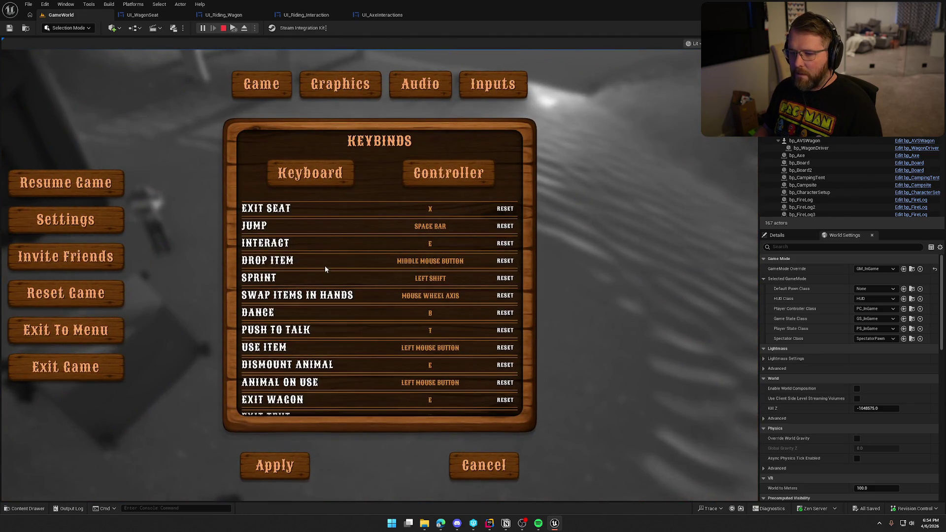
click(406, 261)
right_click(406, 259)
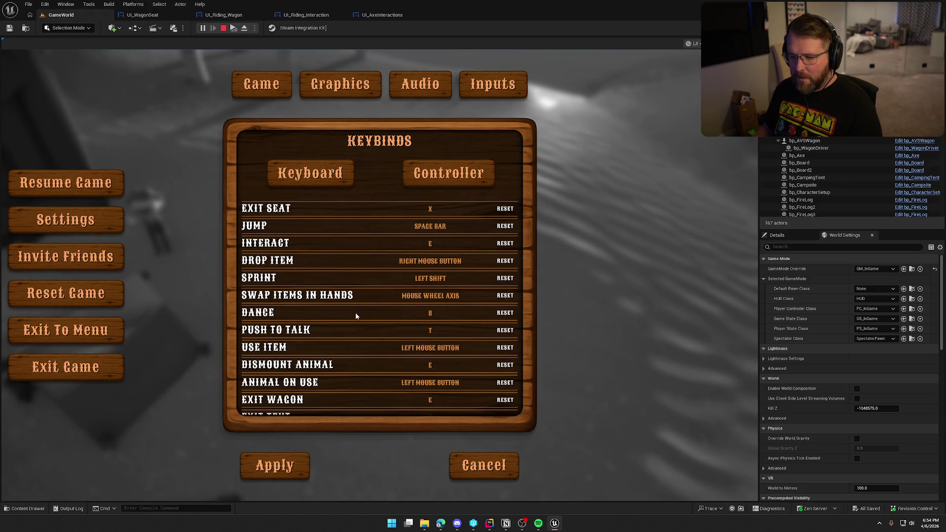
scroll(354, 331, down, 1)
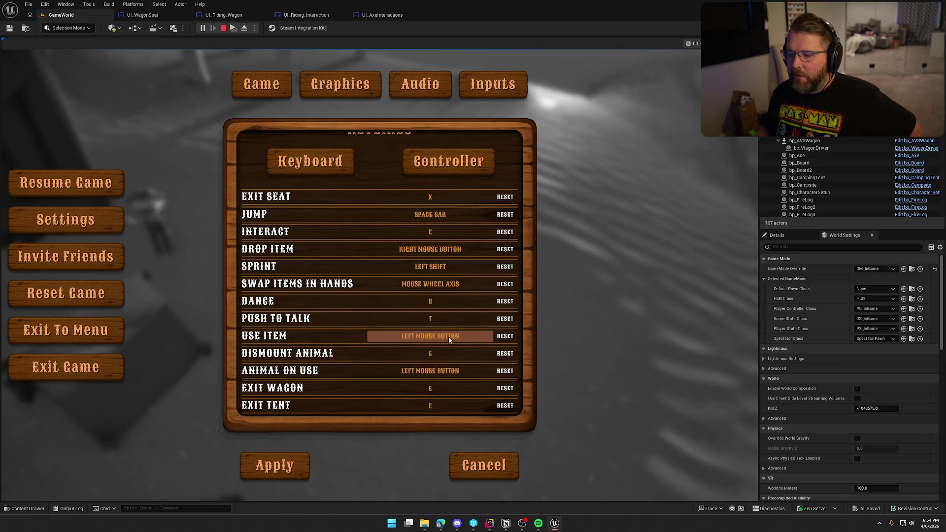
click(290, 467)
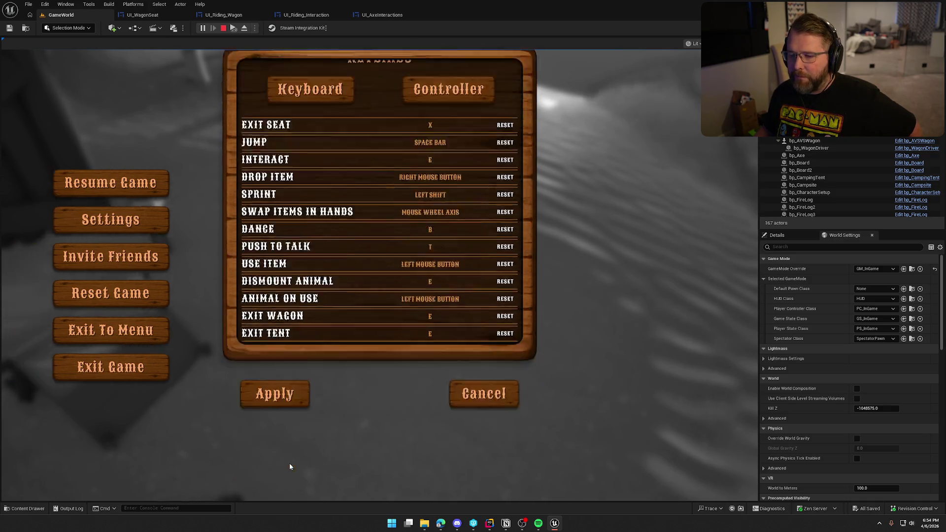
key(Escape)
- Walk to the trees and chop one, stop play, then open UI_Default_ItemInteraction
key(w)
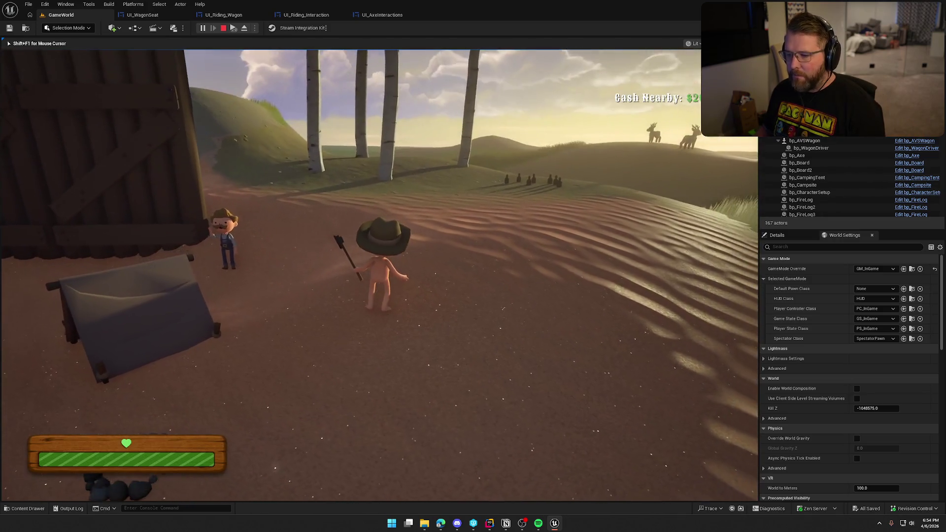
key(w)
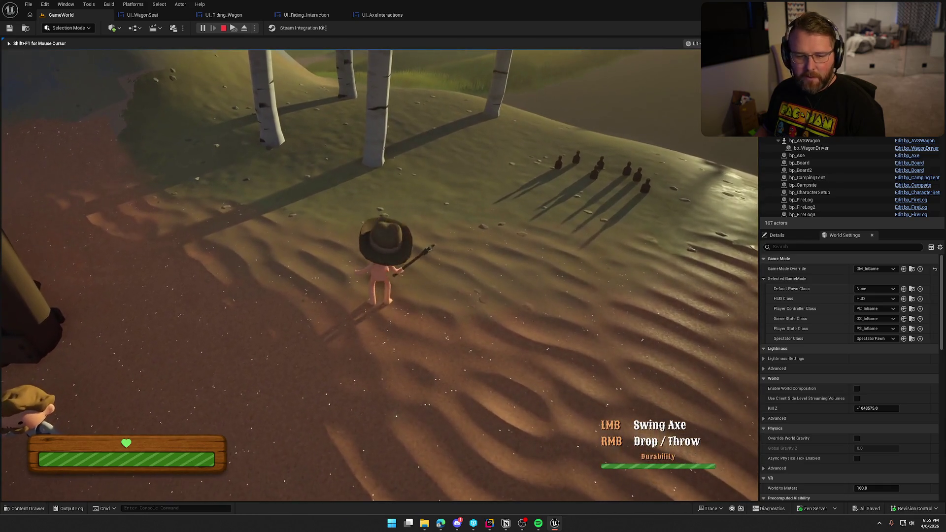
key(w)
key(w)
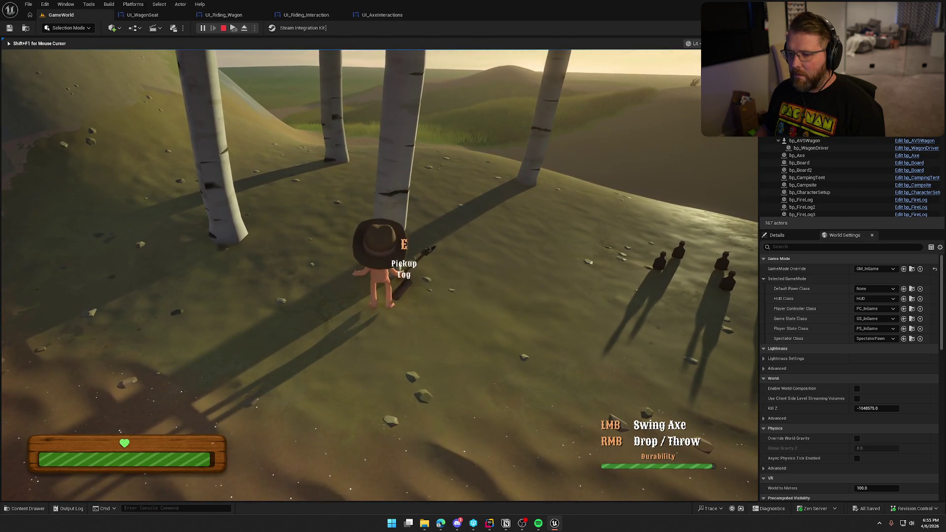
key(s)
key(w)
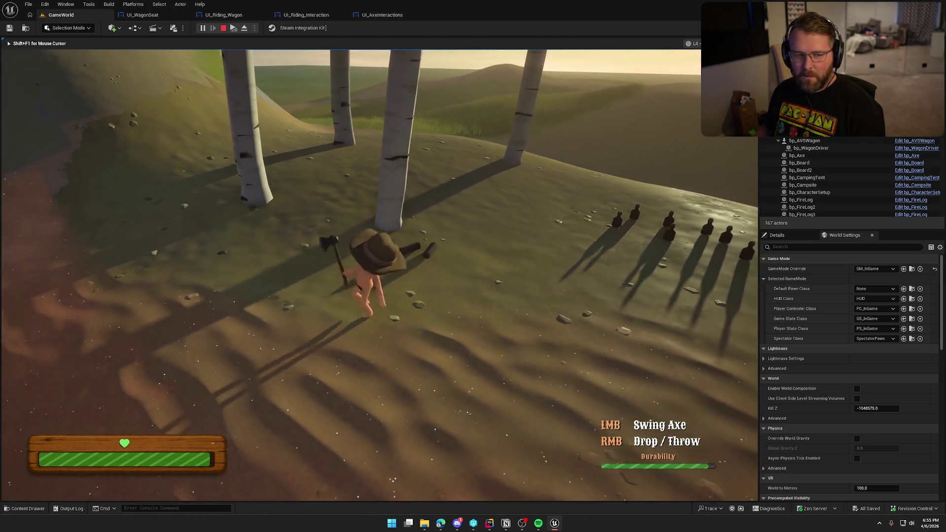
key(w)
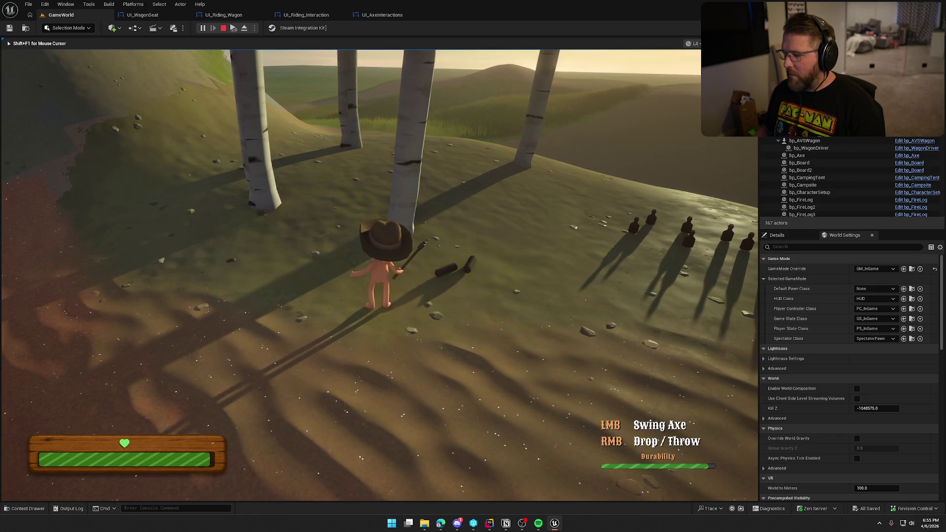
key(Escape)
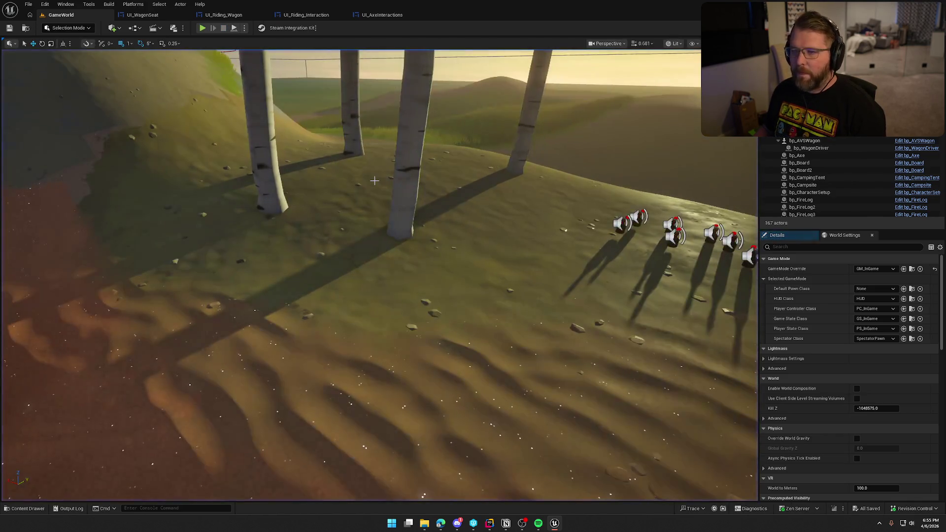
key(ctrl+space)
double_click(204, 383)
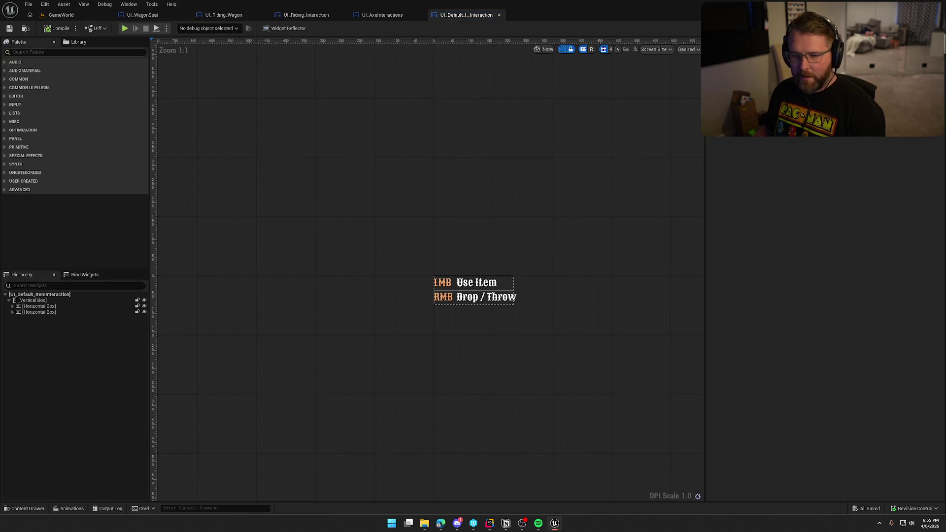
- In the widget graph, replace Event Tick and Pre Construct with the pasted keybind-update nodes
click(921, 29)
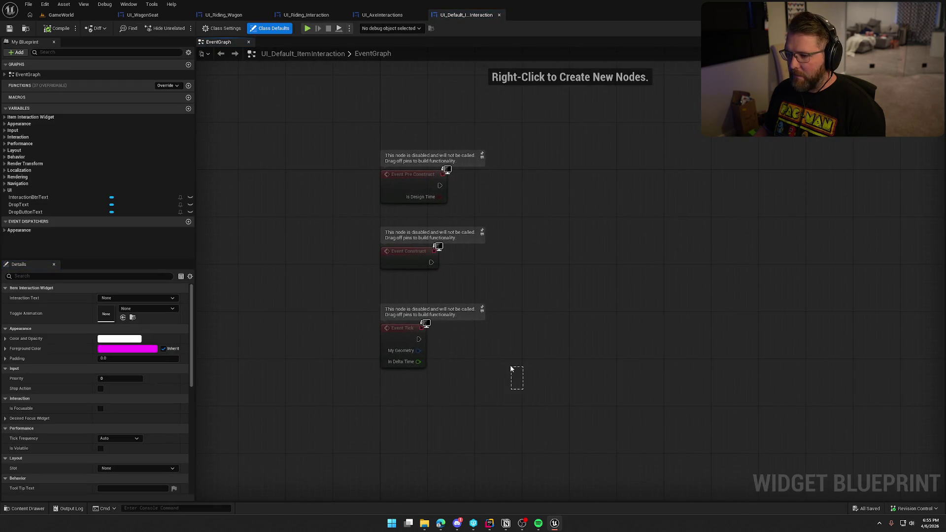
click(403, 345)
key(Delete)
click(385, 172)
key(Delete)
mouse_move(409, 250)
mouse_down()
mouse_move(409, 174)
mouse_move(487, 203)
mouse_move(512, 189)
mouse_up()
key(ctrl+v)
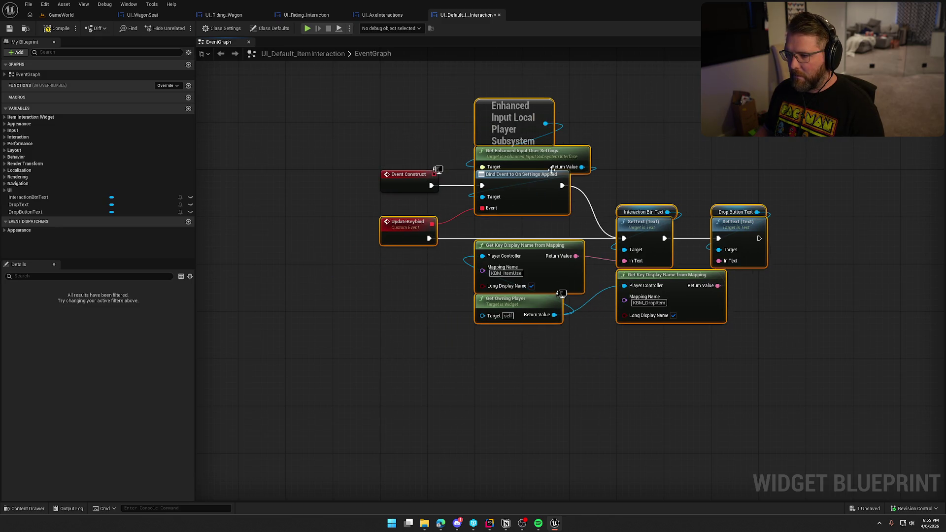
click(664, 161)
- Inspect the LMB and RMB key label texts in the widget's design layout
click(911, 28)
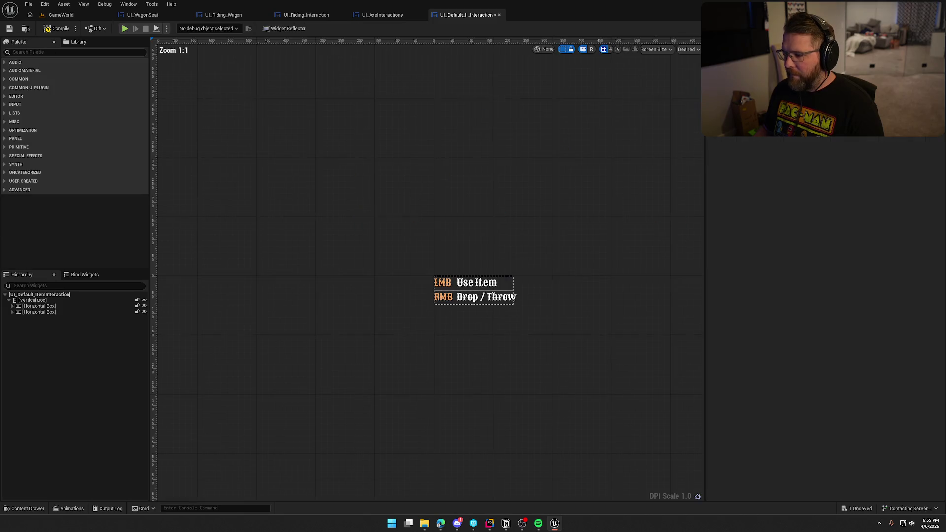
drag(448, 288, 446, 299)
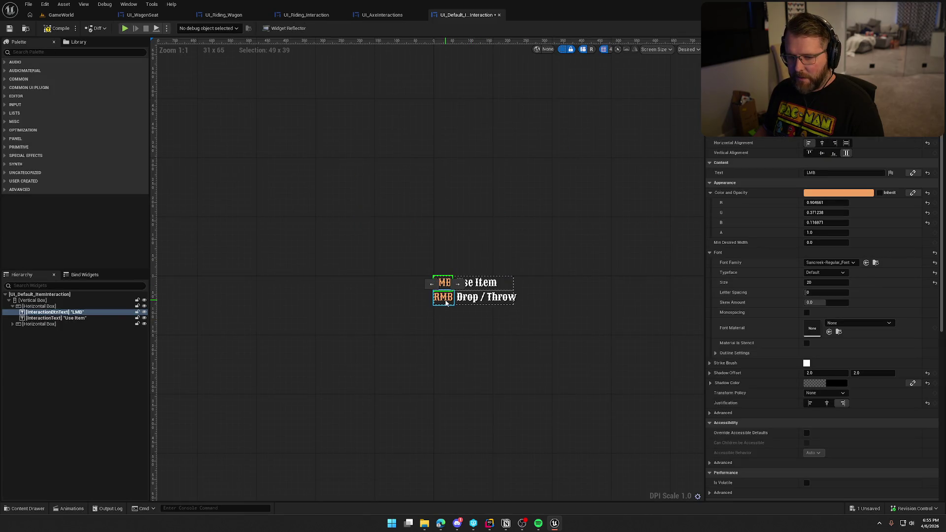
click(447, 300)
key(shift+F4)
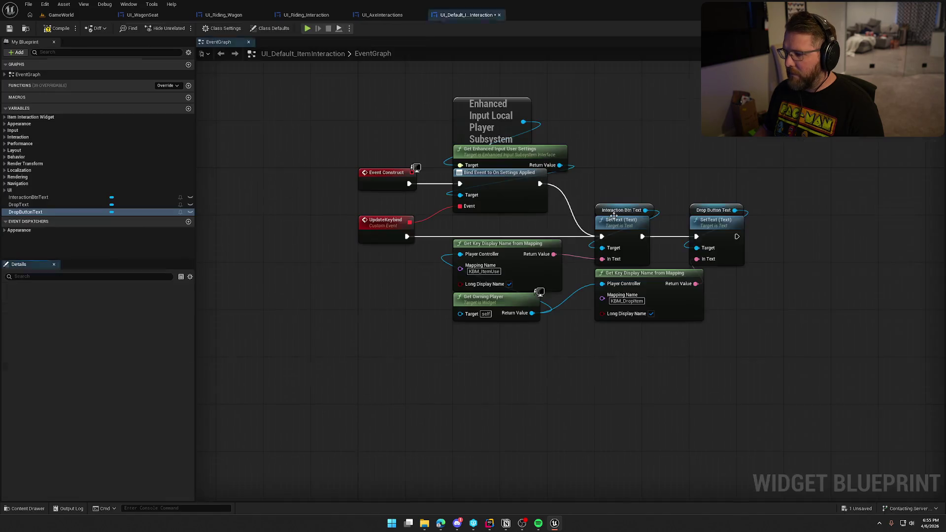
- Compile, check out and save UI_Default_ItemInteraction, then return to GameWorld
click(56, 24)
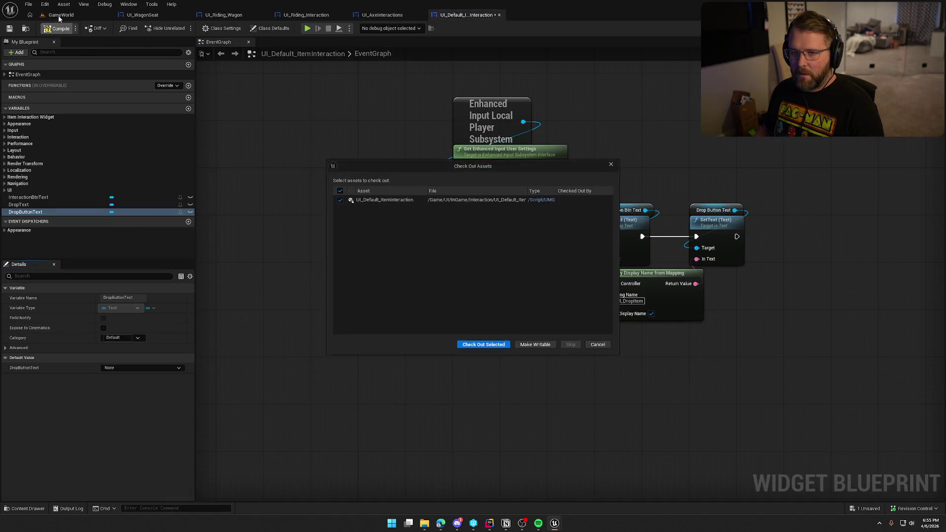
click(483, 345)
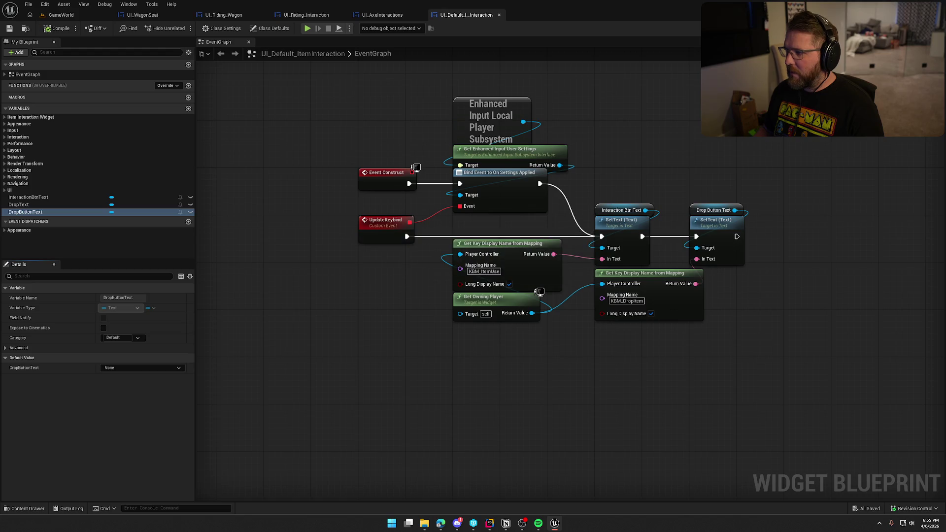
key(shift+F1)
click(61, 15)
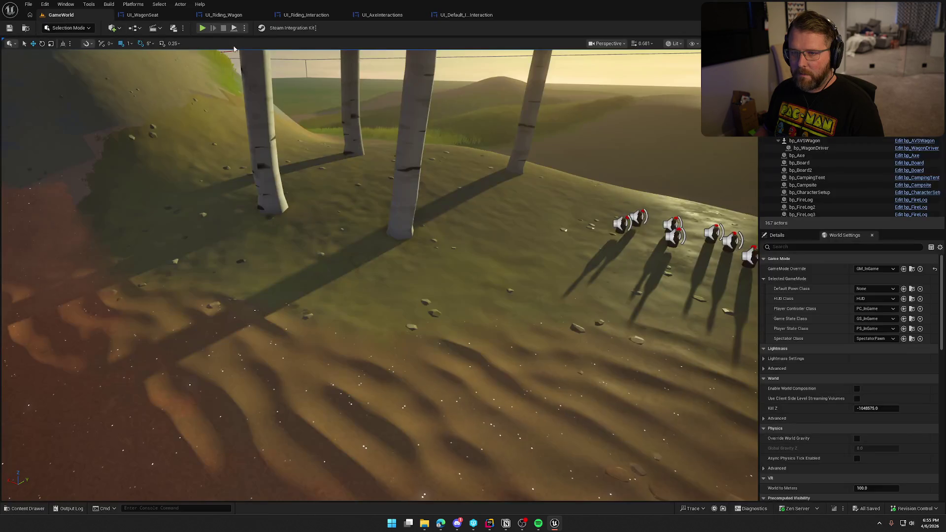
click(202, 28)
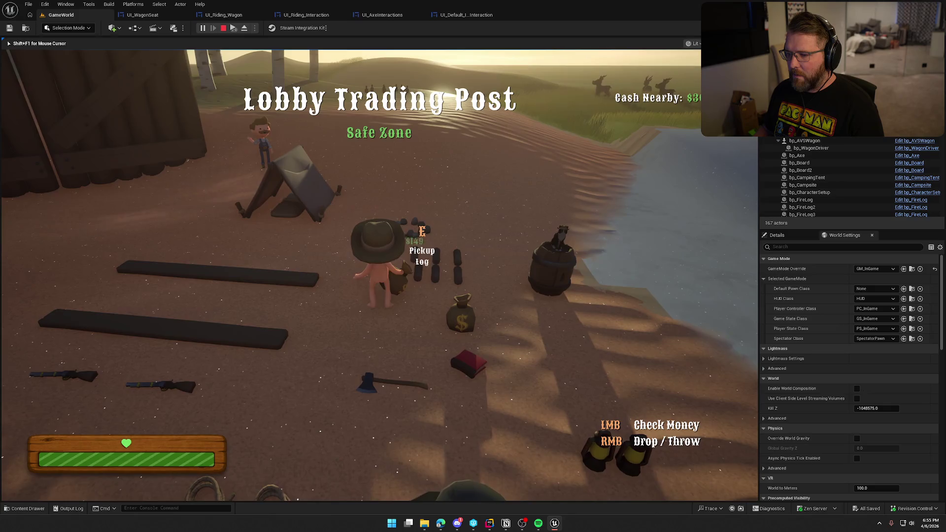
click(379, 276)
key(shift+w)
right_click(379, 275)
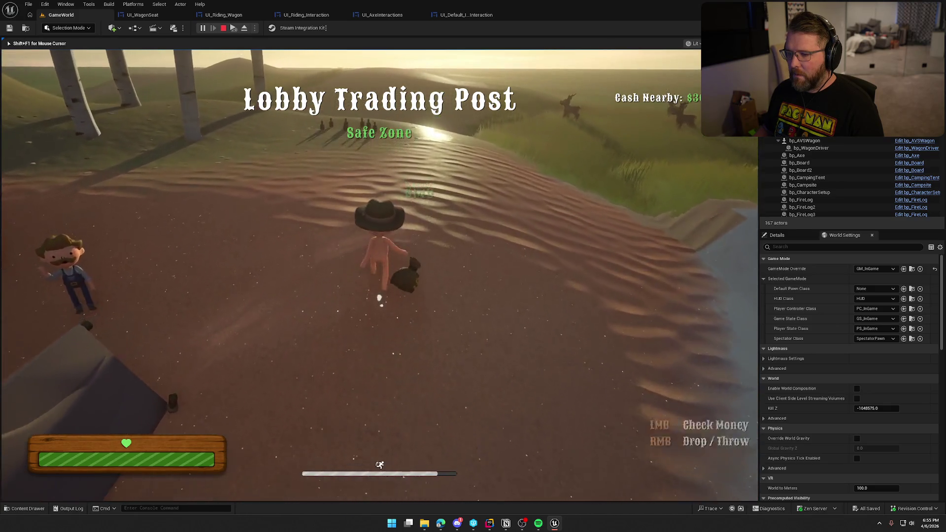
key(Escape)
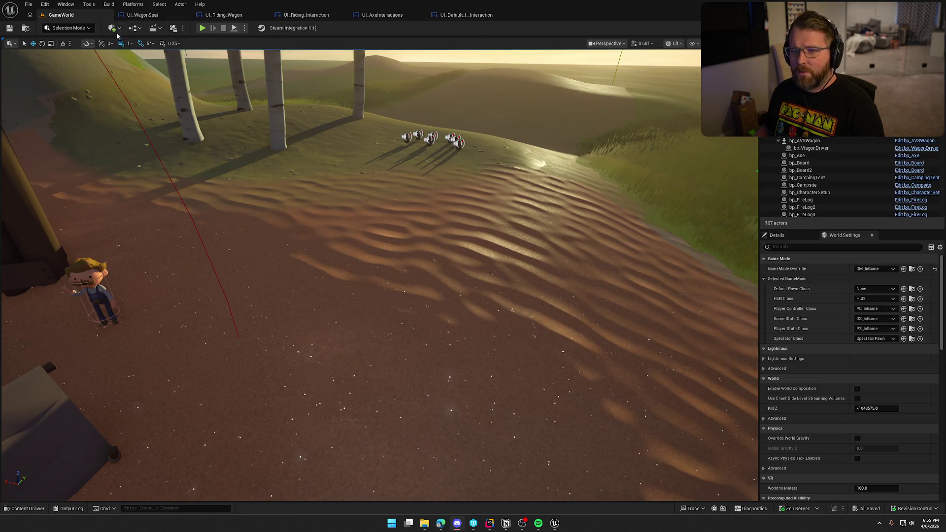
drag(412, 371, 382, 490)
key(ctrl+space)
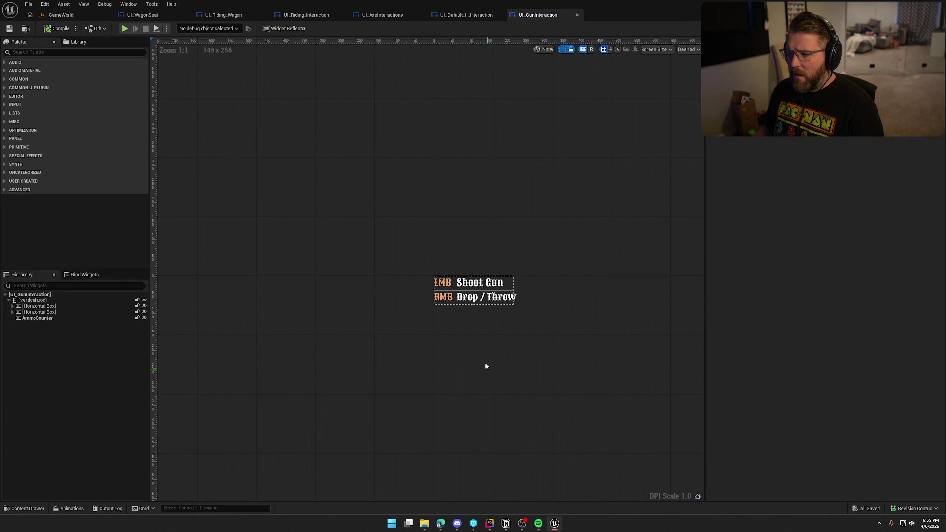
- Paste the keybind-update nodes into UI_GunInteraction's graph and wire Item Used into the settings-applied binding
click(12, 306)
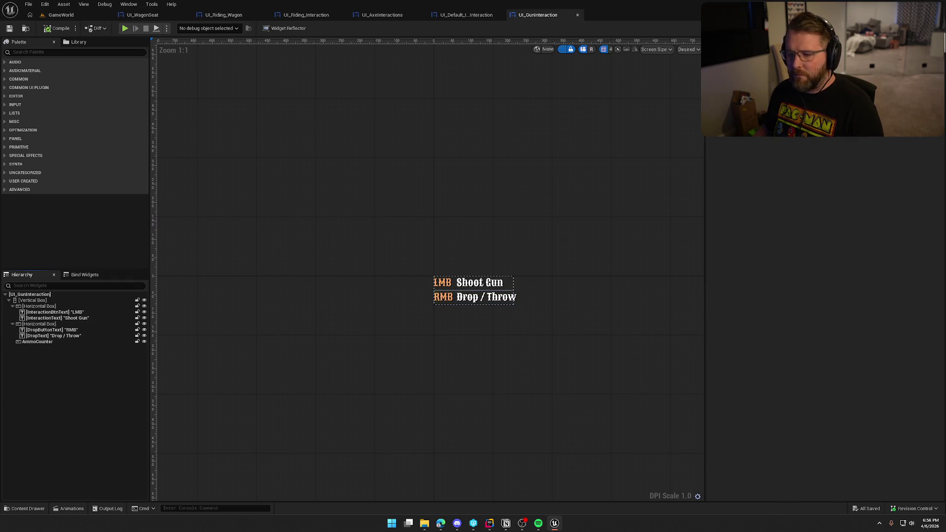
click(923, 28)
mouse_move(566, 384)
mouse_down()
mouse_move(266, 306)
mouse_move(305, 385)
mouse_move(294, 365)
mouse_up()
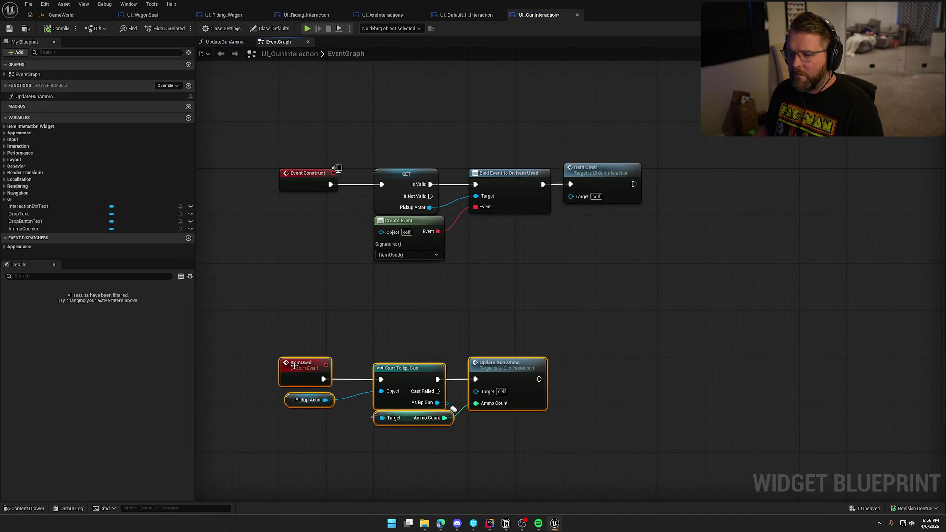
key(ctrl+v)
mouse_move(670, 204)
mouse_down()
mouse_move(676, 187)
mouse_move(596, 192)
mouse_up()
drag(660, 184, 654, 190)
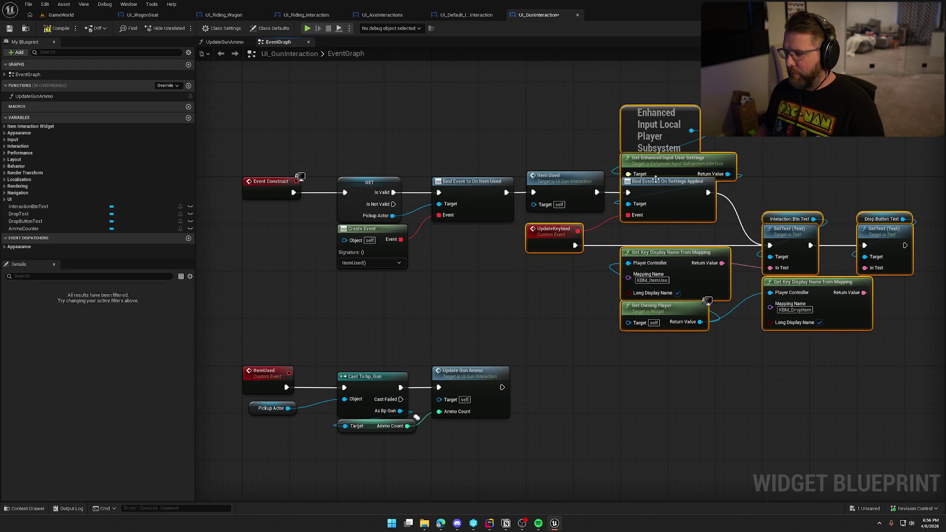
drag(561, 127, 504, 130)
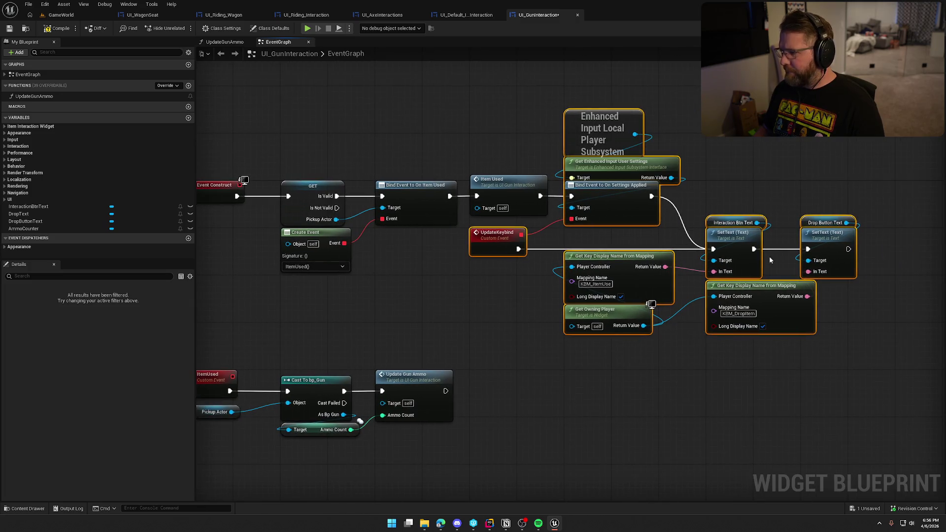
- Compile and check out UI_GunInteraction, then select UI_HammerInteraction in the Content Drawer
click(69, 28)
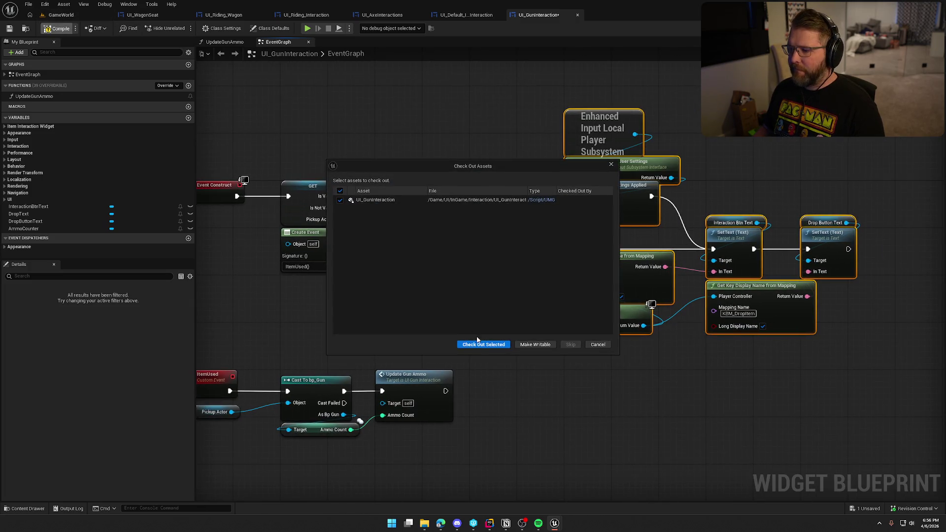
click(479, 342)
key(ctrl+space)
click(266, 382)
- Paste the keybind-updating nodes into UI_HammerInteraction's graph, then save and check it out
double_click(266, 382)
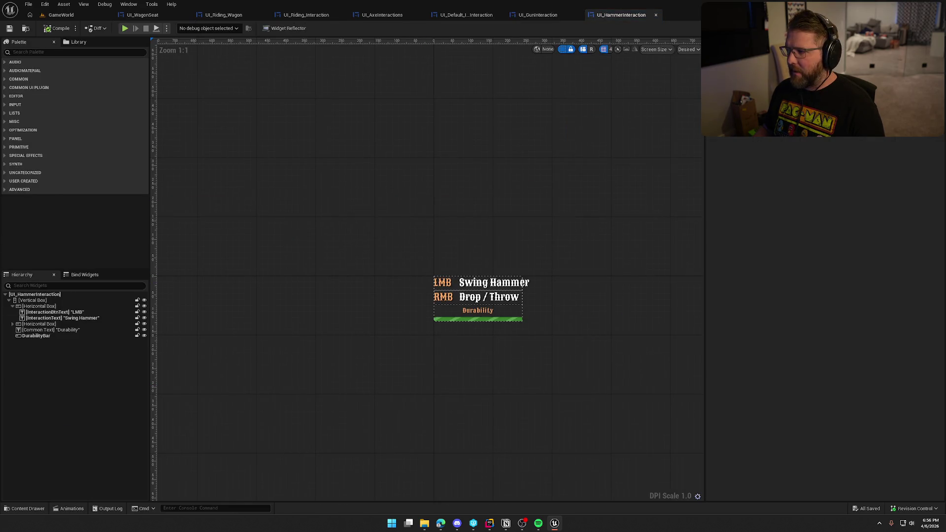
click(925, 28)
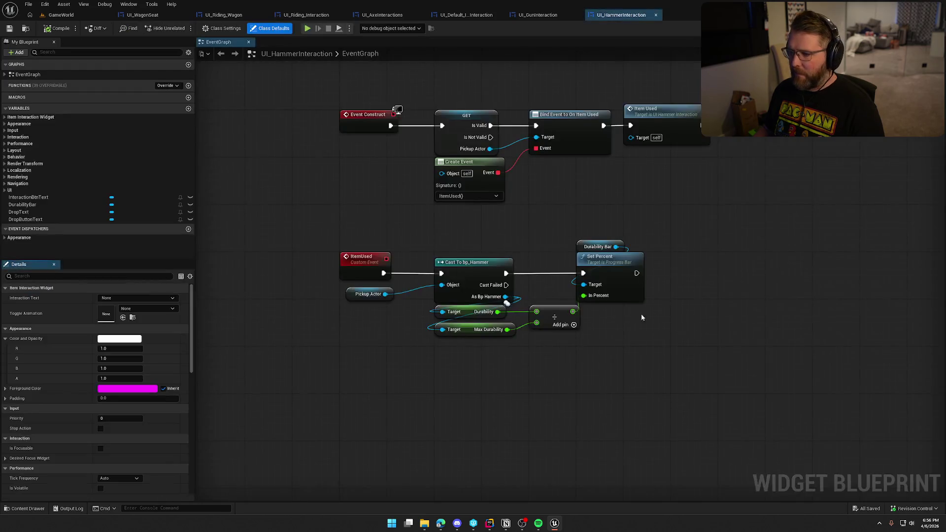
key(ctrl+v)
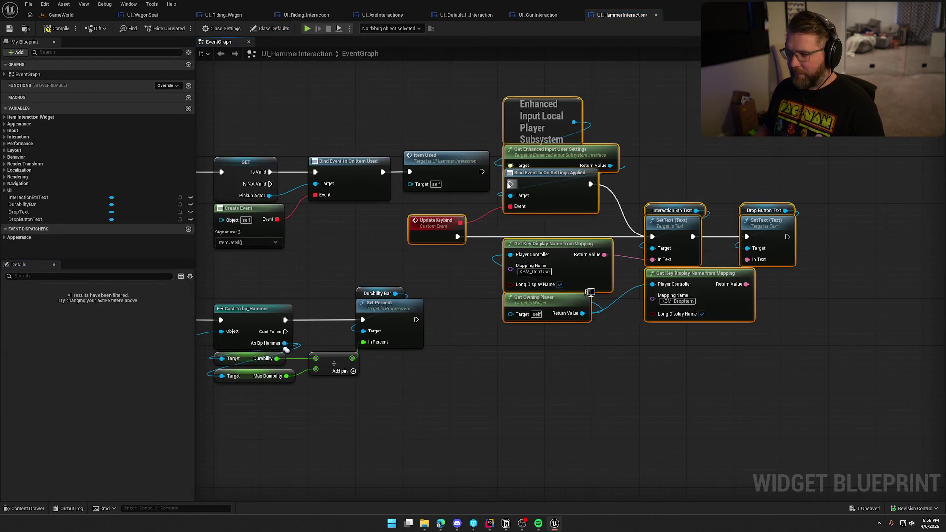
drag(539, 189, 533, 178)
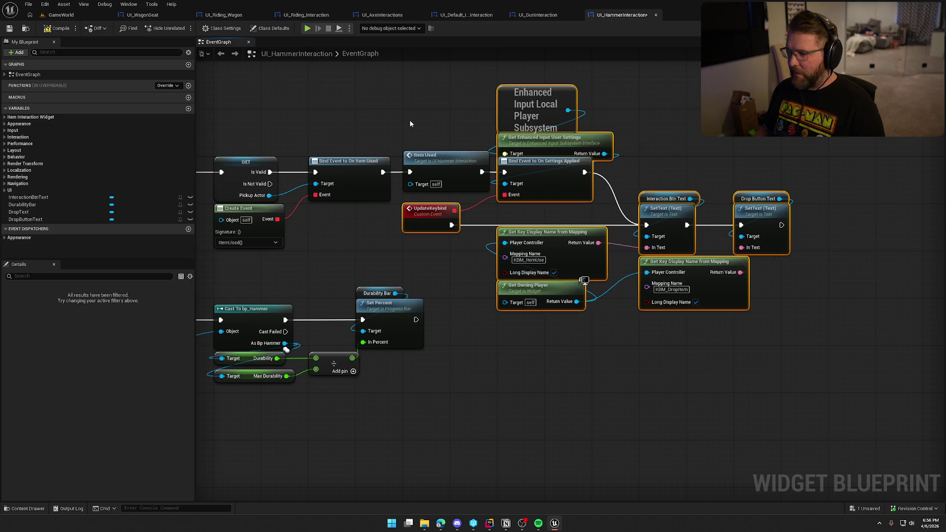
click(139, 52)
key(ctrl+s)
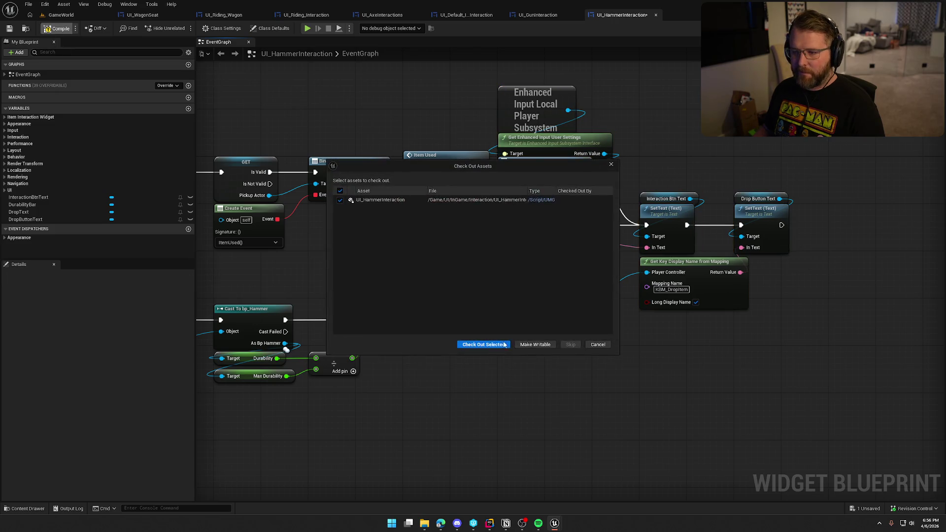
click(480, 344)
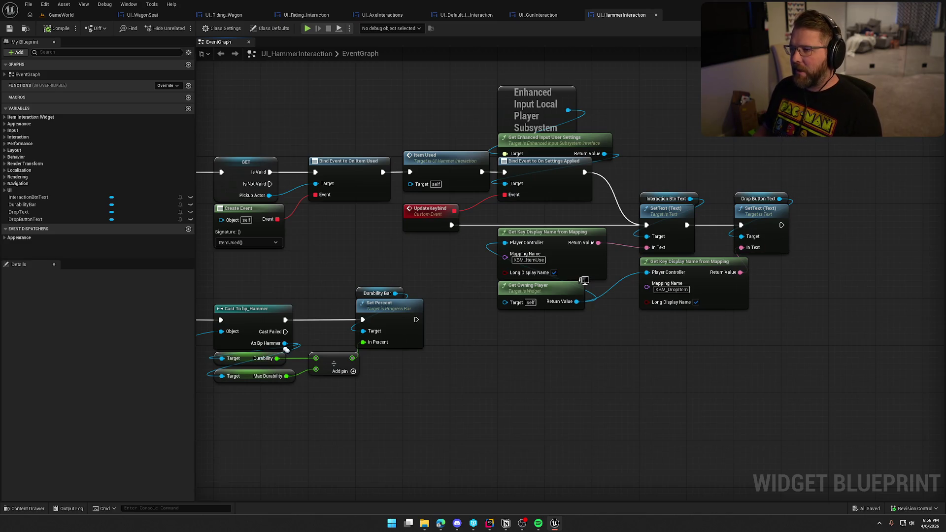
- Open UI_Interact_Drive, then return to GameWorld and start a play test
key(ctrl+space)
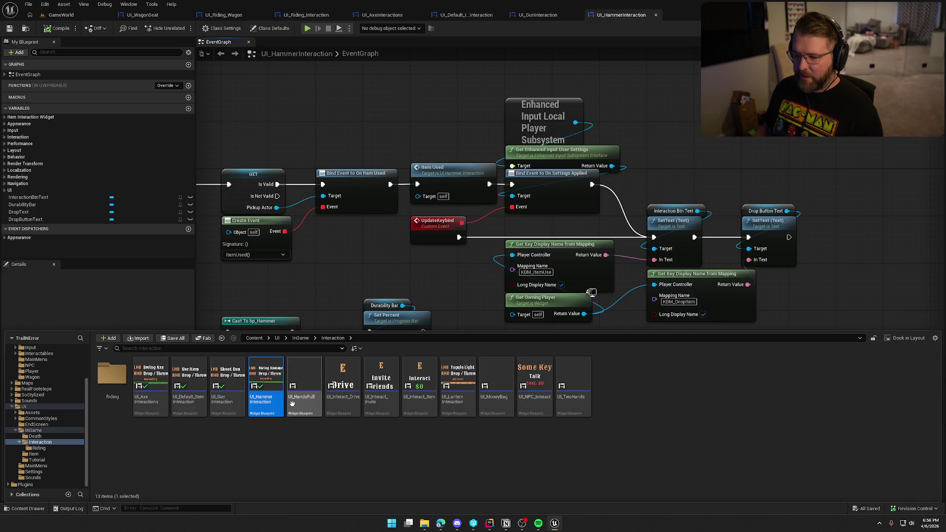
double_click(344, 392)
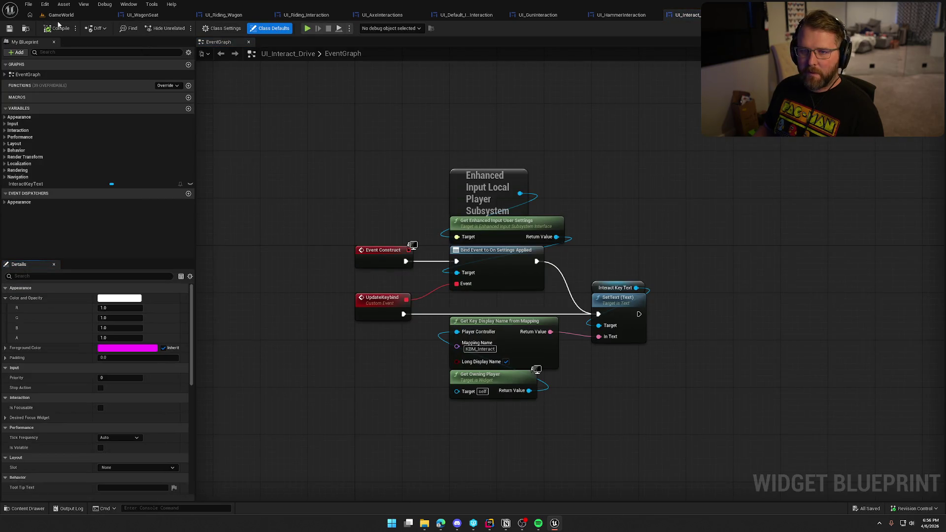
click(61, 15)
click(202, 28)
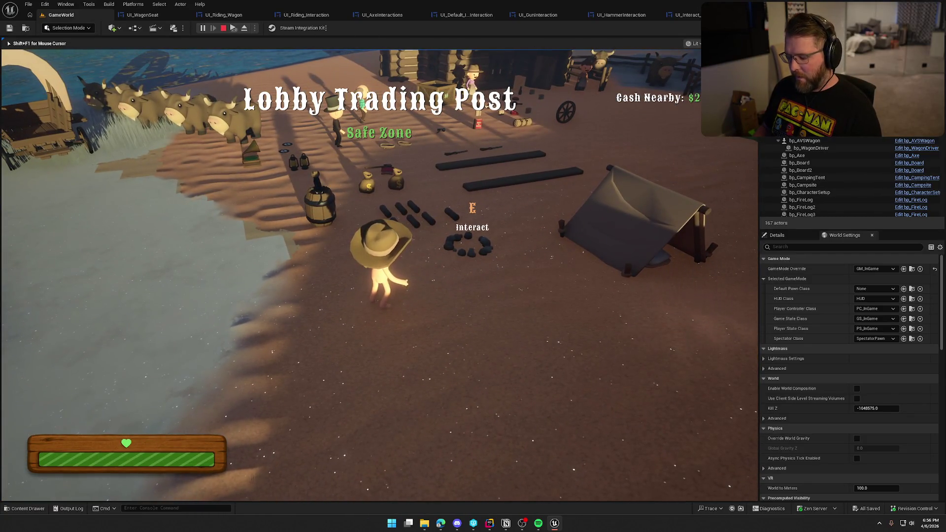
- Pause the game, view the input keybinds list, then apply and resume
key(Escape)
click(439, 217)
click(493, 83)
click(295, 463)
click(389, 187)
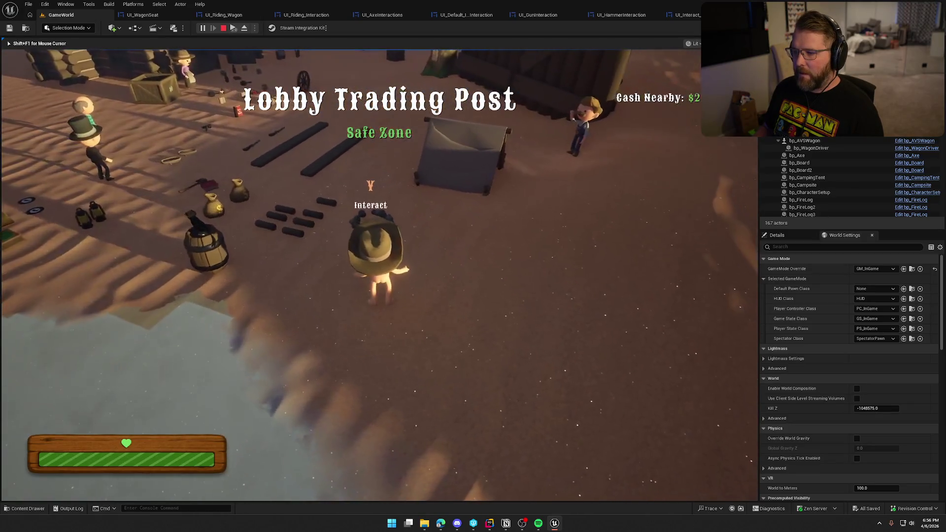
- Pick up a log, drop it, and pick it up again to check the prompt
key(w)
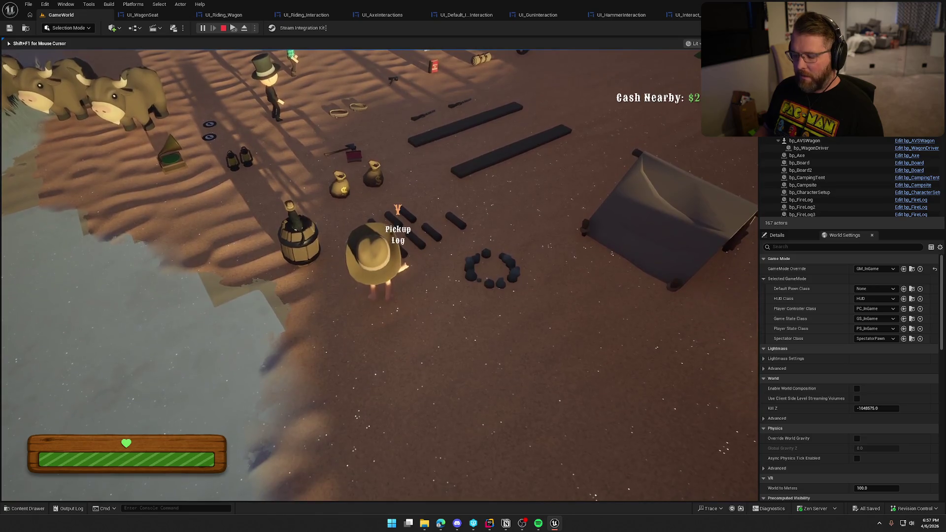
key(e)
key(s)
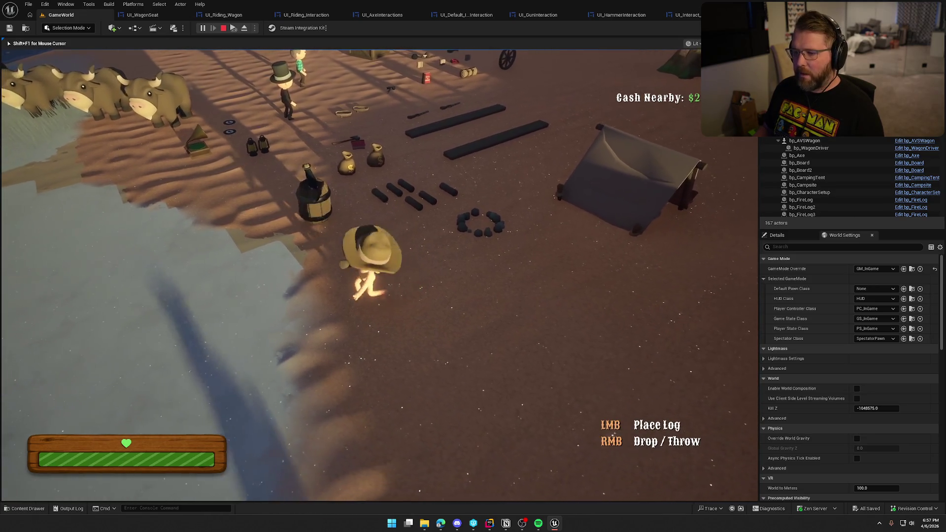
key(d)
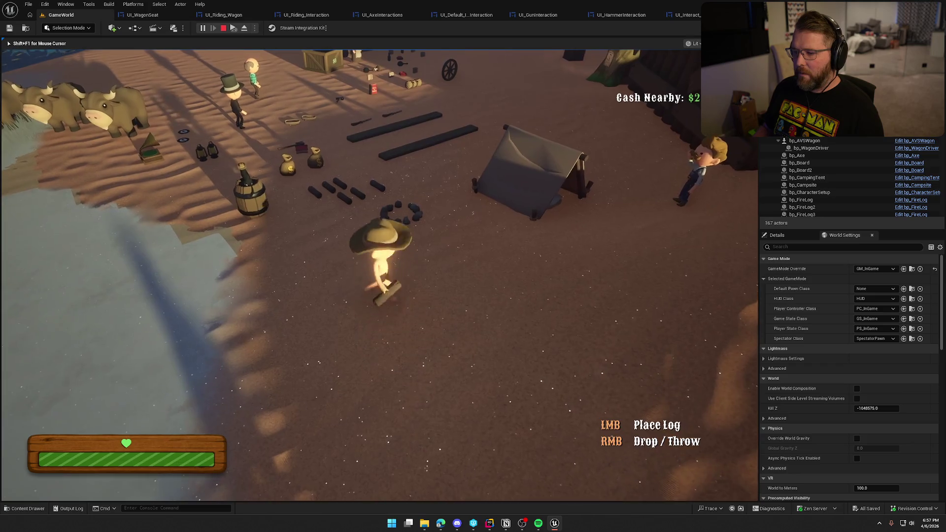
right_click(379, 275)
key(e)
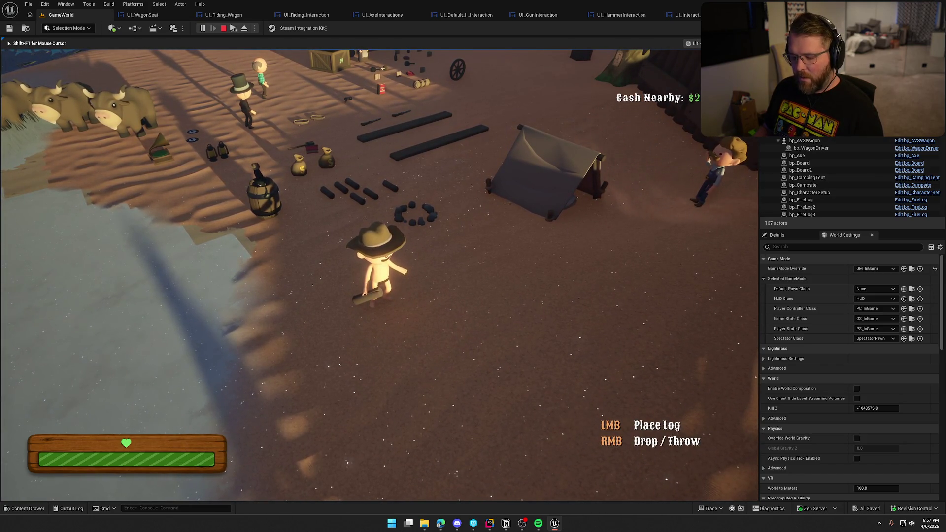
- Rebind USE ITEM to Thumb Mouse Button, apply, and resume the game
key(Escape)
click(393, 224)
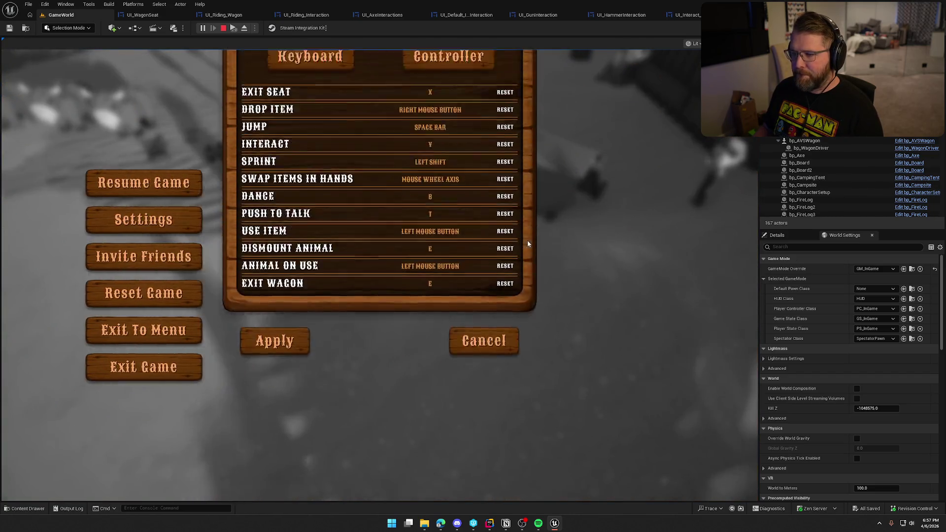
scroll(345, 342, down, 1)
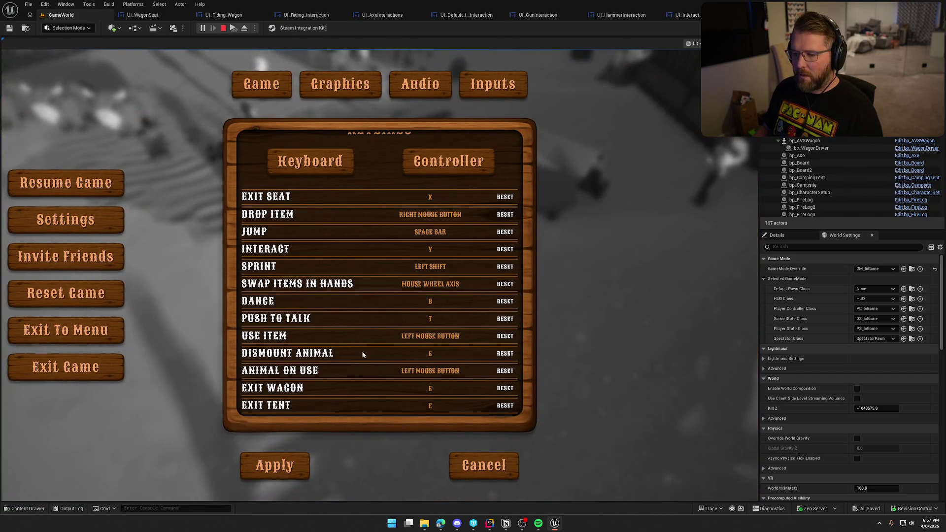
click(415, 336)
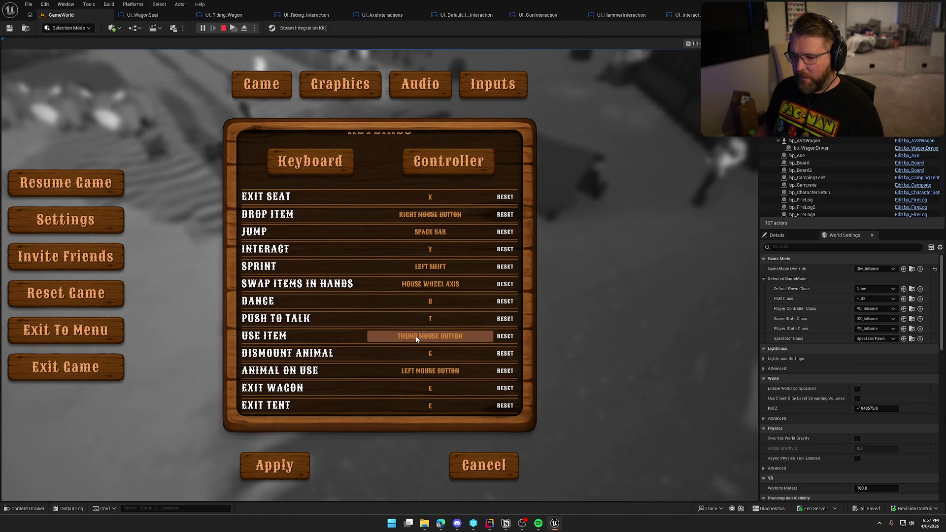
click(294, 471)
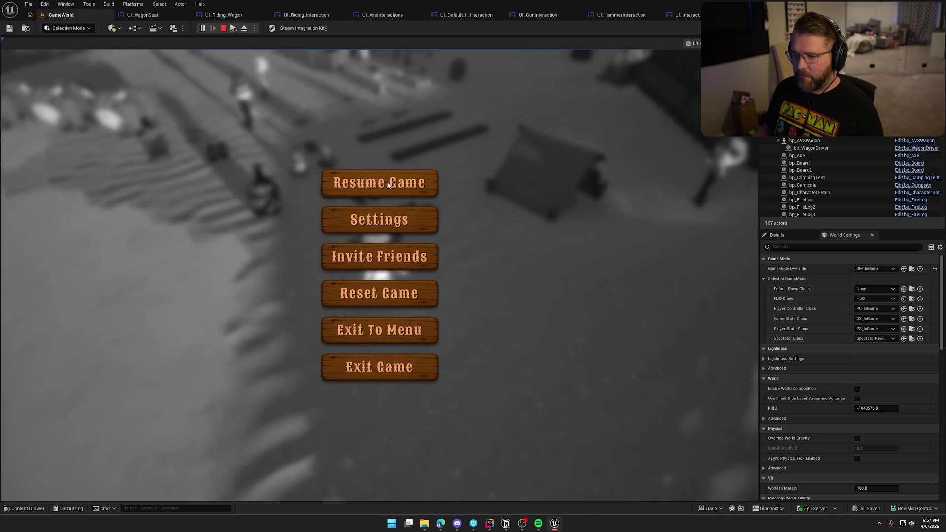
click(375, 183)
- Carry the log to the fire ring, then reopen the keybind settings
key(w)
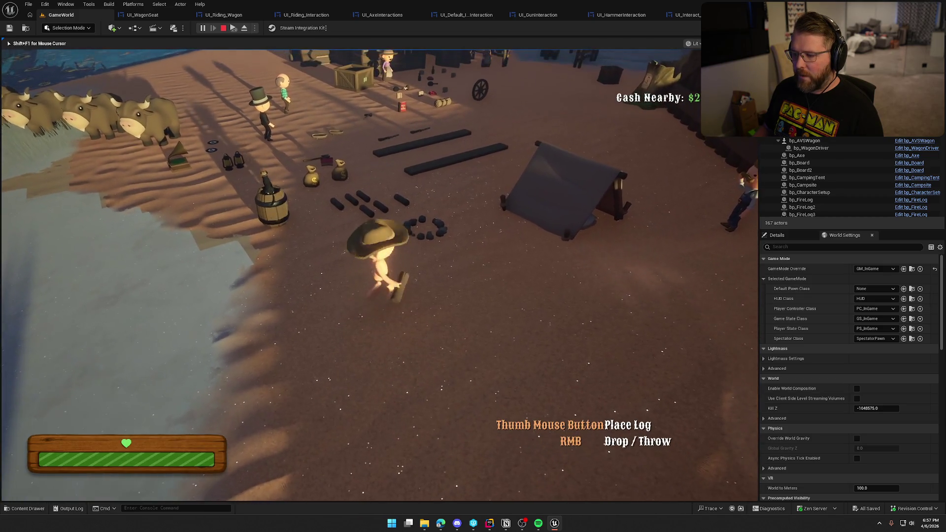
key(w)
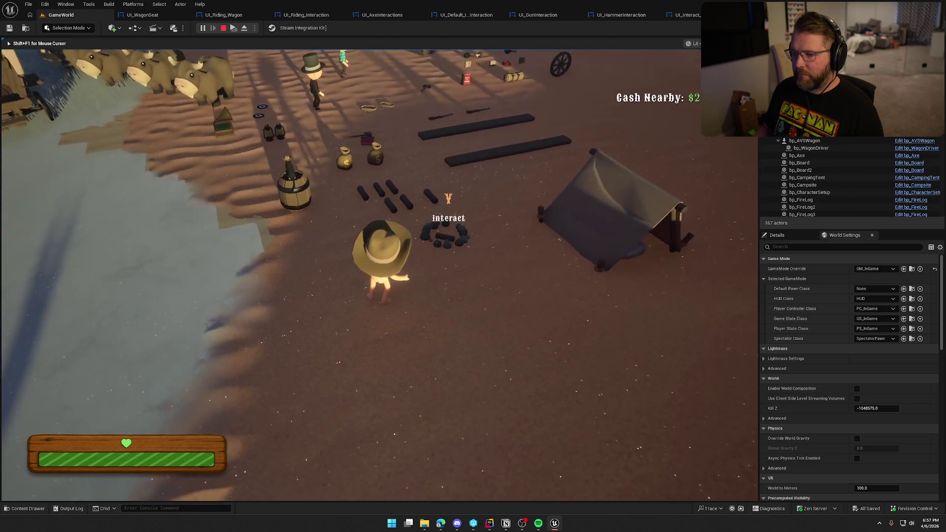
key(Escape)
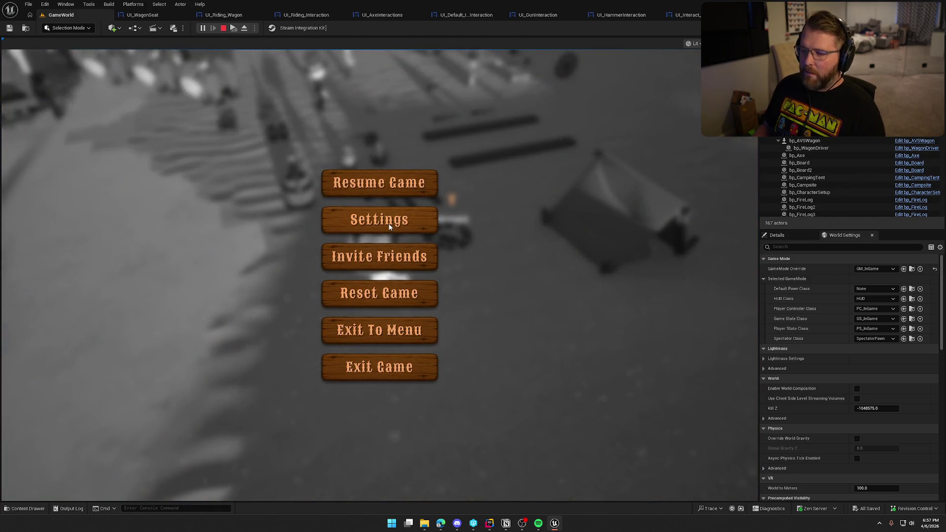
click(387, 226)
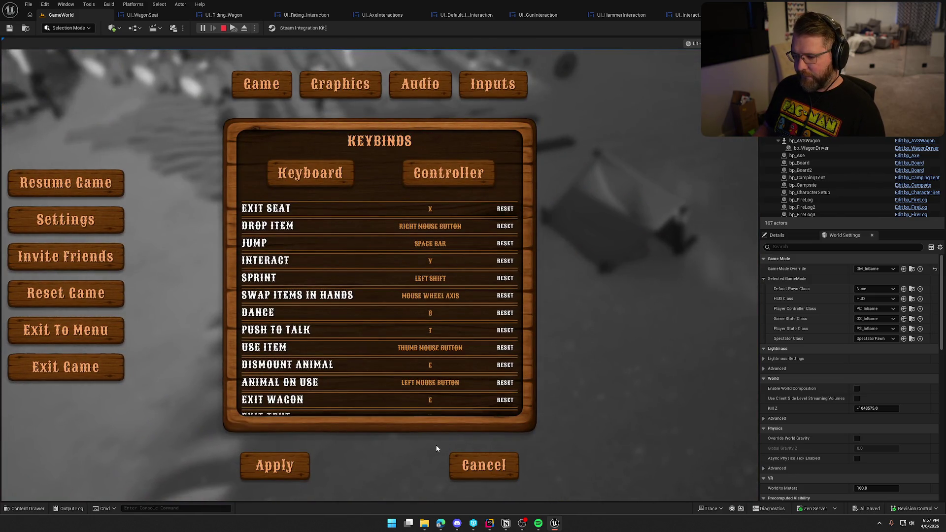
key(alt+Tab)
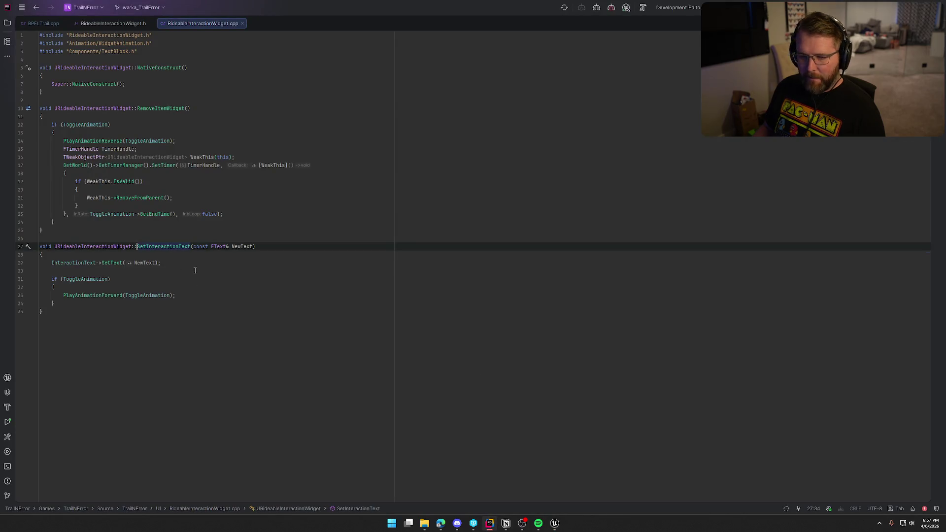
- In BPFLTrail.cpp, add an EKeys::ThumbMouseButton check returning "TMB1" after the middle-mouse check
click(43, 28)
click(90, 427)
click(117, 431)
key(Return)
key(Return)
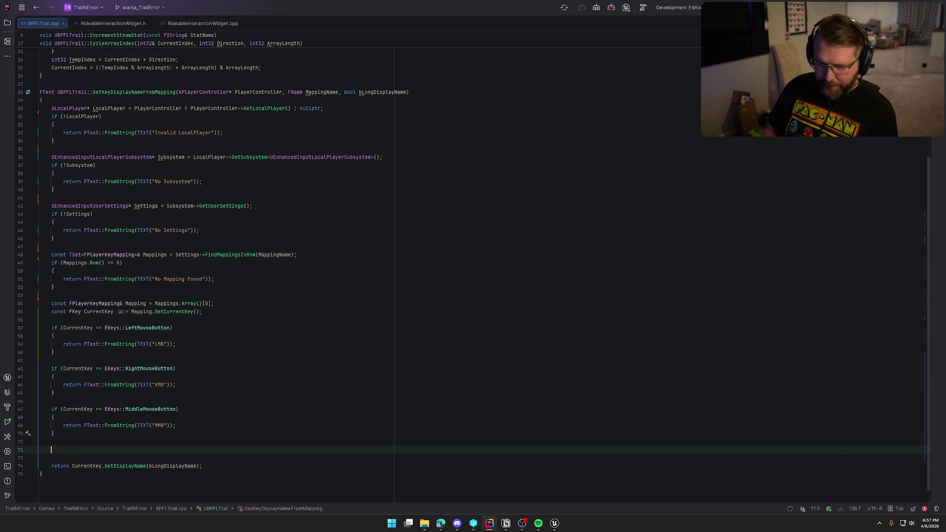
text(if (CurrentKey == E)
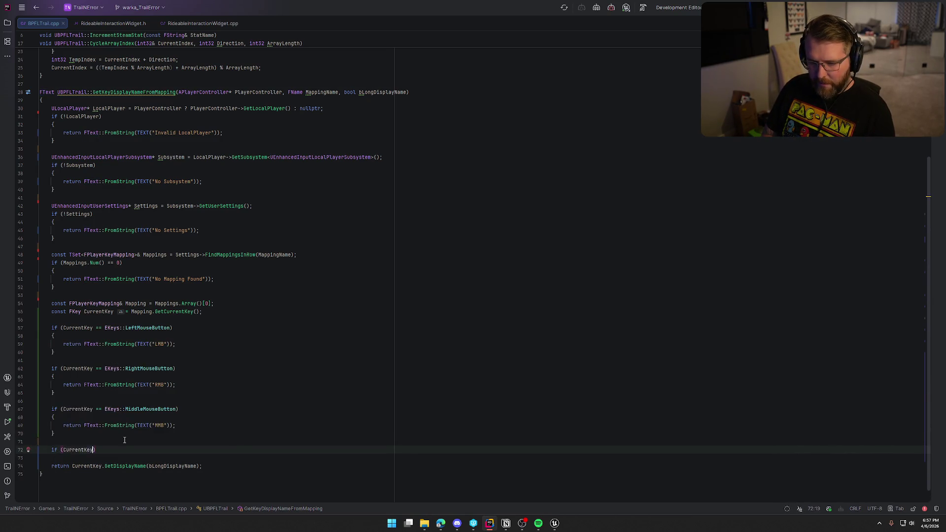
text(Keys::)
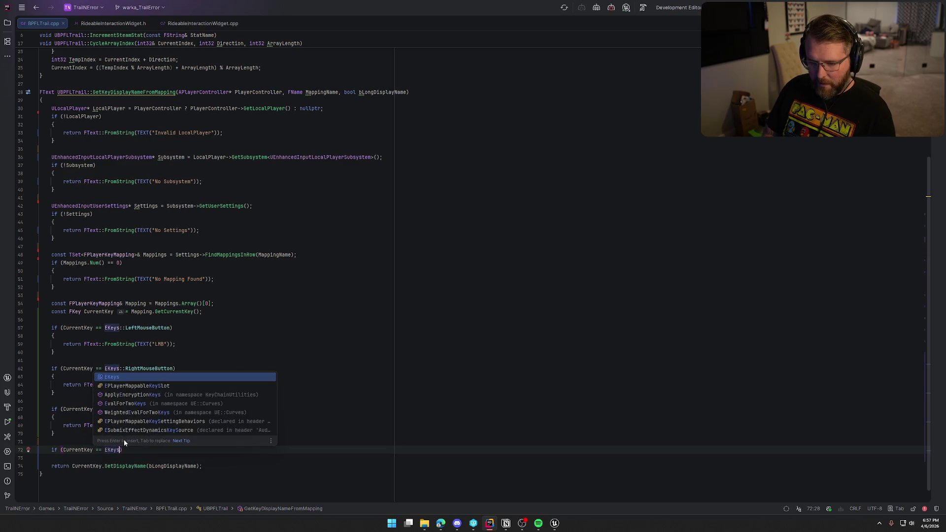
text(ThumbMouseButton)
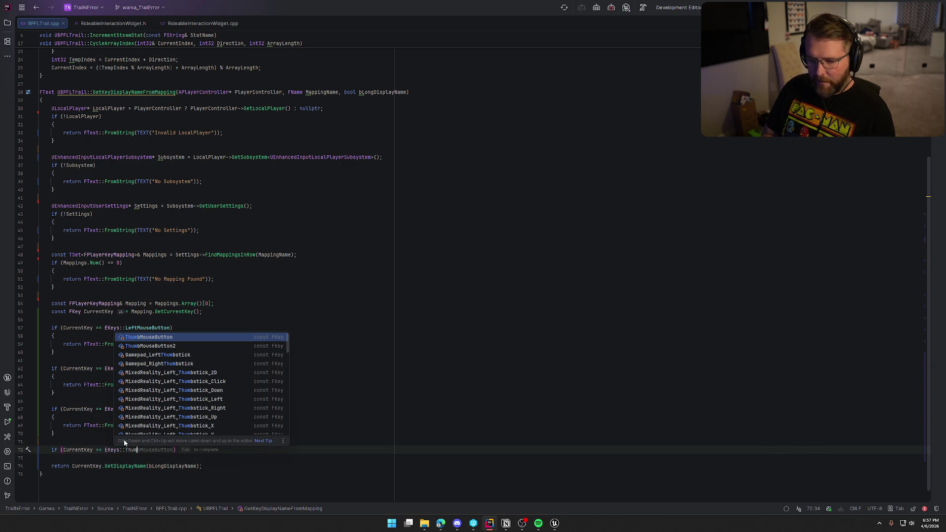
key(Return)
scroll(331, 376, down, 2)
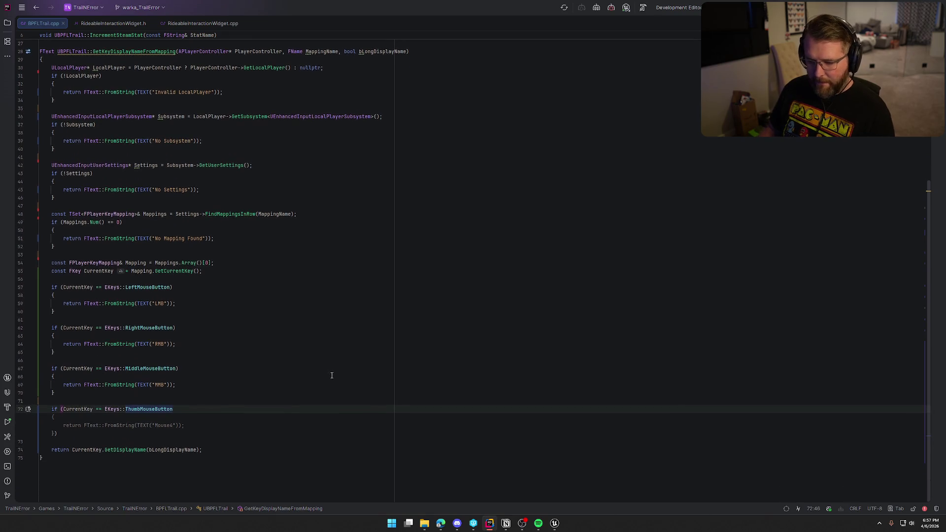
key(Tab)
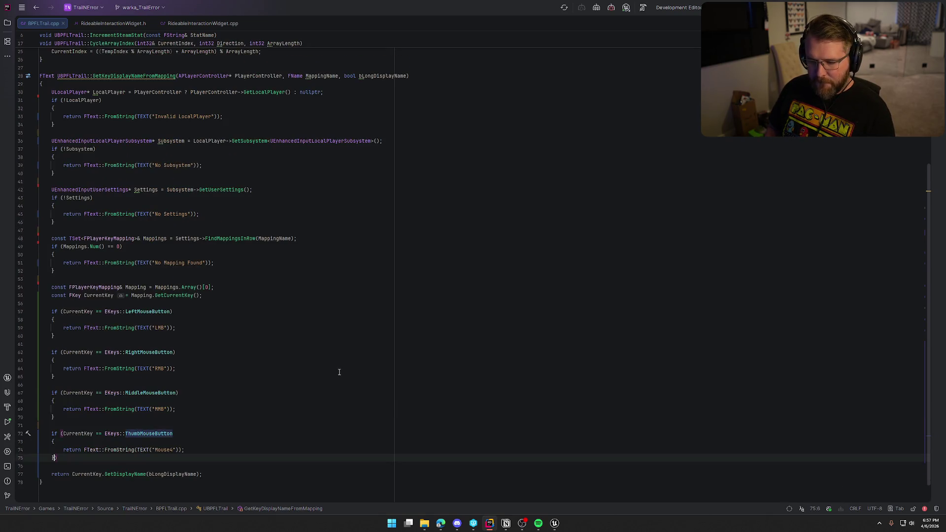
key(ctrl+z)
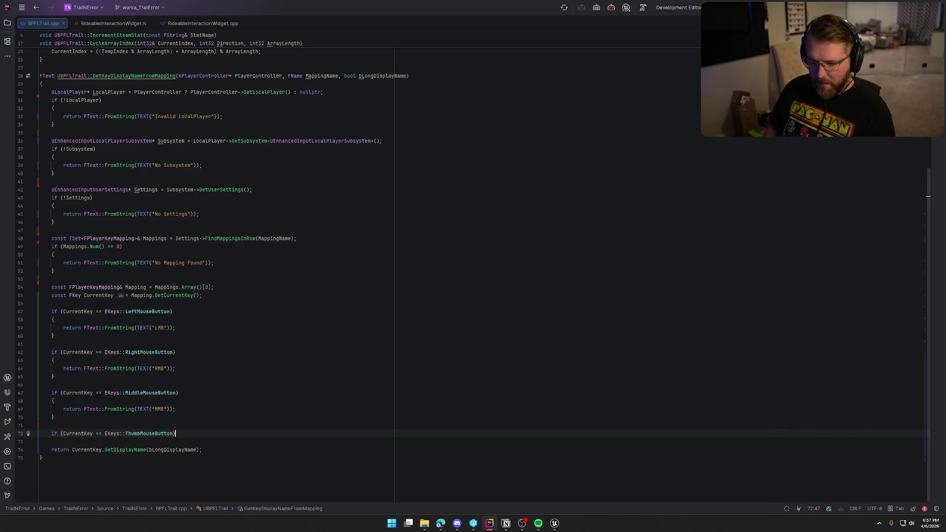
key(Return)
text(return FText::FromString(TEXT("TMB1"));)
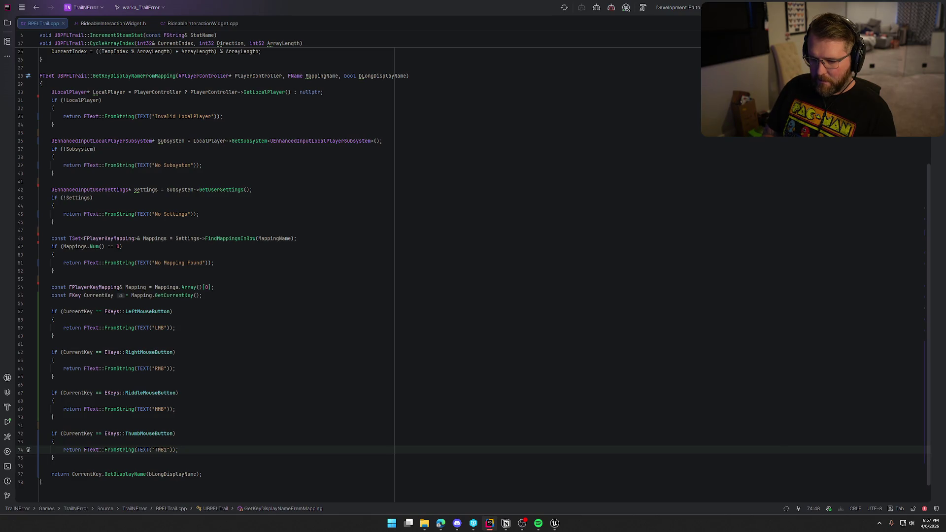
scroll(473, 271, down, 1)
- Add a ThumbMouseButton2 check returning "TMB2", then go back to the running game
key(Down)
key(Return)
key(Return)
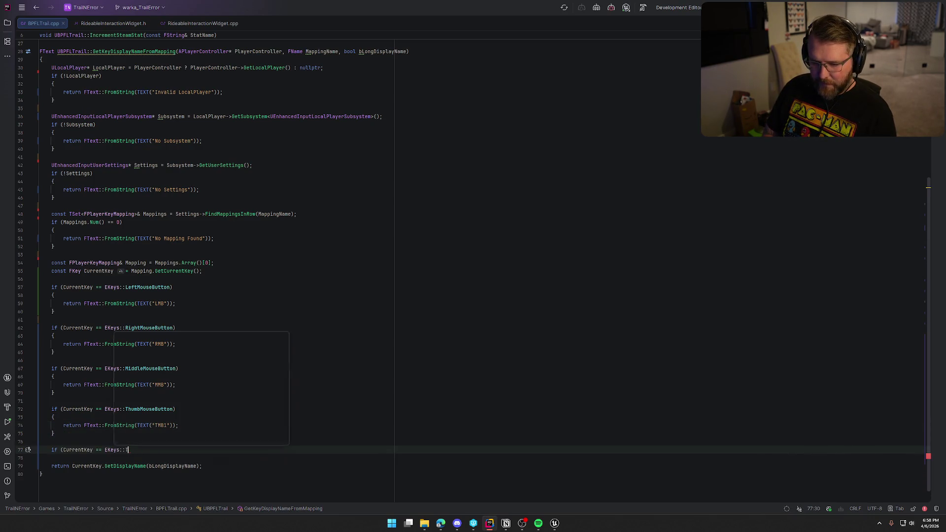
text(hu)
key(Down)
key(Return)
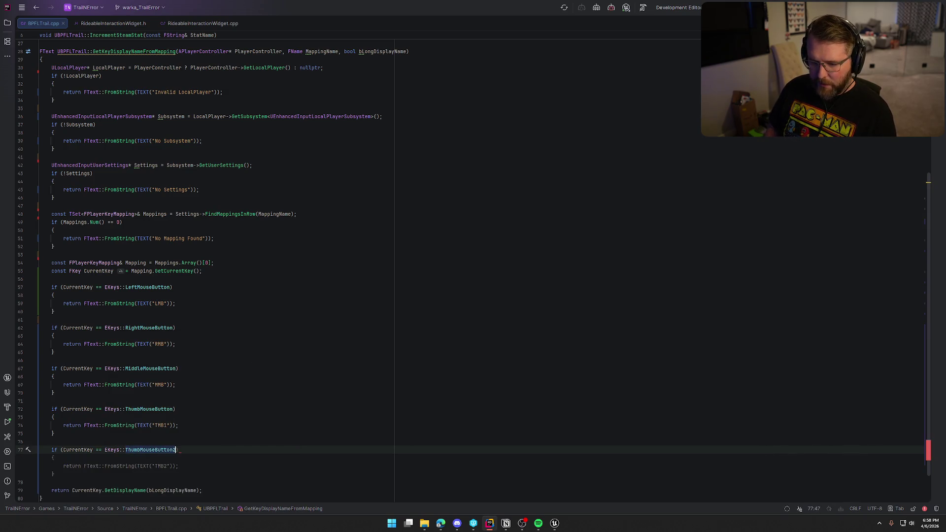
key(Tab)
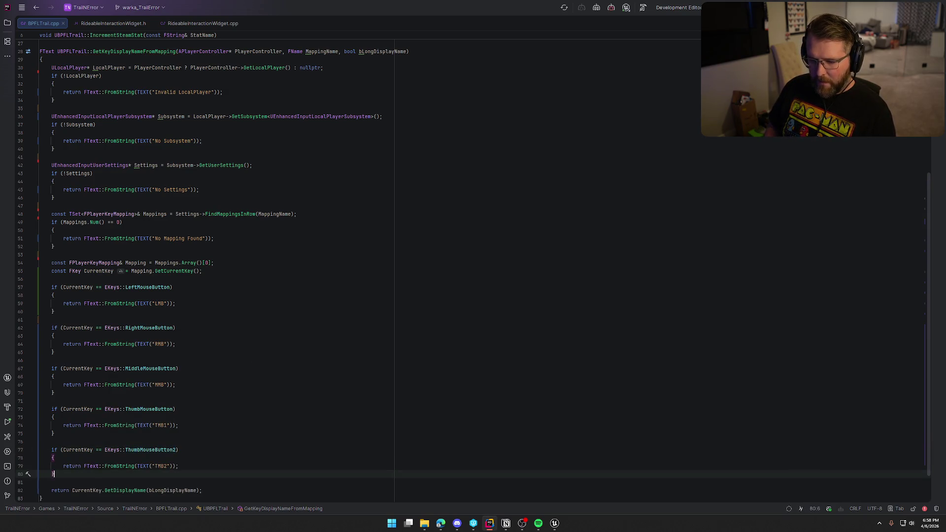
click(561, 525)
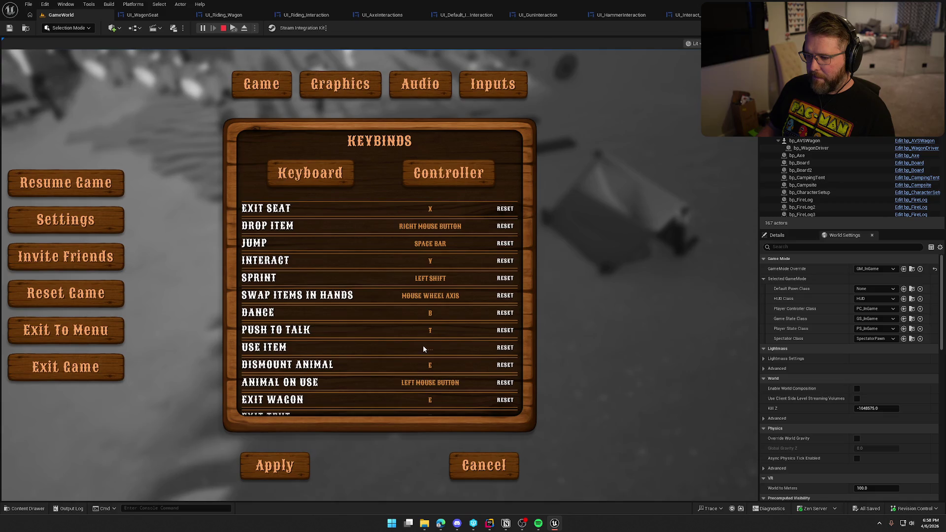
- Rebind Use Item to Left Mouse Button and test by placing a log on the campfire
click(441, 353)
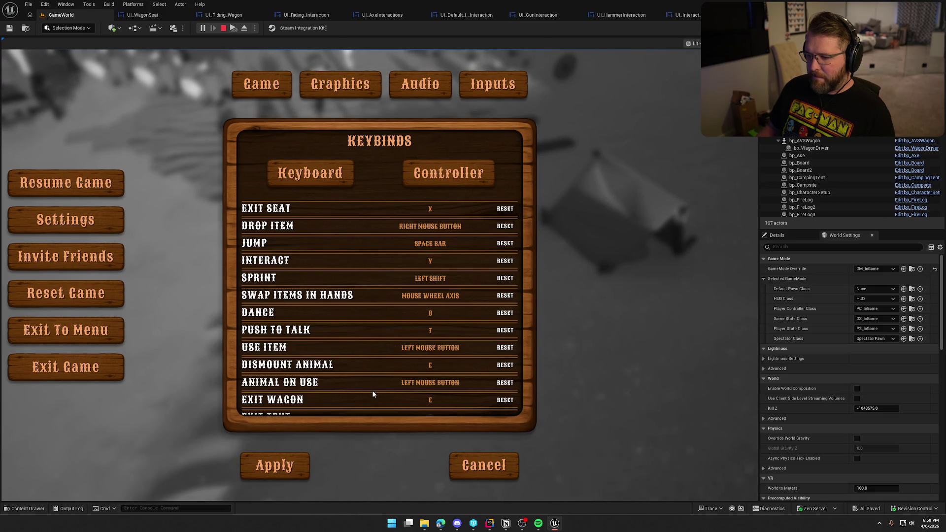
click(299, 475)
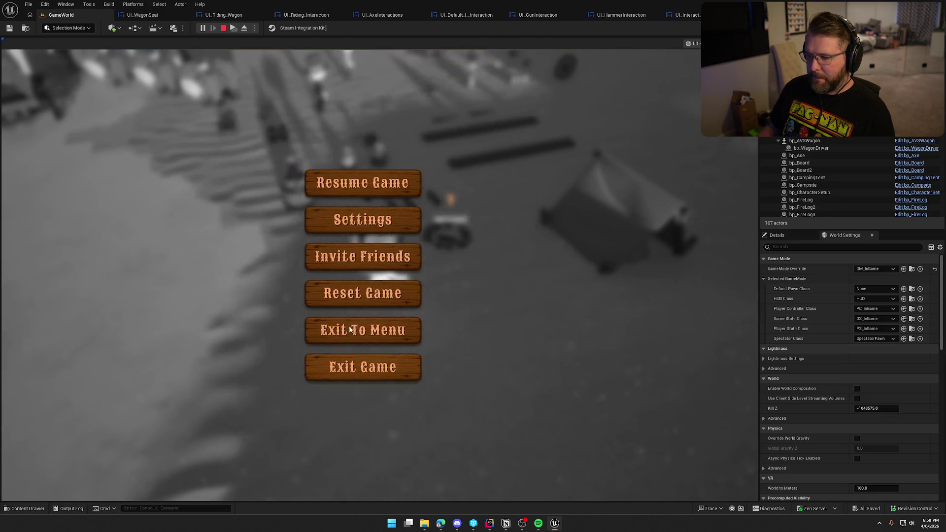
click(380, 182)
key(w)
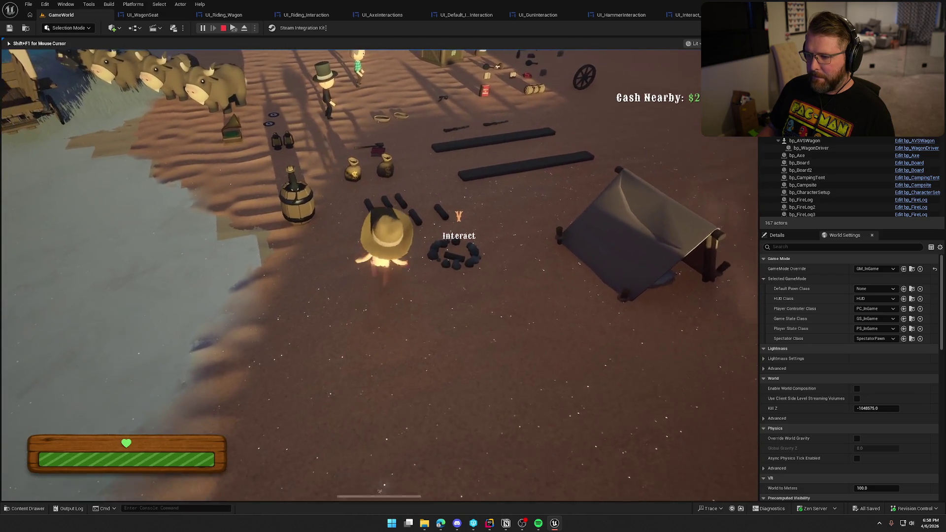
key(e)
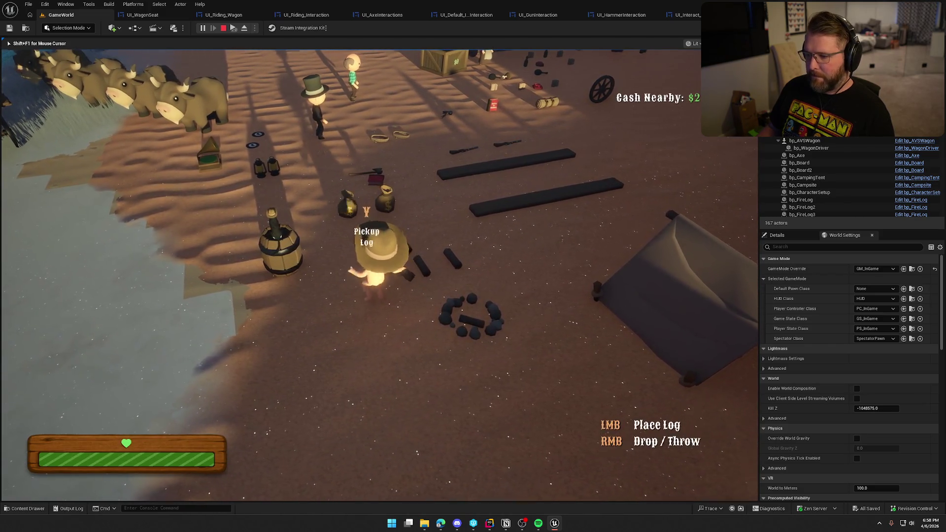
key(s)
click(379, 275)
- Rebind Interact to E in the keybinds settings, apply, and resume
key(Escape)
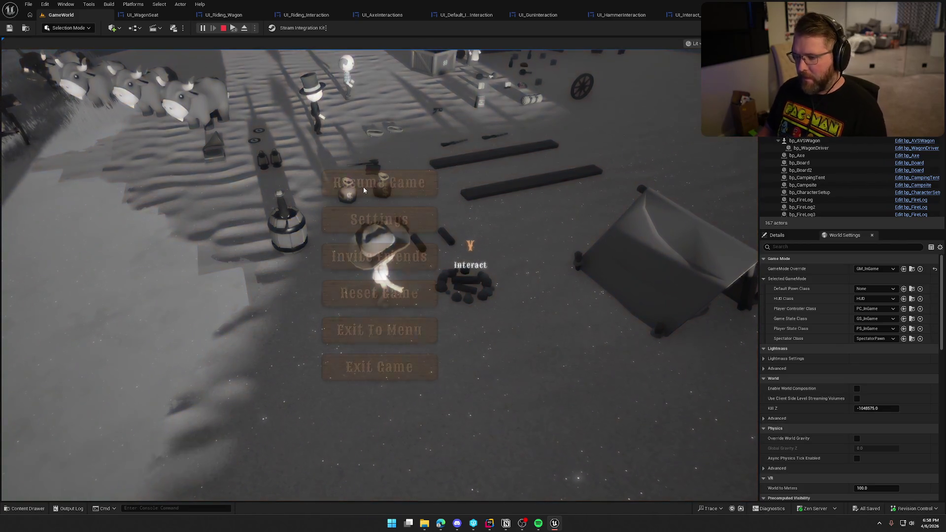
click(389, 217)
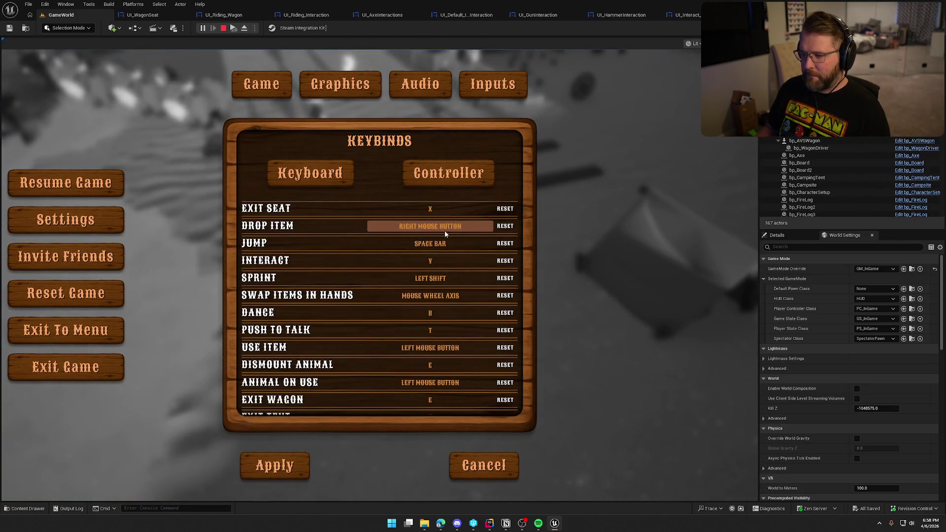
click(430, 261)
key(e)
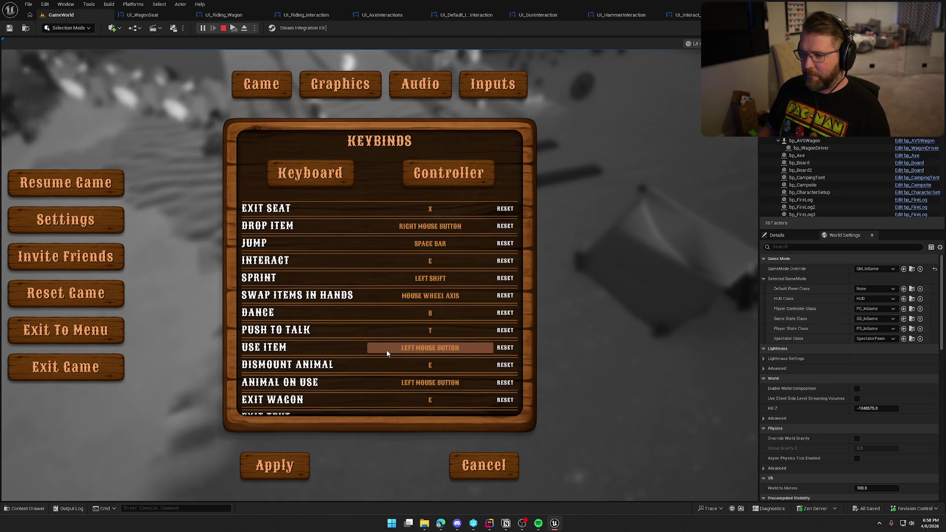
click(289, 463)
key(Escape)
- Walk around the campsite testing the prompts, then stop the play session
key(w)
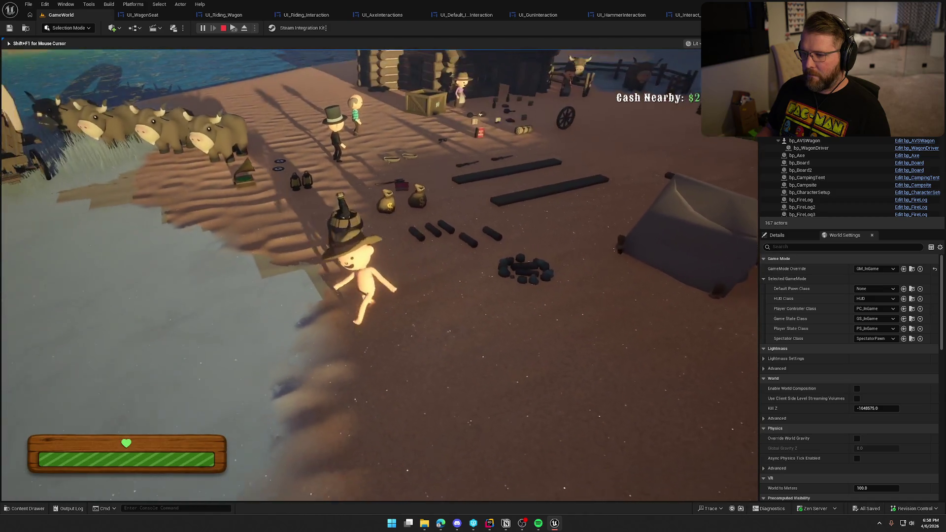
key(w)
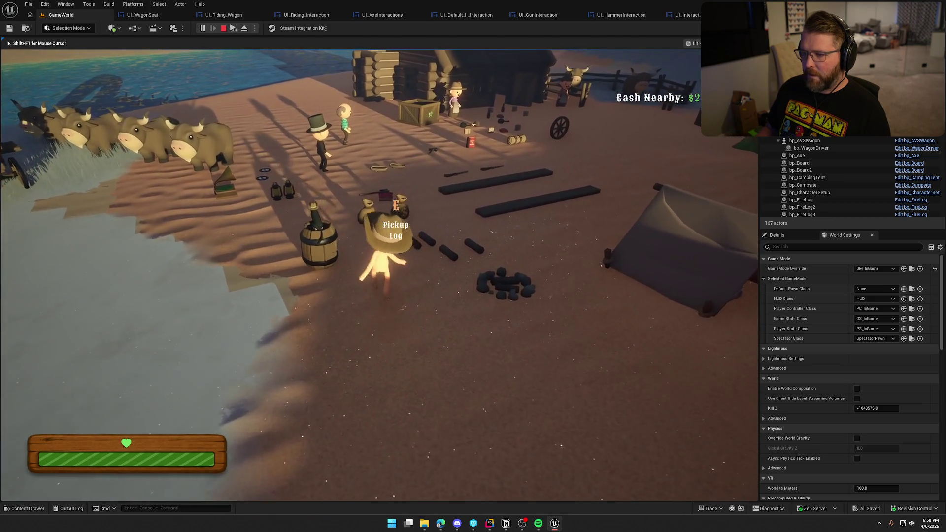
key(e)
key(d)
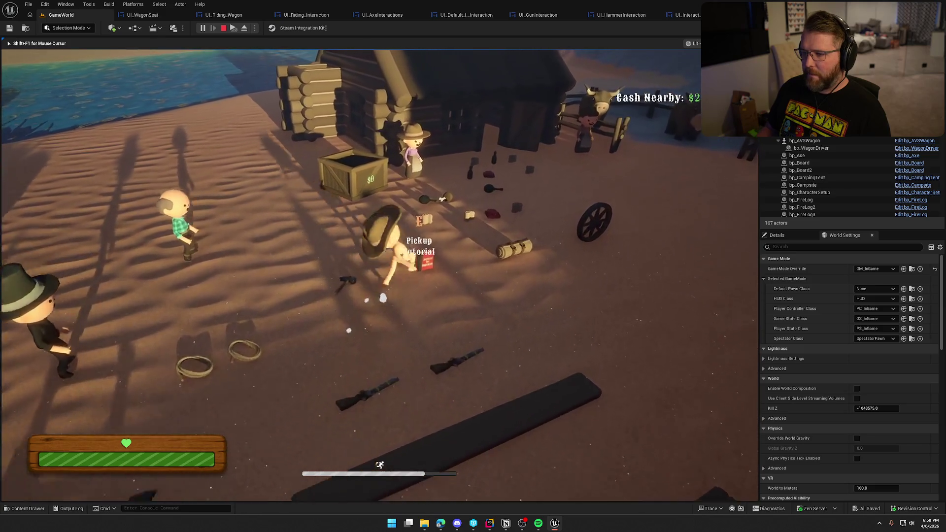
key(w)
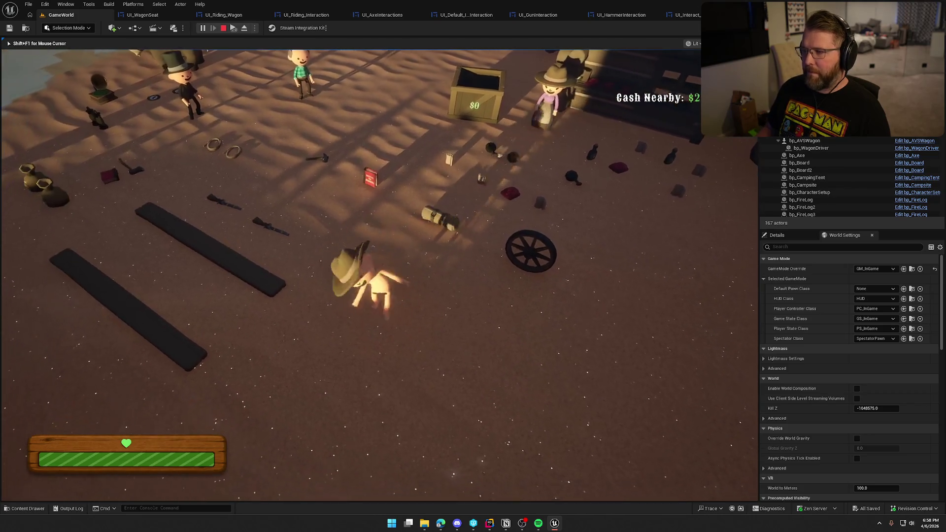
key(Escape)
- Close the UI_WagonSeat tab, run another brief play test, then select the camping tent
middle_click(145, 15)
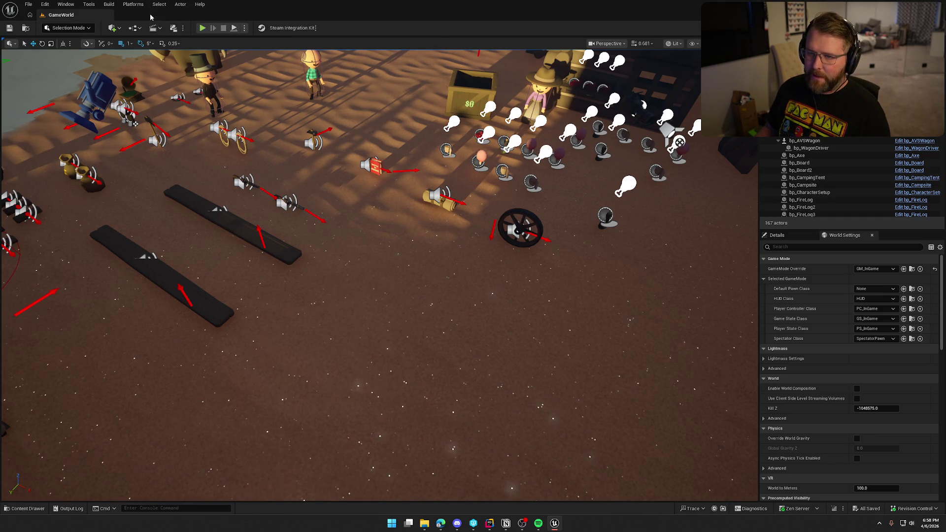
click(202, 28)
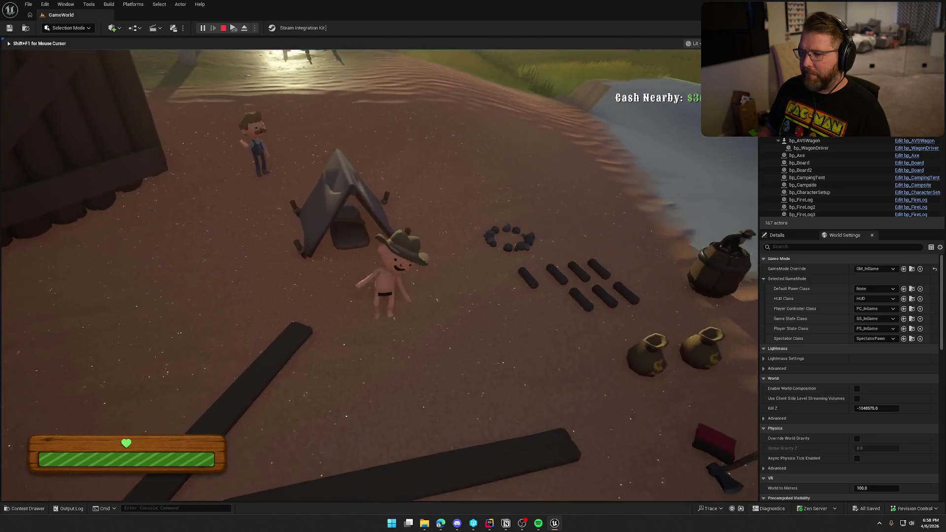
key(Escape)
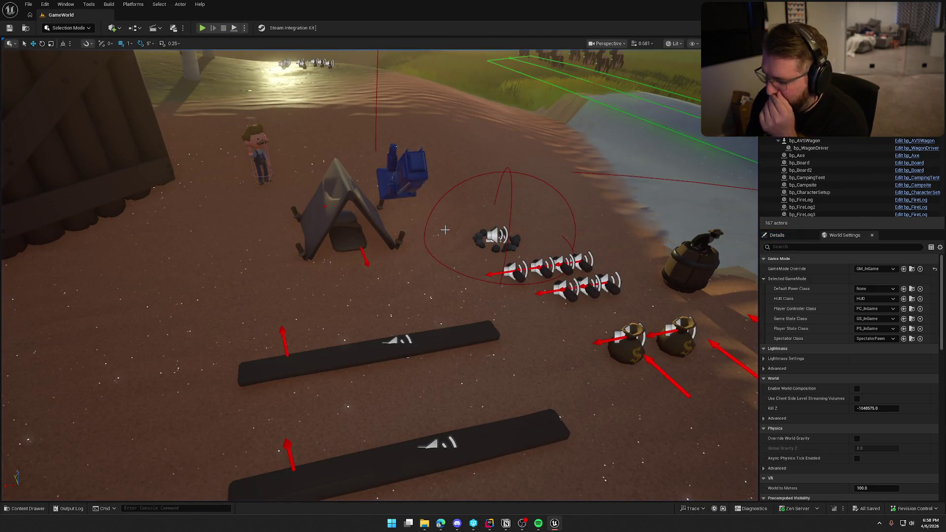
click(359, 172)
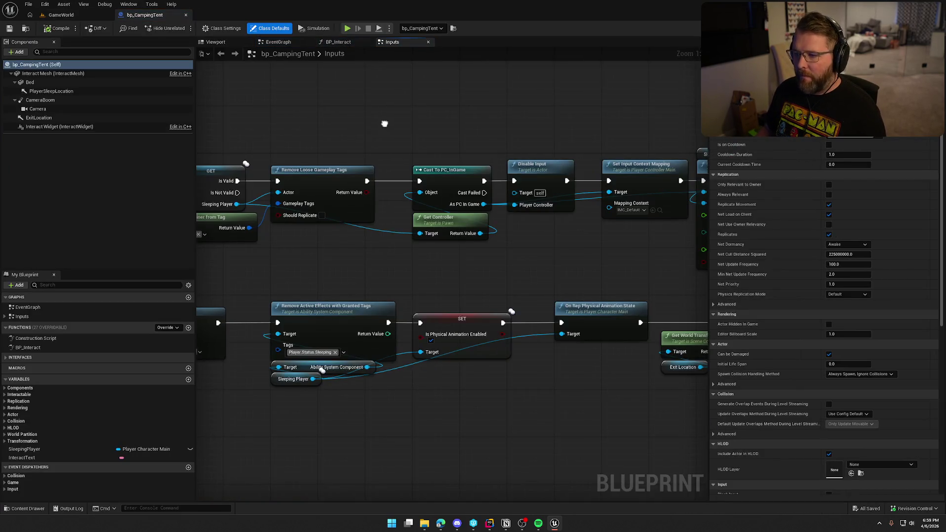
- Review bp_CampingTent's Inputs graph (Server_ExitTent) and its BP_Interact Enable Input nodes
drag(384, 122, 527, 112)
scroll(527, 111, down, 2)
drag(480, 214, 458, 226)
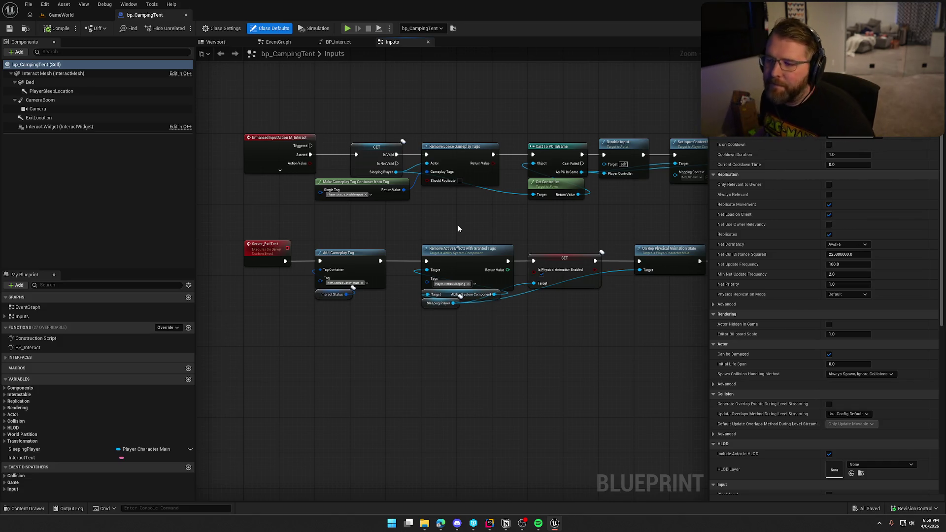
click(338, 42)
scroll(422, 241, up, 3)
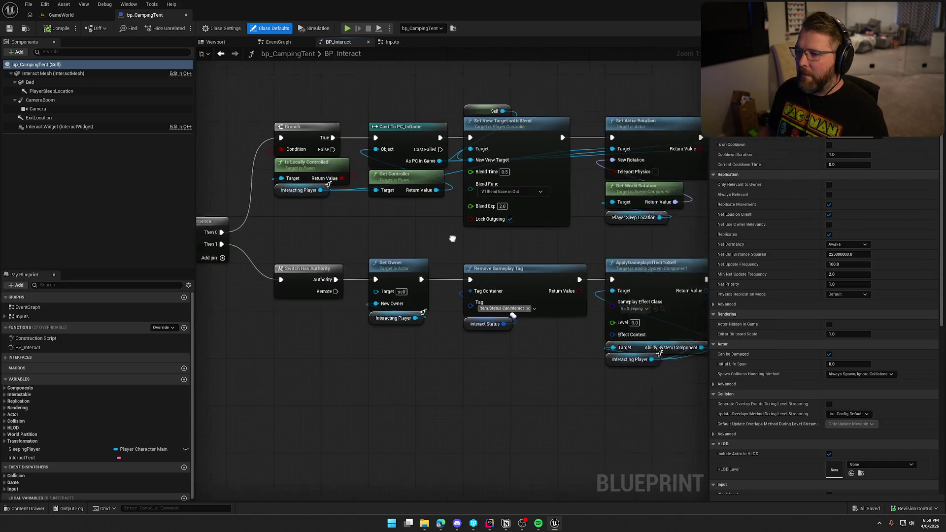
drag(422, 241, 182, 230)
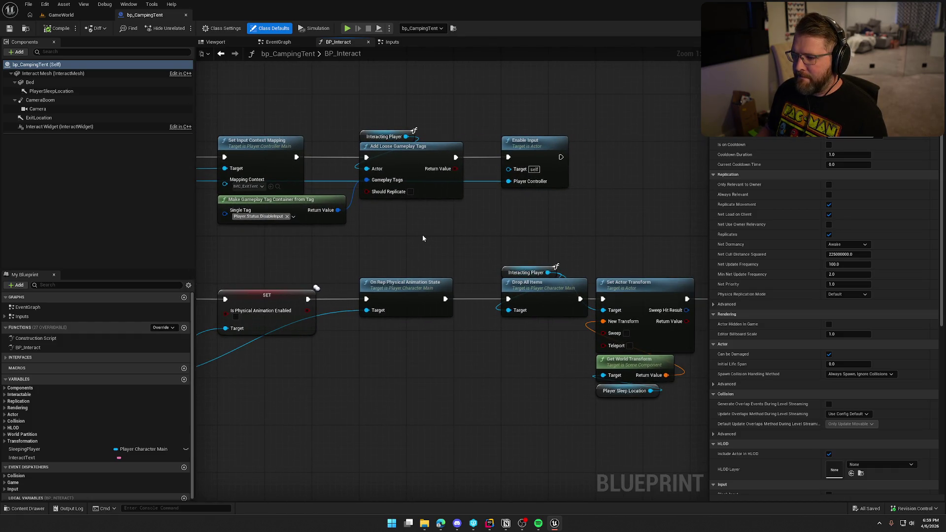
- Browse the Content Drawer and open Logic/Wagon/bp_WagonSeat
key(ctrl+space)
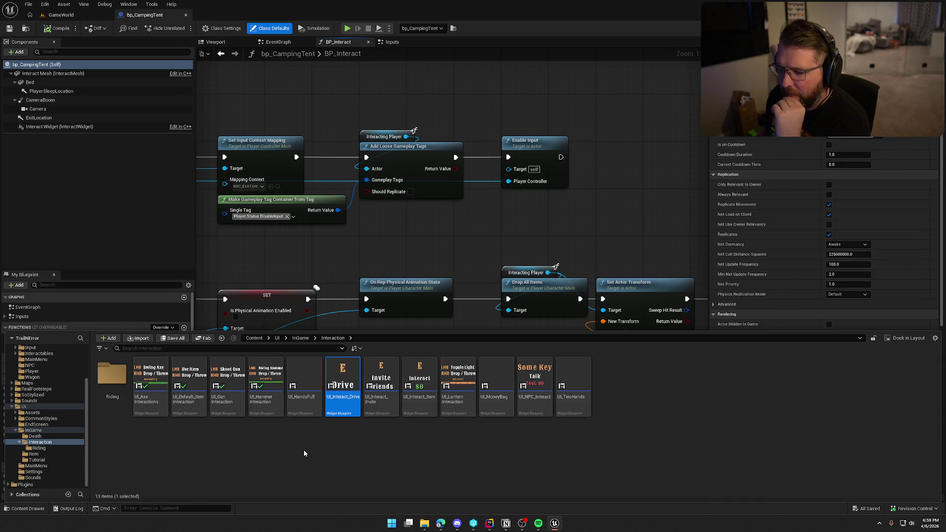
double_click(112, 374)
click(196, 380)
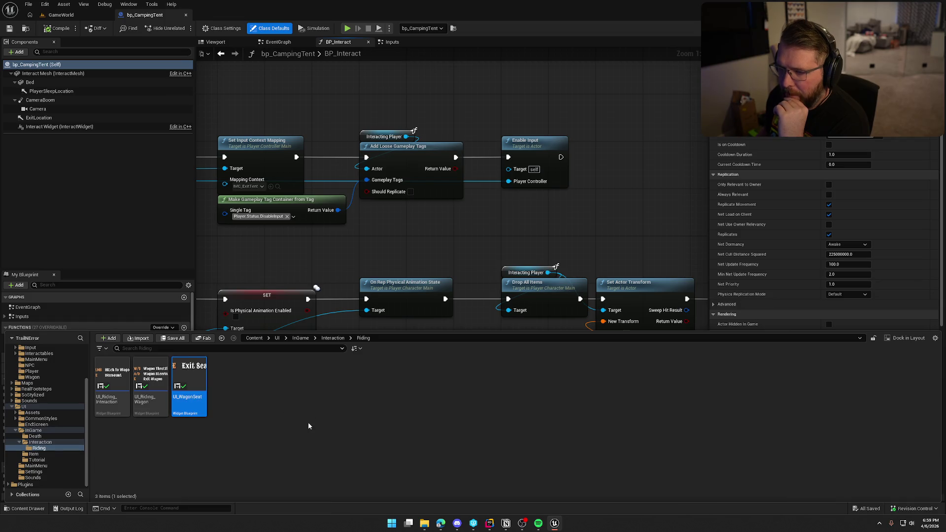
click(433, 230)
key(ctrl+space)
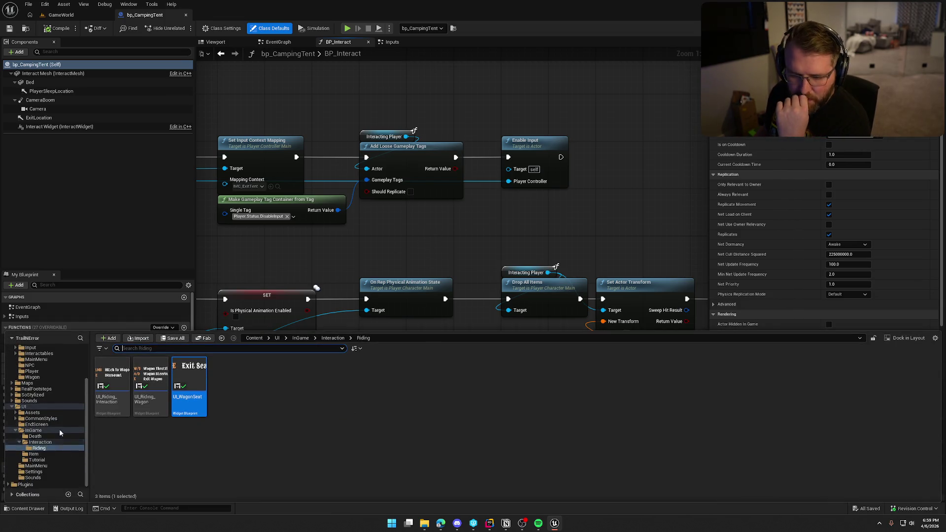
scroll(52, 450, up, 3)
click(44, 426)
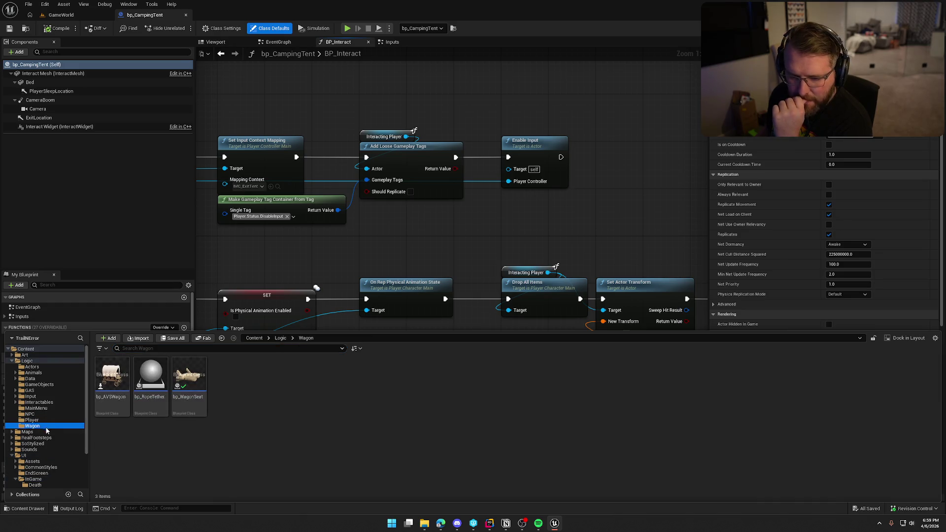
double_click(189, 376)
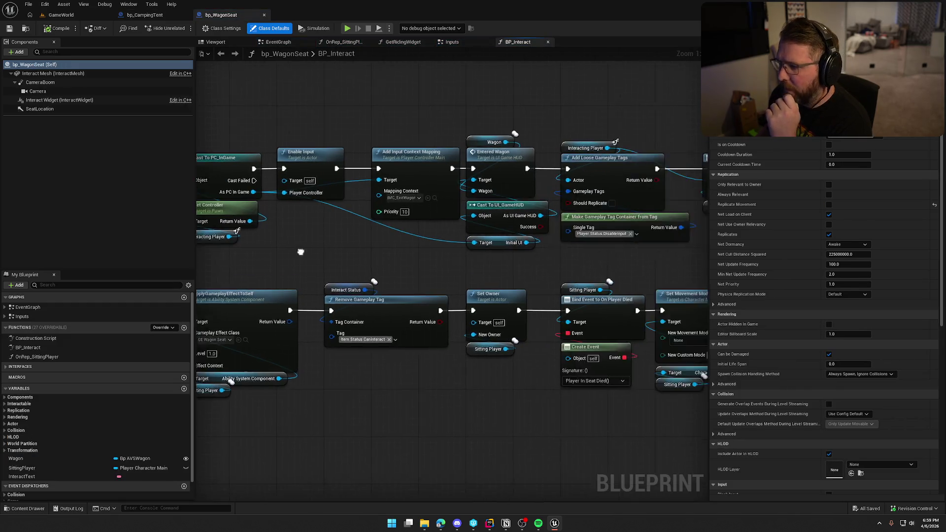
- Copy Call On Riding Object and Self into the tent's BP_Interact, wiring Enable Input and Interacting Player, then compile
drag(304, 252, 416, 364)
drag(446, 247, 498, 250)
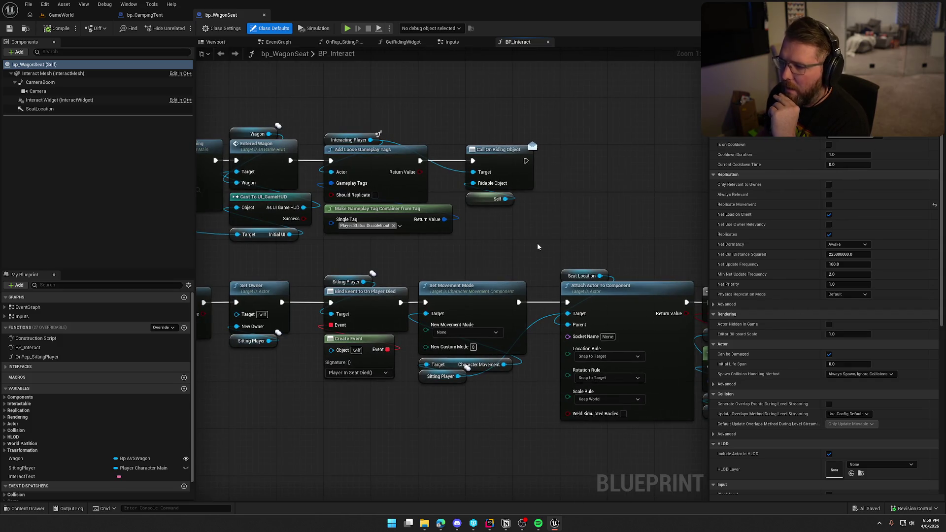
drag(537, 244, 487, 119)
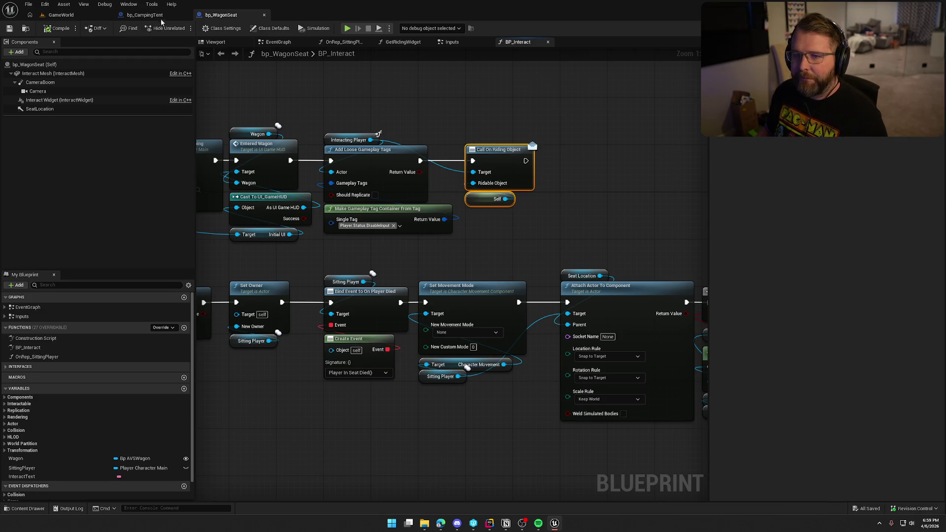
click(148, 15)
key(ctrl+v)
mouse_move(485, 152)
mouse_down()
mouse_move(426, 158)
mouse_move(475, 149)
mouse_up()
click(288, 134)
mouse_move(271, 136)
mouse_down()
mouse_move(486, 164)
mouse_move(478, 169)
mouse_up()
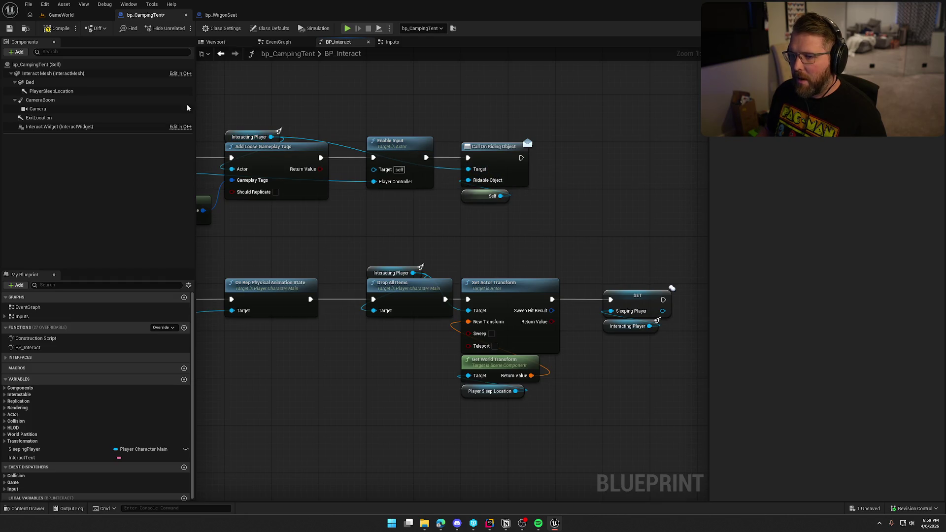
click(58, 28)
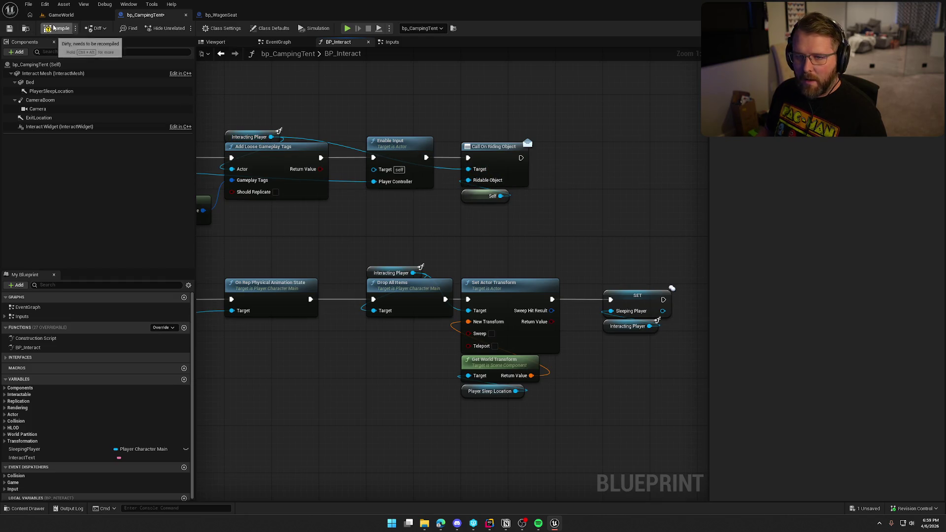
- Add the Riding Interface to bp_CampingTent's implemented interfaces
click(65, 357)
click(221, 28)
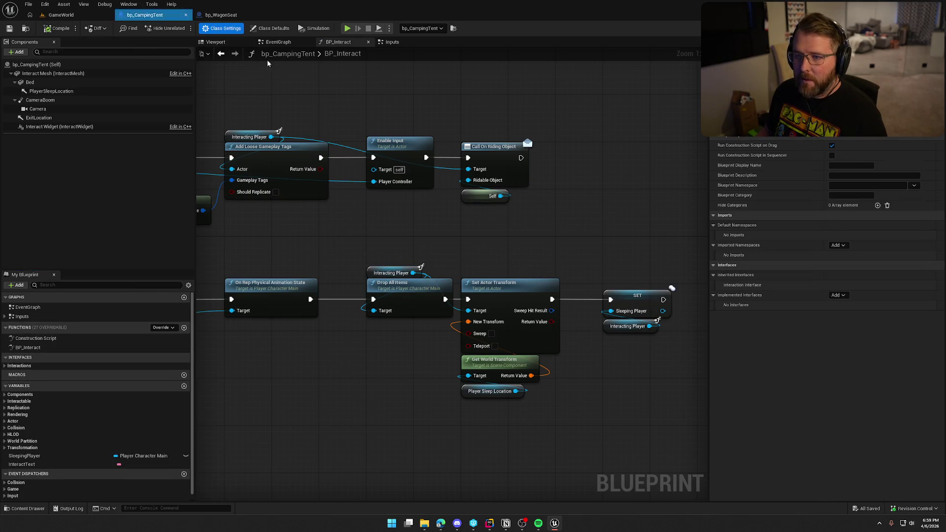
click(842, 296)
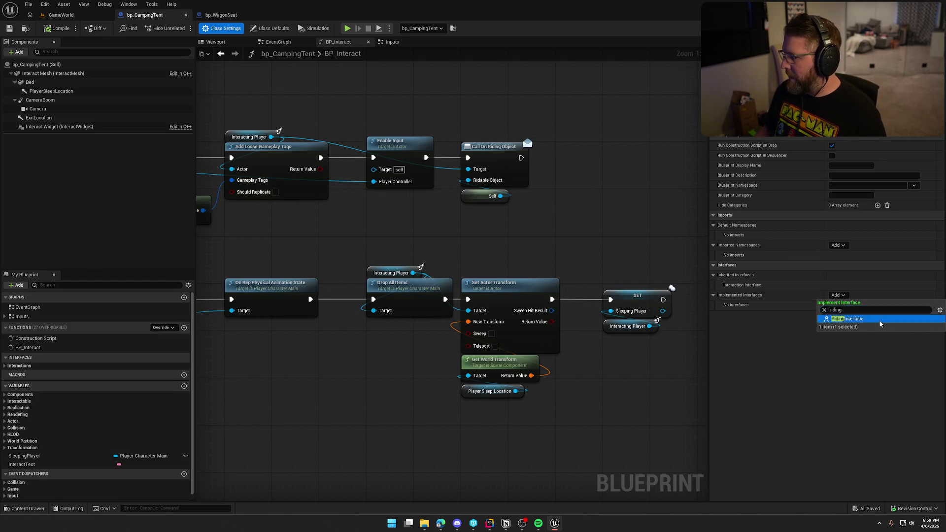
click(852, 319)
- Make GetRidingWidget return the Exit Tent text and the UI_WagonSeat widget class
click(4, 372)
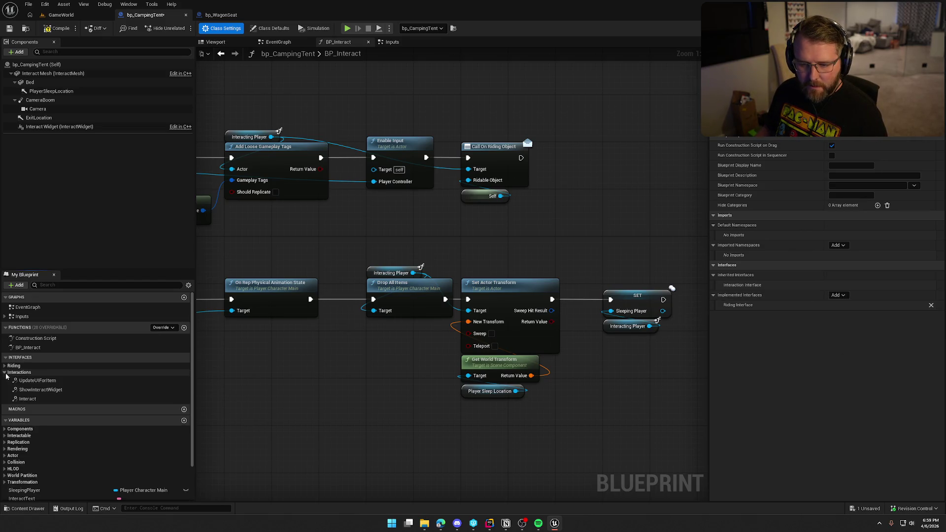
click(5, 365)
double_click(37, 373)
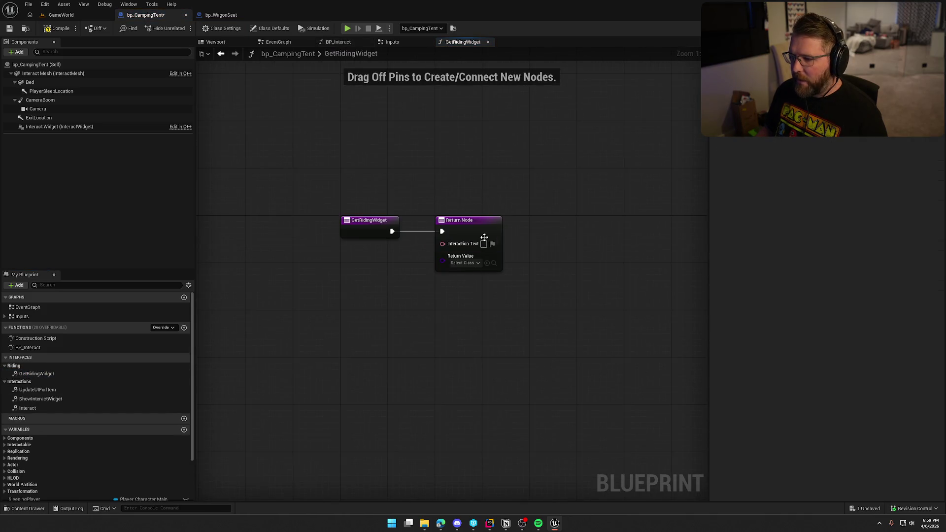
text(Exit Tent)
click(666, 175)
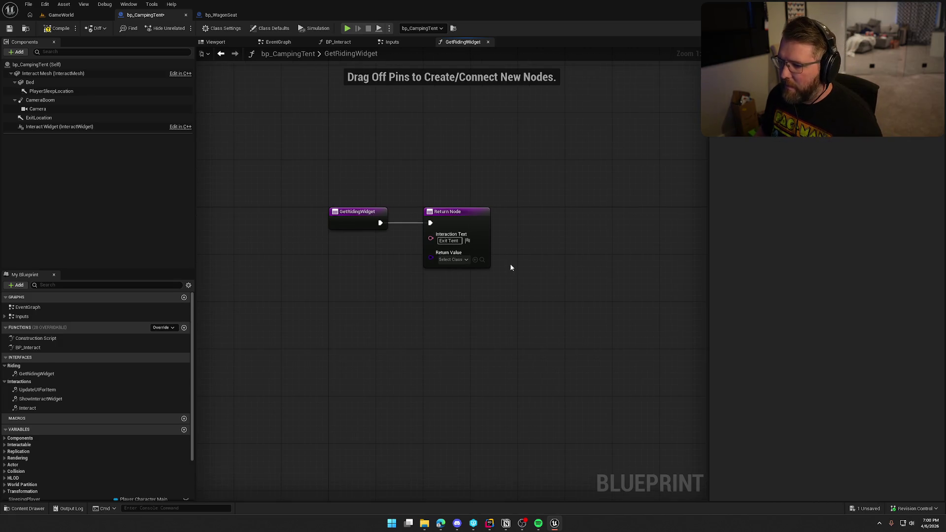
click(464, 261)
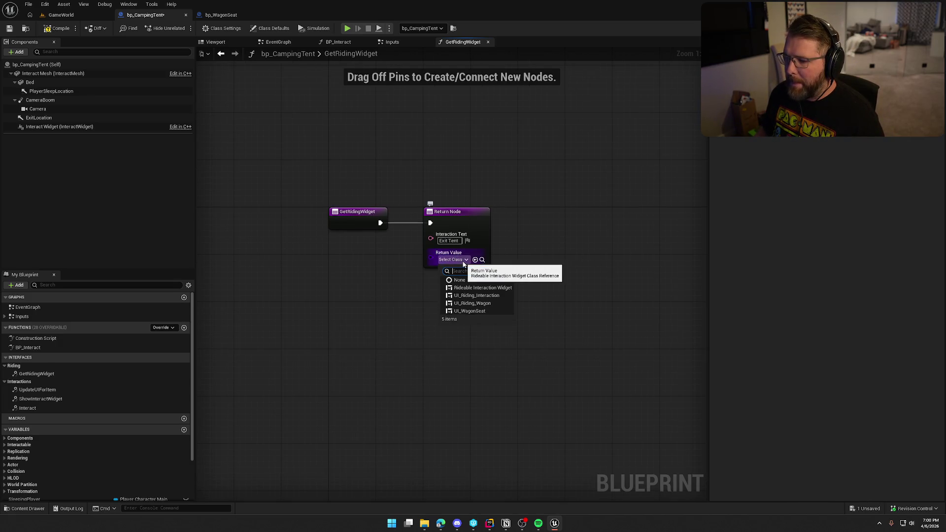
key(ctrl+space)
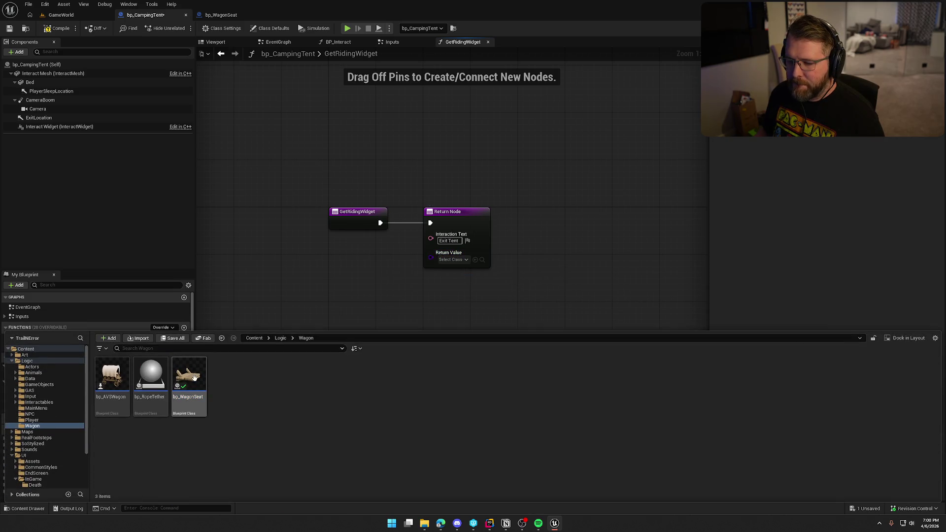
click(453, 260)
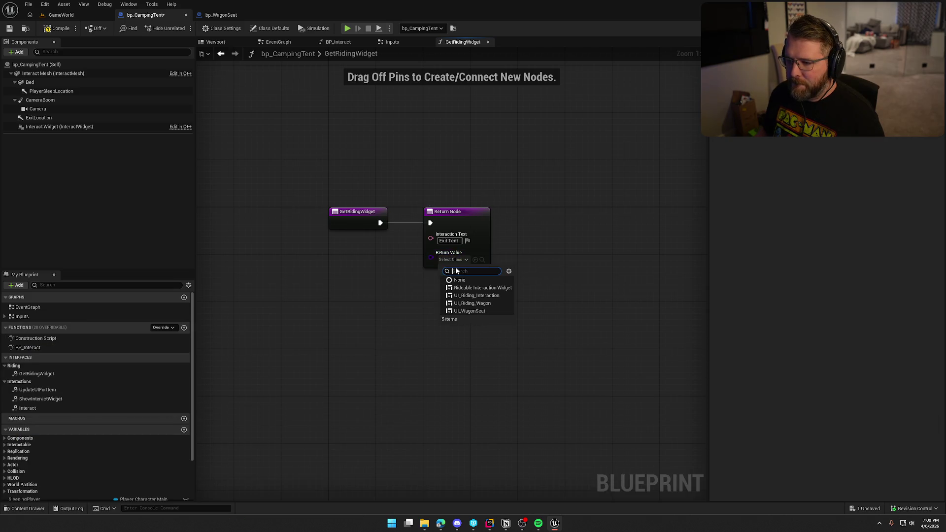
click(490, 309)
- Duplicate UI_WagonSeat as UI_Tent and move it into the Interaction folder
click(485, 259)
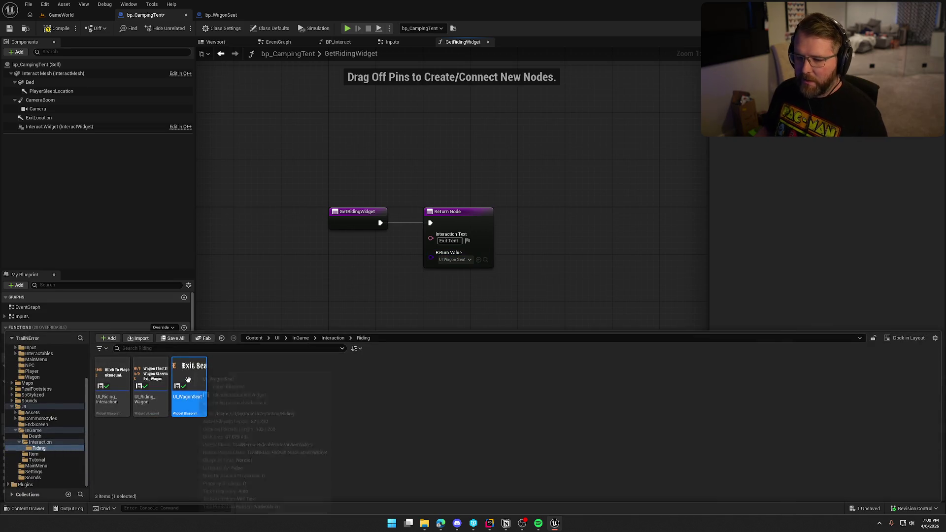
mouse_move(188, 379)
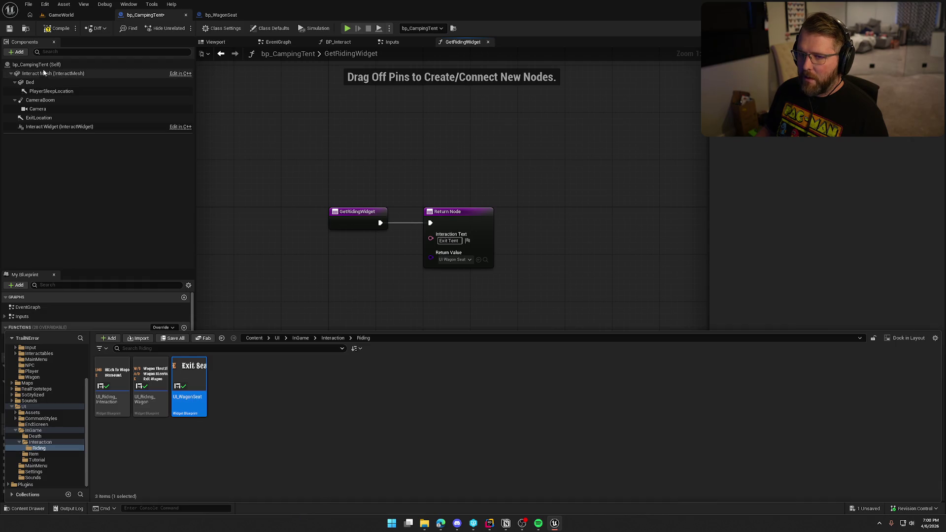
click(49, 29)
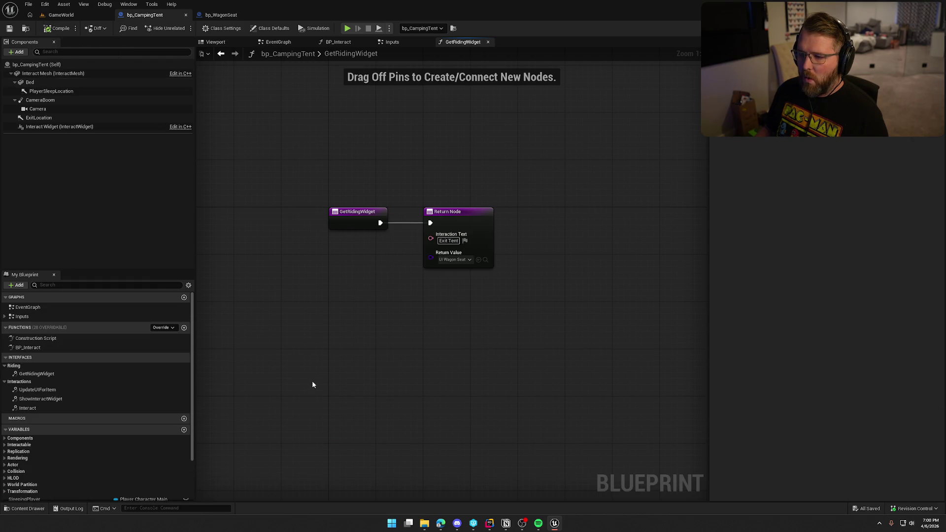
key(ctrl+space)
key(ctrl+d)
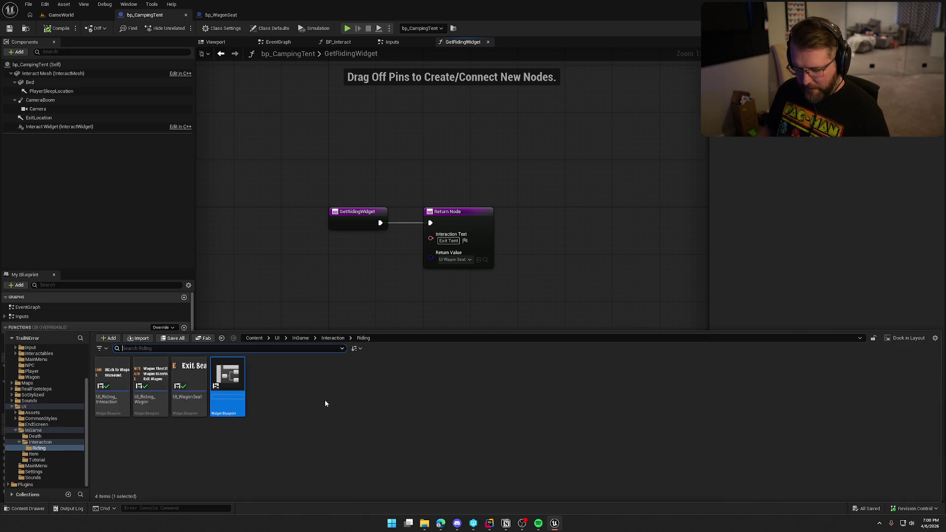
text(UI_Tent)
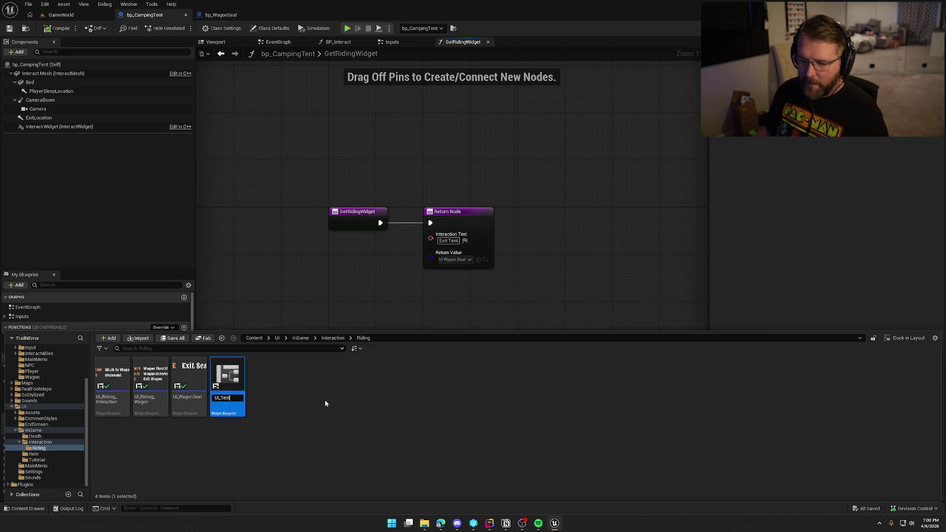
key(Return)
mouse_move(188, 389)
mouse_down()
mouse_move(170, 409)
mouse_move(23, 440)
mouse_up()
click(52, 455)
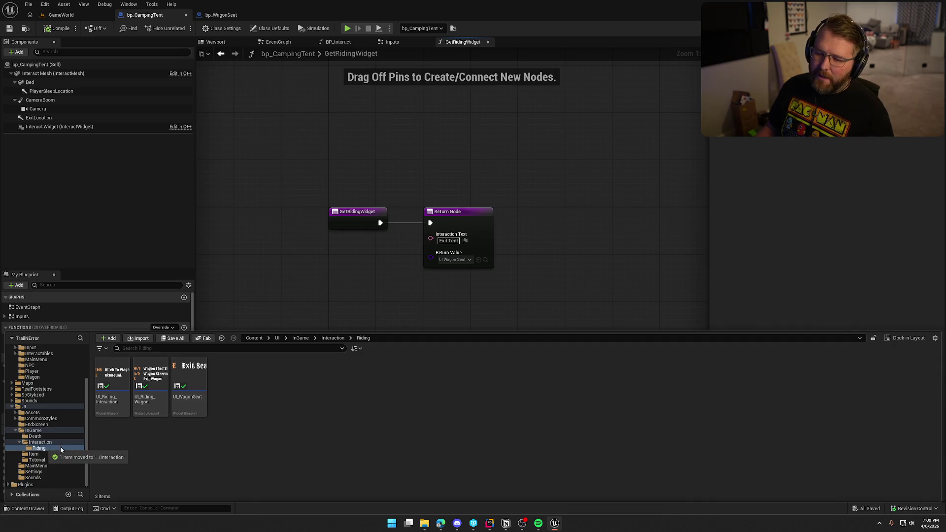
click(41, 442)
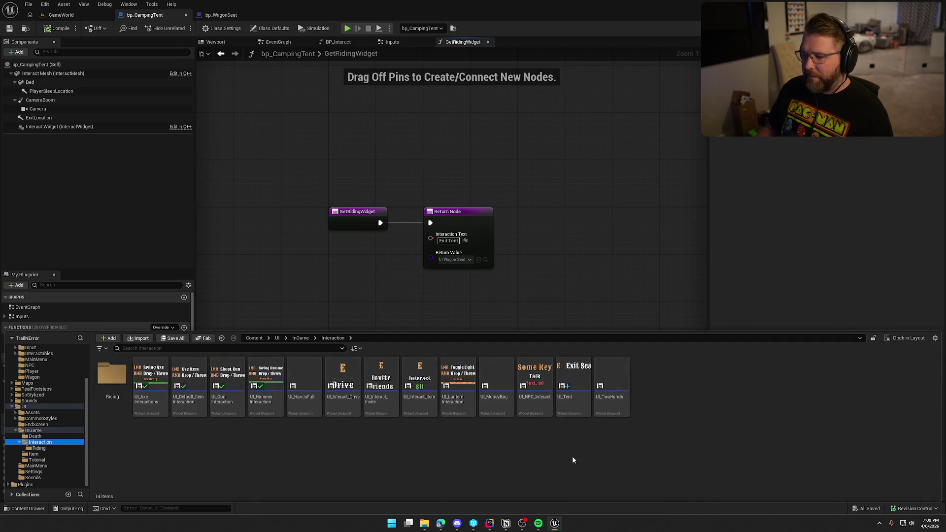
- Return UI_Tent from GetRidingWidget and relabel the widget's text to Exit Tent
click(573, 389)
key(ctrl+space)
click(478, 260)
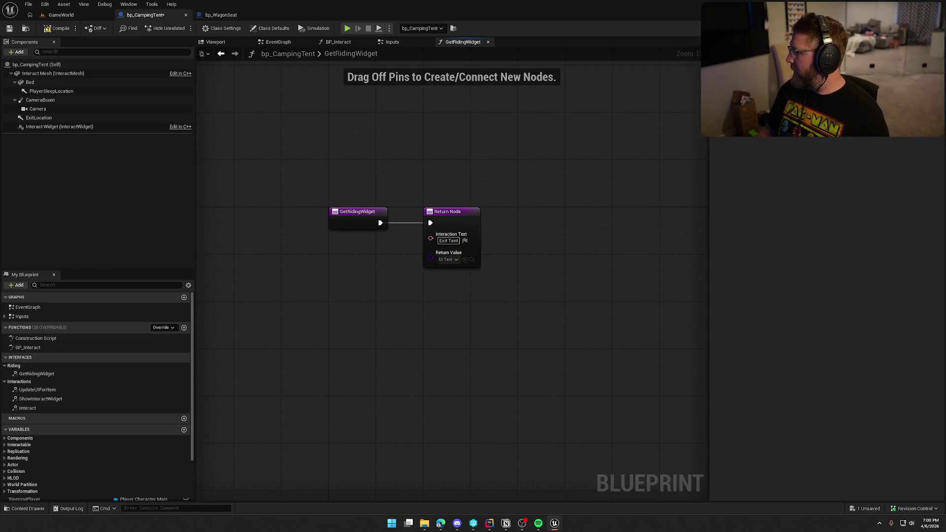
click(463, 283)
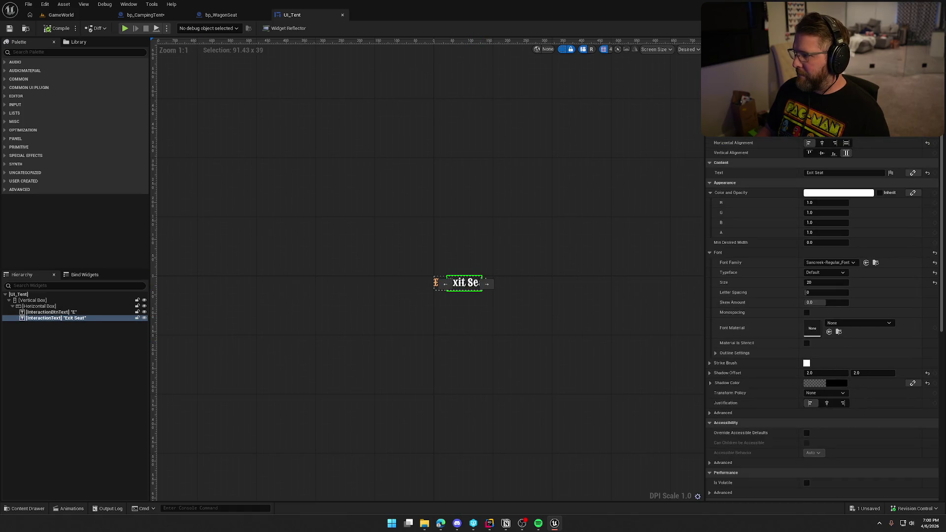
text(Ten)
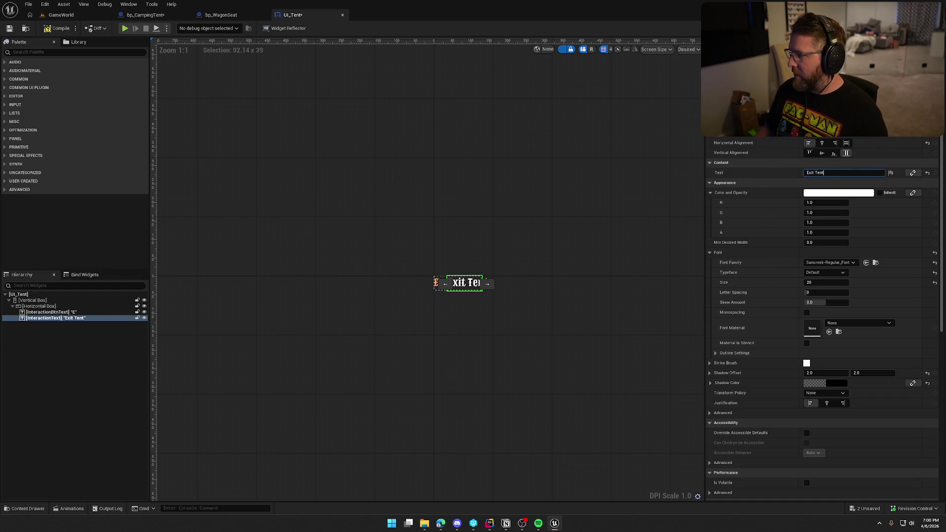
- Set UI_Tent's key-name lookup mapping to KBM_ExitTent and save the widget
click(925, 28)
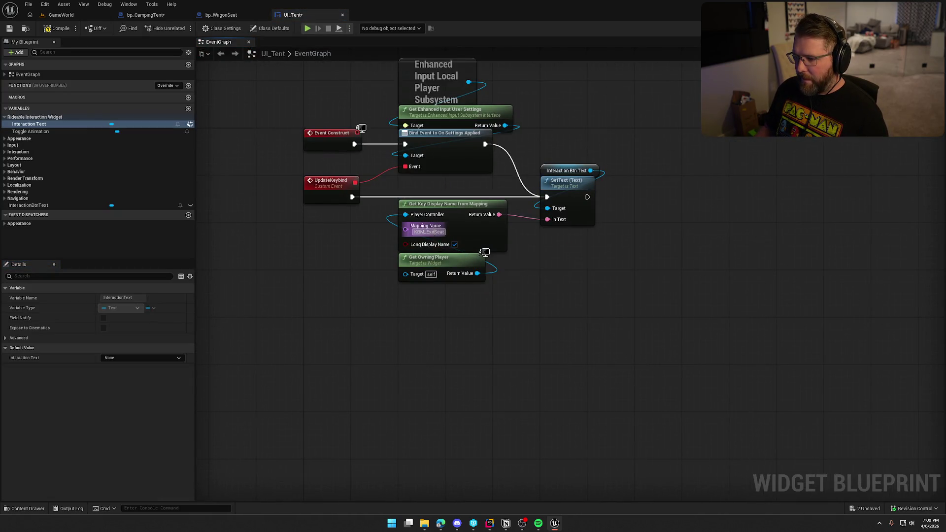
drag(505, 125, 645, 111)
text(fuin)
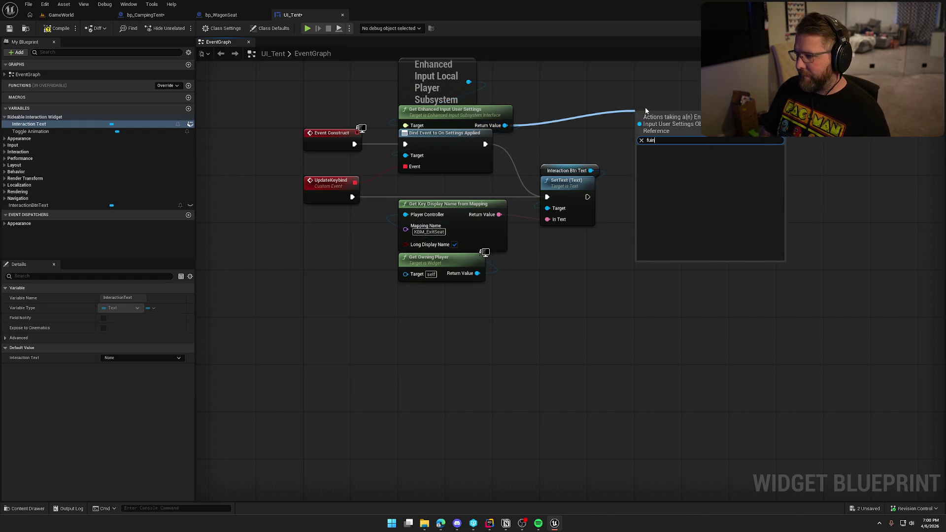
click(679, 159)
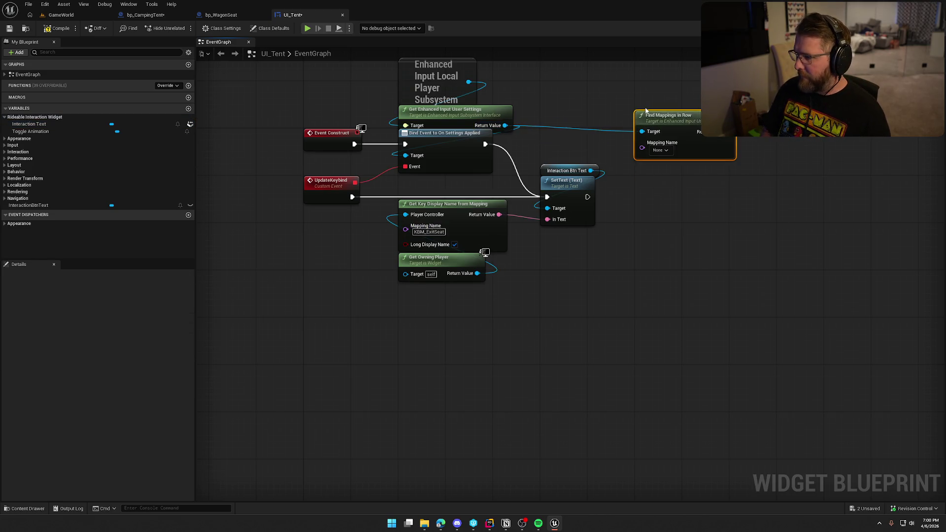
click(665, 150)
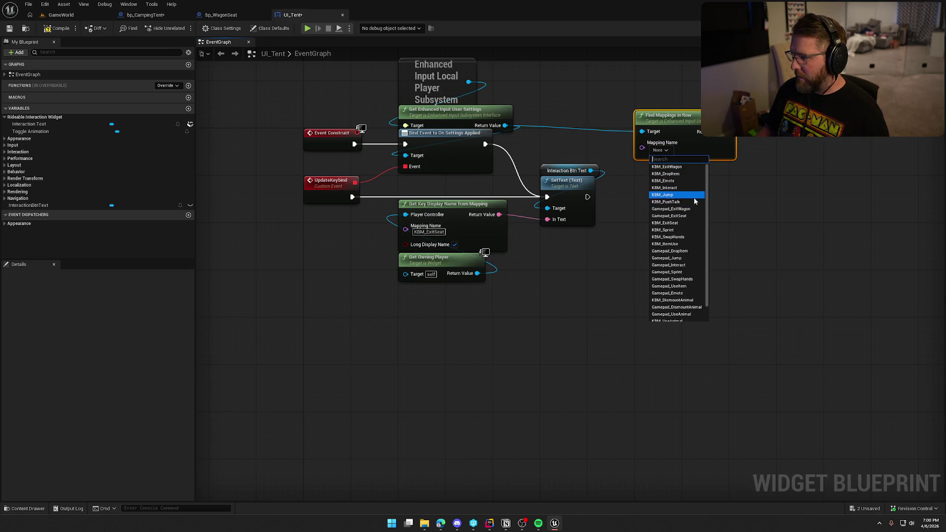
scroll(692, 280, down, 2)
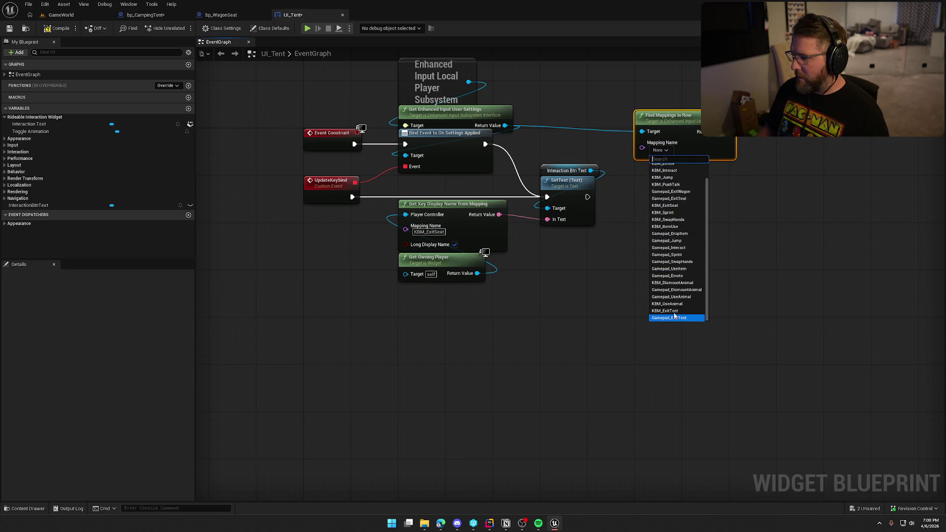
click(426, 231)
text(KBM_ExitTent)
key(Return)
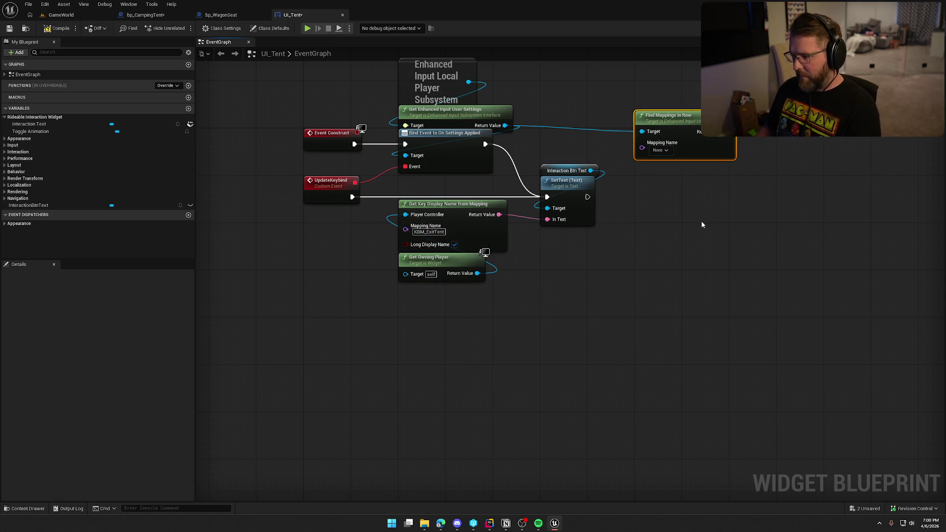
key(Delete)
key(ctrl+s)
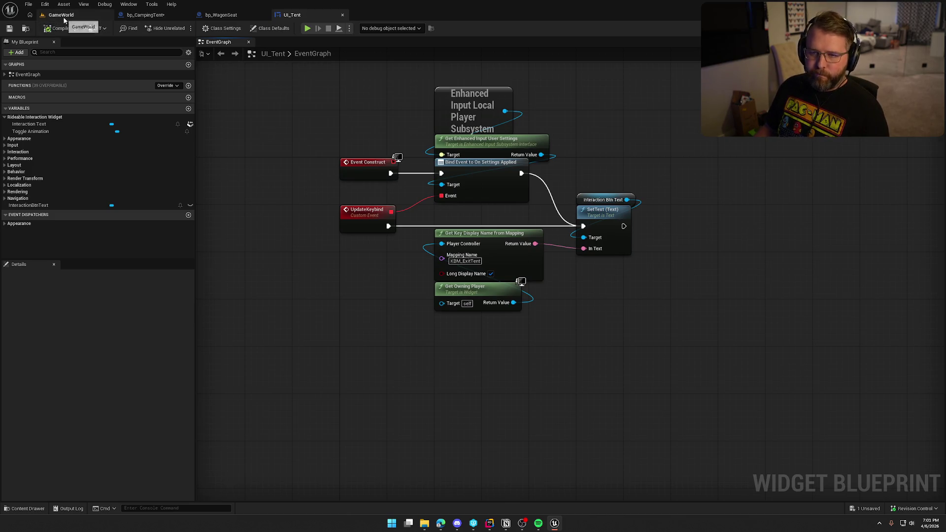
- Play-test GameWorld, lying in the tent to see the E Exit Tent prompt, then stop
click(63, 16)
key(alt+p)
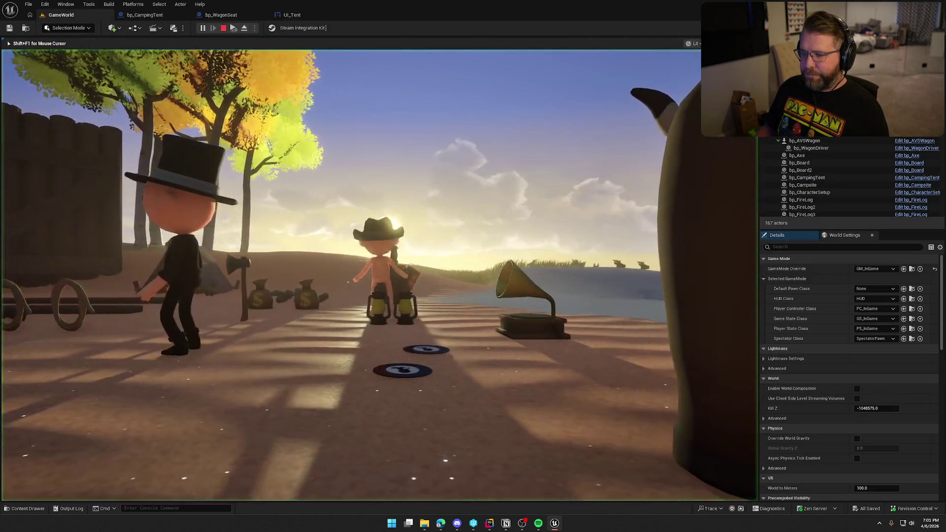
key(w)
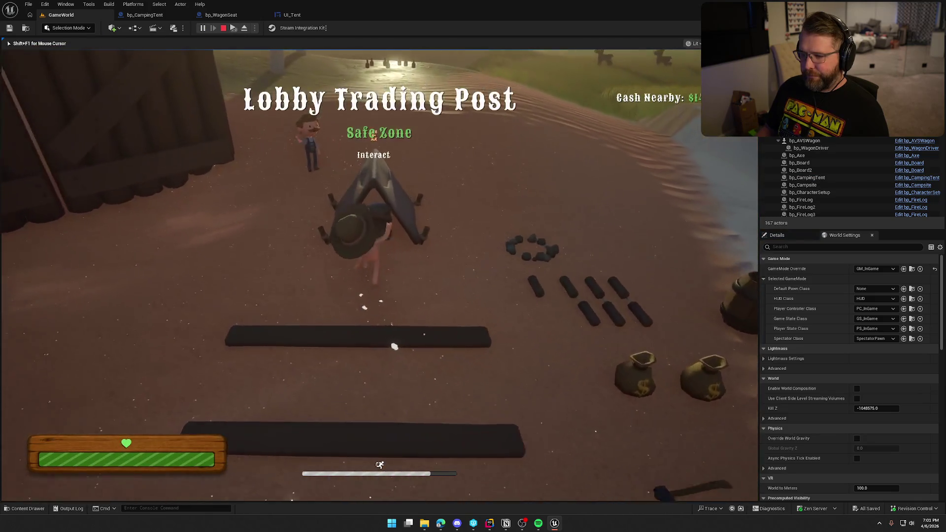
key(e)
key(e)
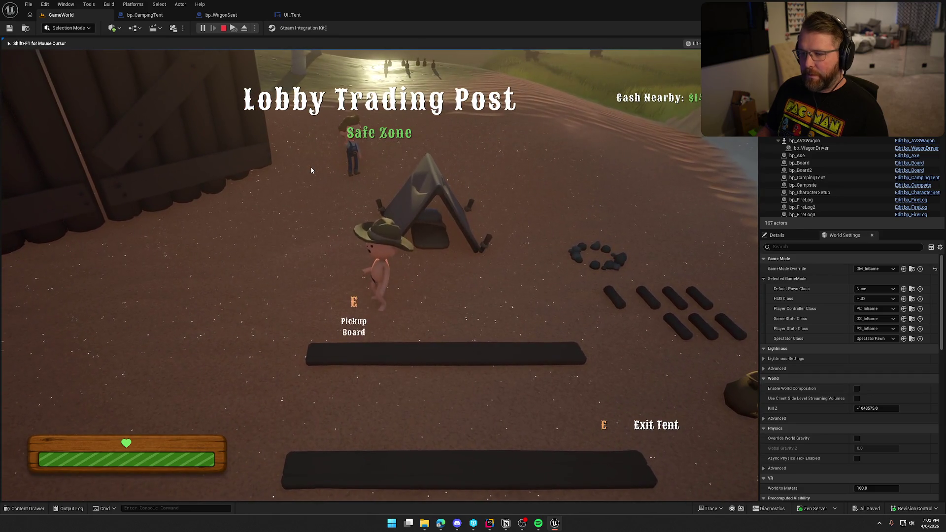
key(Escape)
click(290, 15)
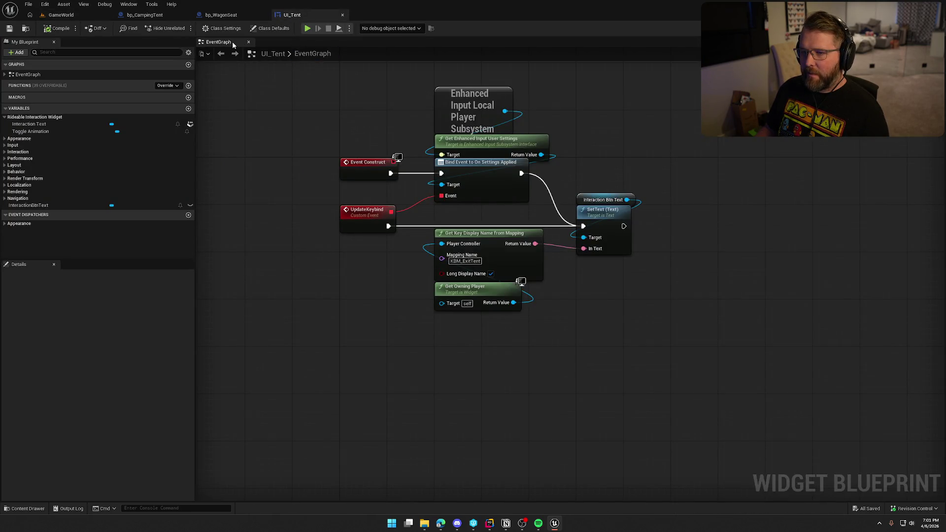
click(143, 14)
- Check the Call On Riding Object node in bp_WagonSeat's Inputs graph
click(221, 14)
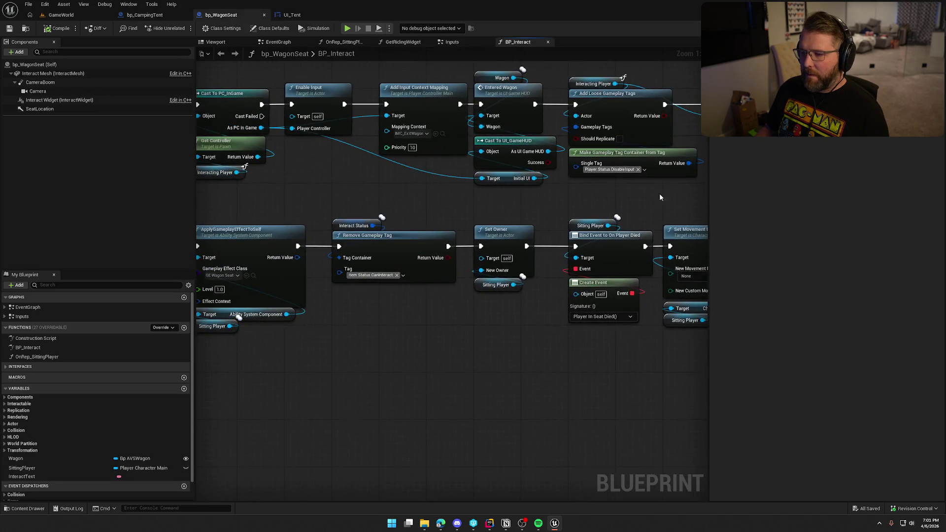
click(451, 42)
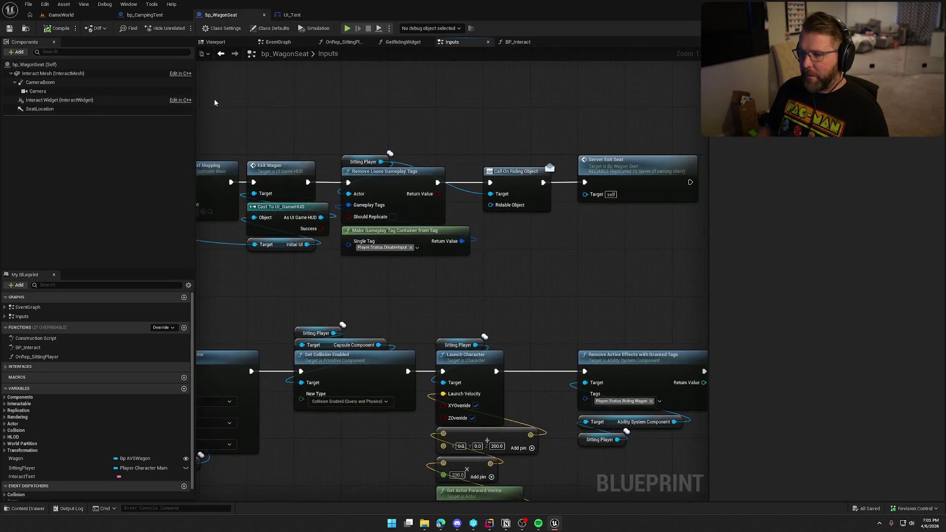
click(522, 195)
- In the tent's Inputs graph, insert Call On Riding Object targeting Sleeping Player; compile and save
click(144, 14)
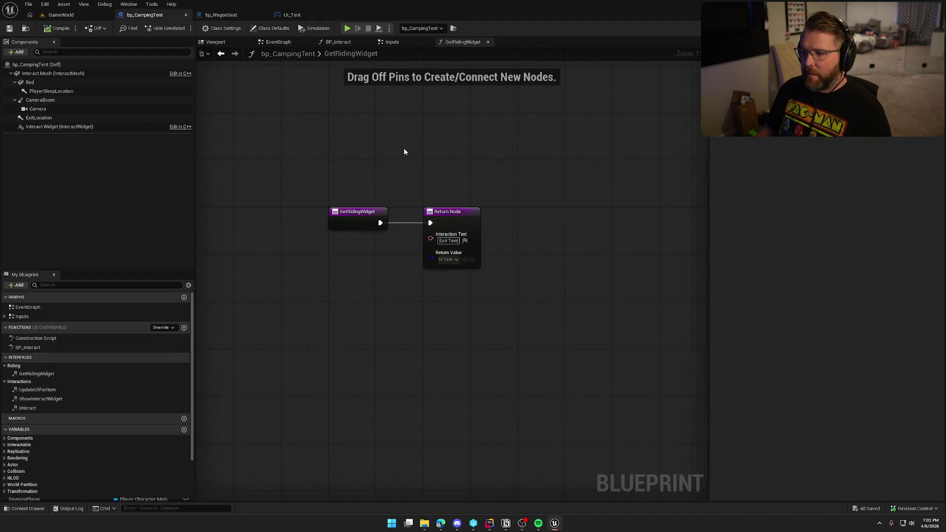
click(392, 42)
drag(485, 117, 232, 120)
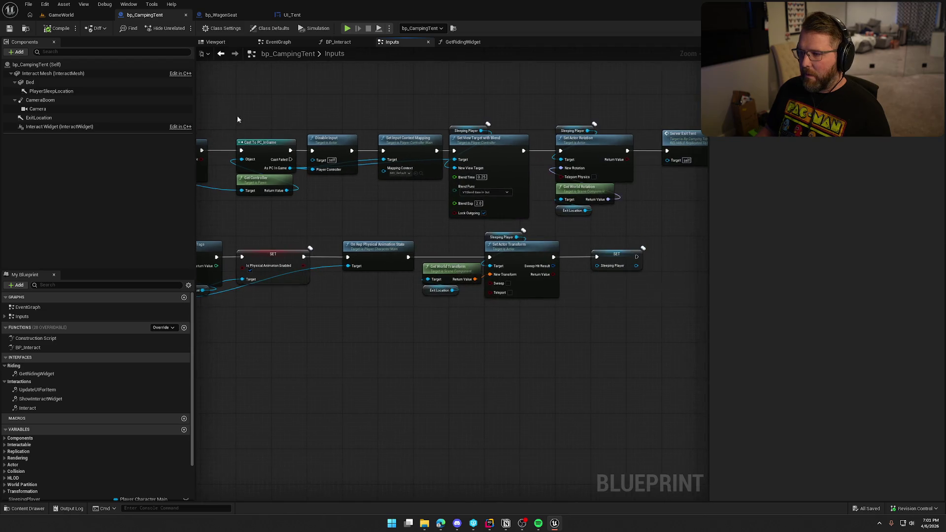
drag(402, 111, 320, 106)
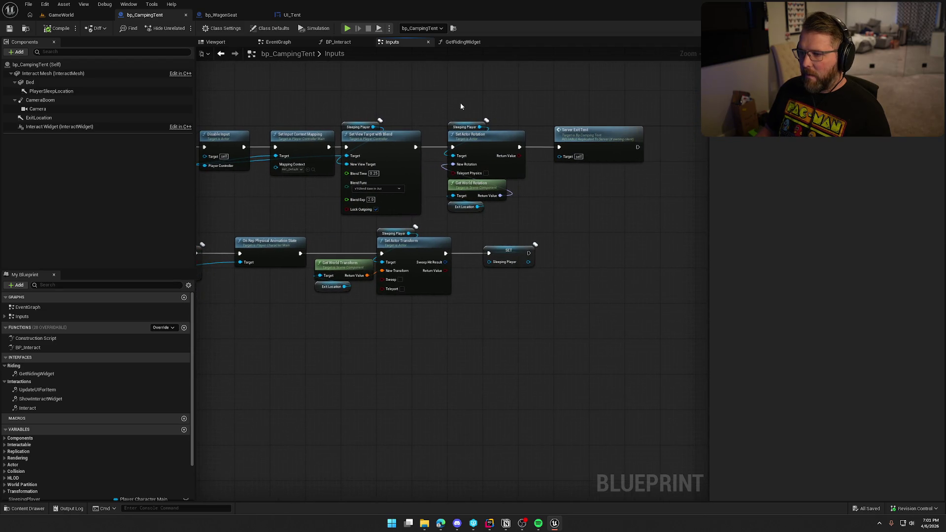
drag(460, 108, 409, 105)
drag(481, 148, 584, 149)
click(433, 138)
key(ctrl+v)
mouse_move(379, 149)
mouse_down()
mouse_move(428, 148)
mouse_move(340, 128)
mouse_up()
mouse_move(461, 148)
mouse_down()
mouse_move(524, 155)
mouse_move(512, 132)
mouse_up()
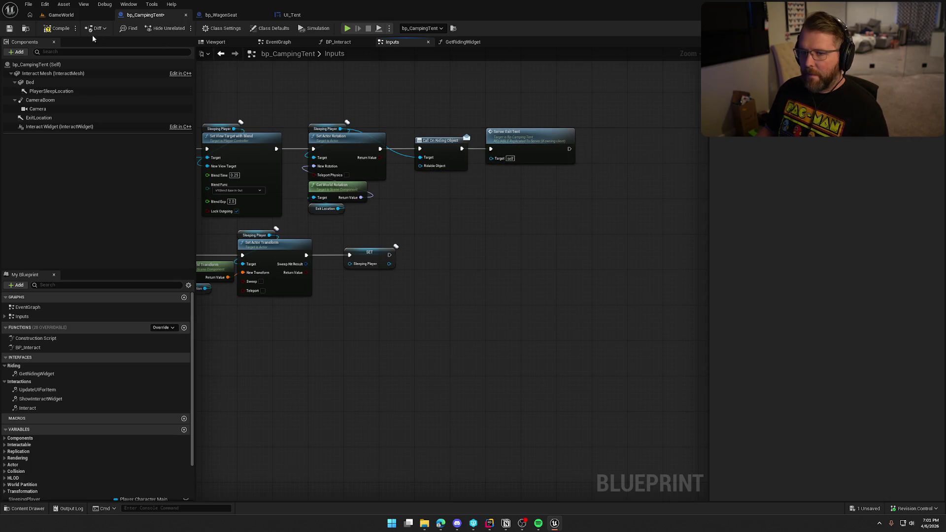
click(59, 28)
click(61, 15)
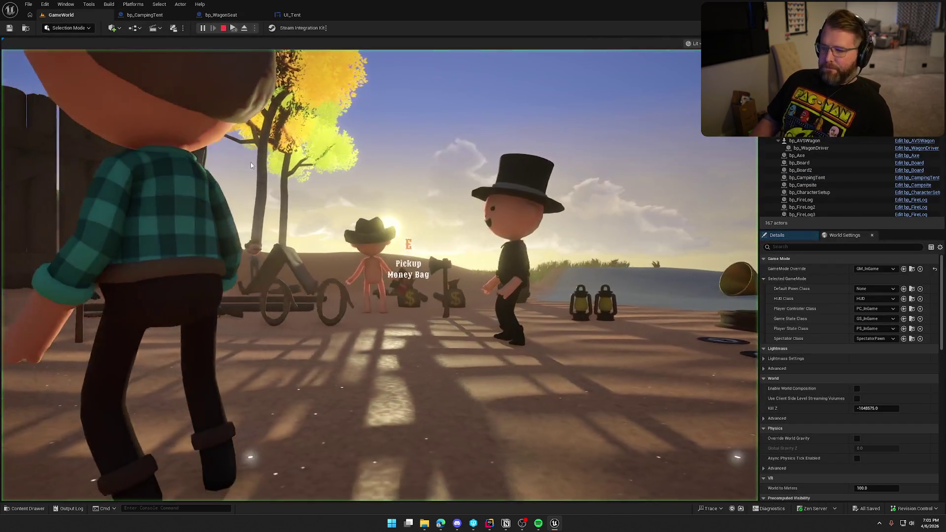
- Play-test sleeping in the tent and exiting it twice, then stop the session
click(250, 165)
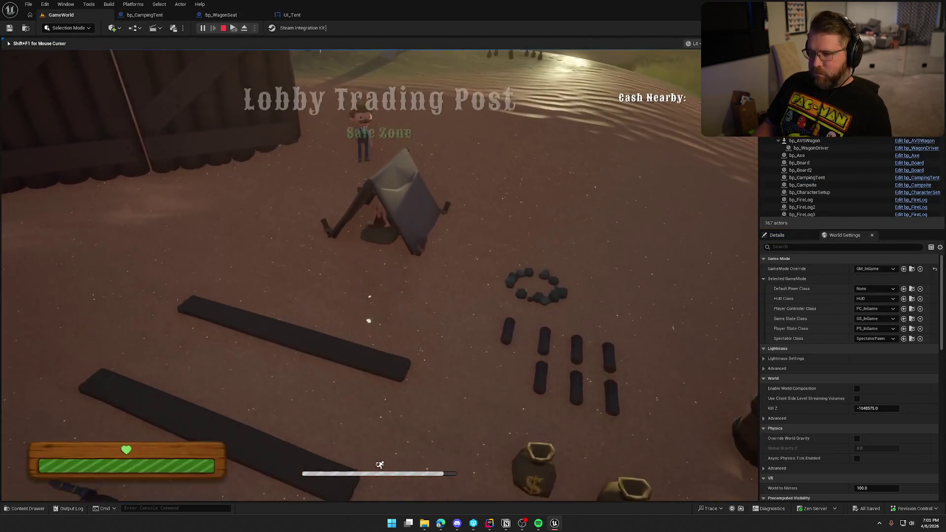
key(e)
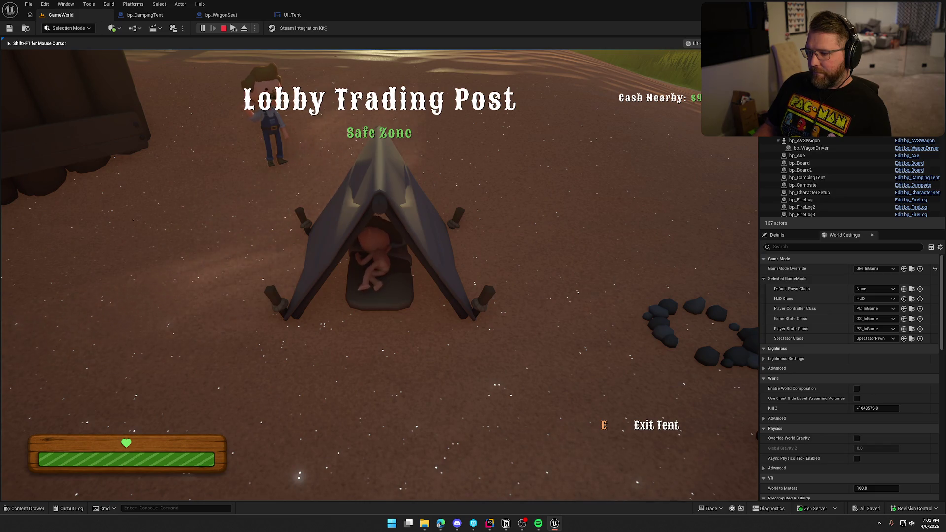
key(e)
key(shift+w)
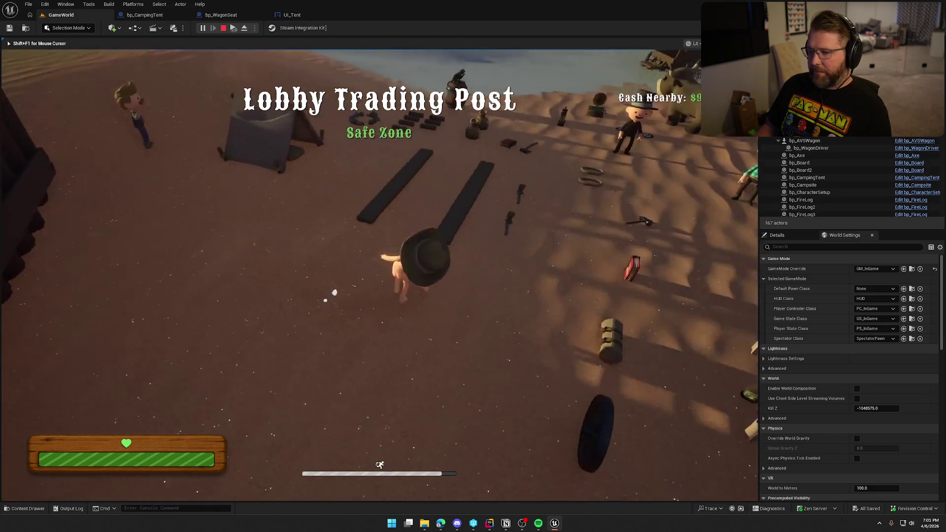
key(w)
key(e)
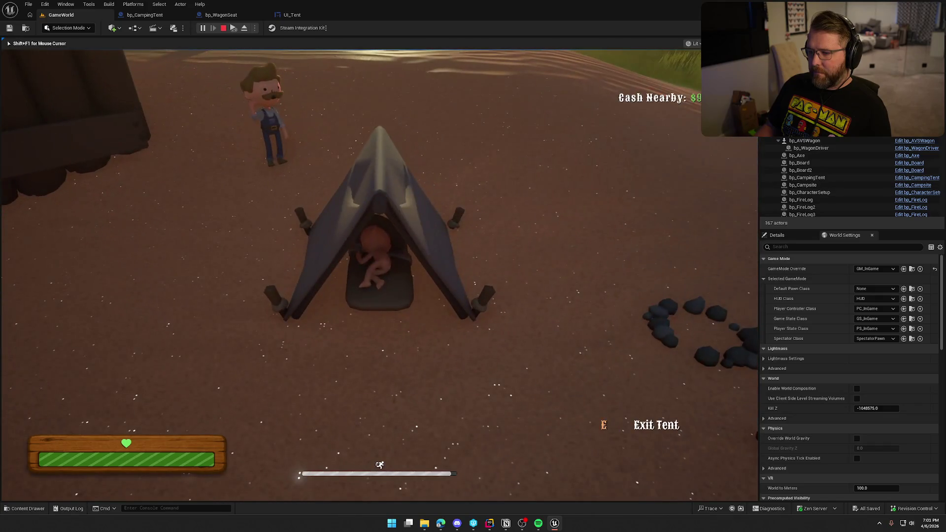
key(e)
key(shift+w)
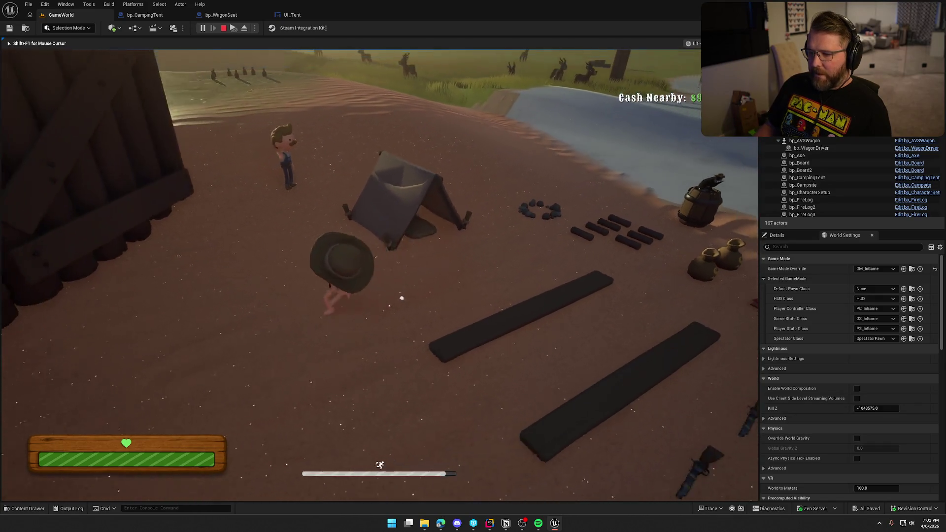
key(Escape)
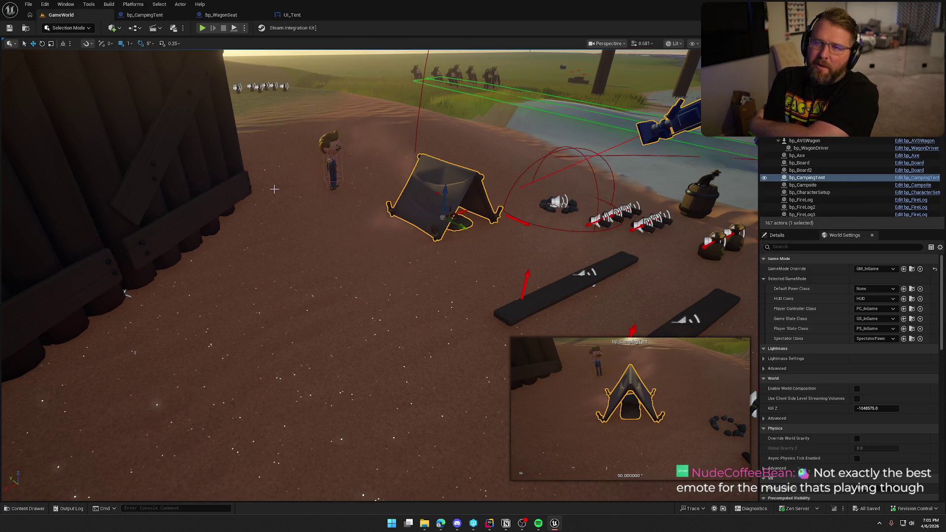
- Switch to the Notion To Do board and open the Polish To Do page
drag(274, 189, 395, 206)
key(Escape)
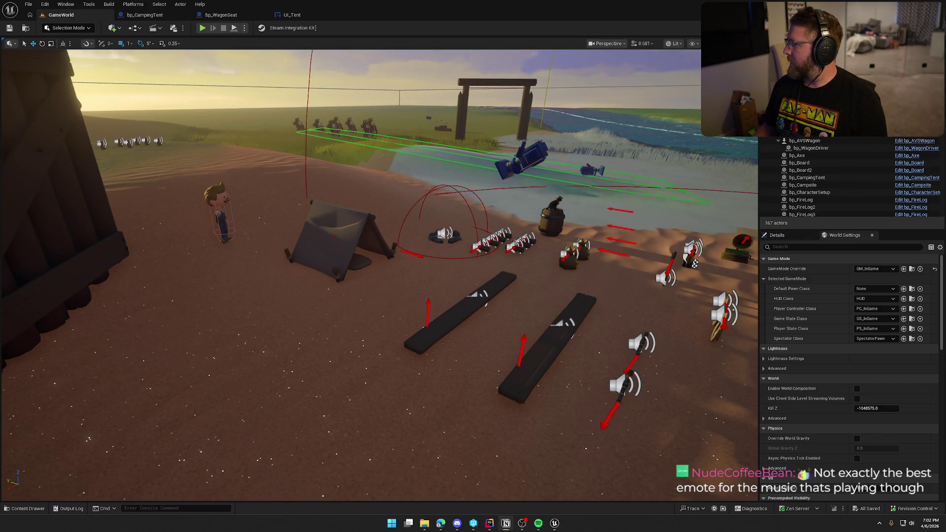
key(alt+Tab)
drag(575, 94, 403, 42)
click(336, 129)
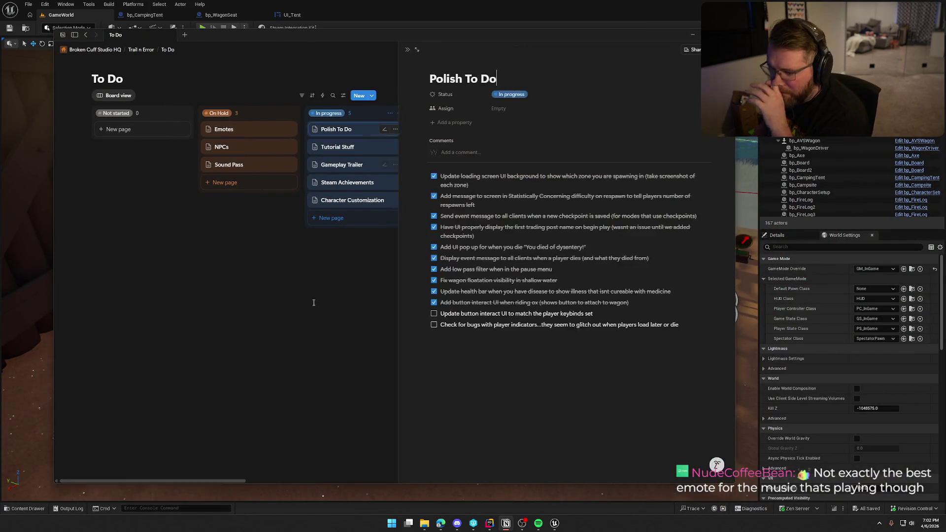
- Tick 'Update button interact UI to match the player keybinds set', then hide Notion
click(429, 314)
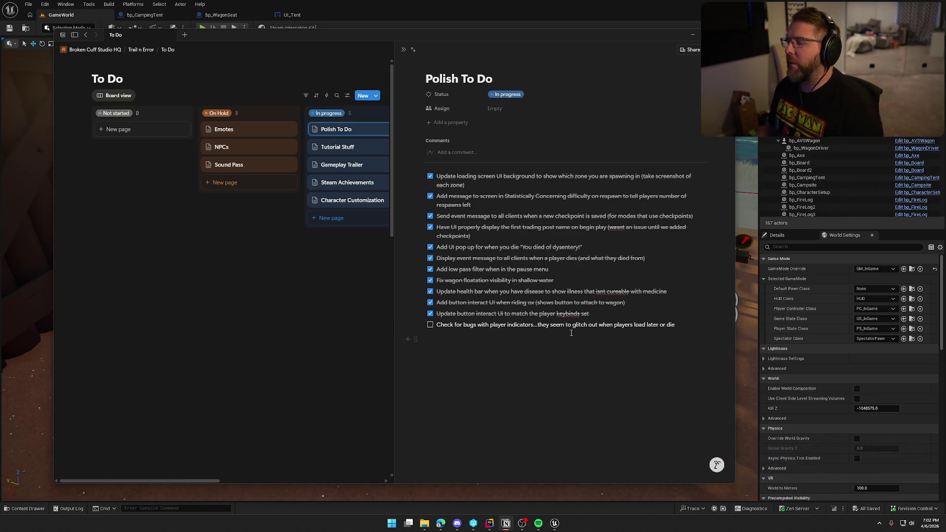
click(369, 274)
click(337, 147)
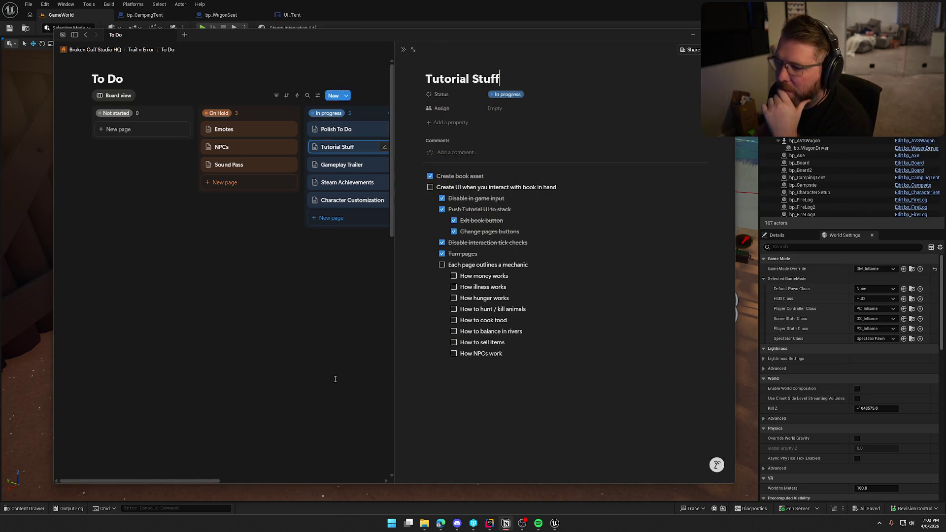
click(308, 271)
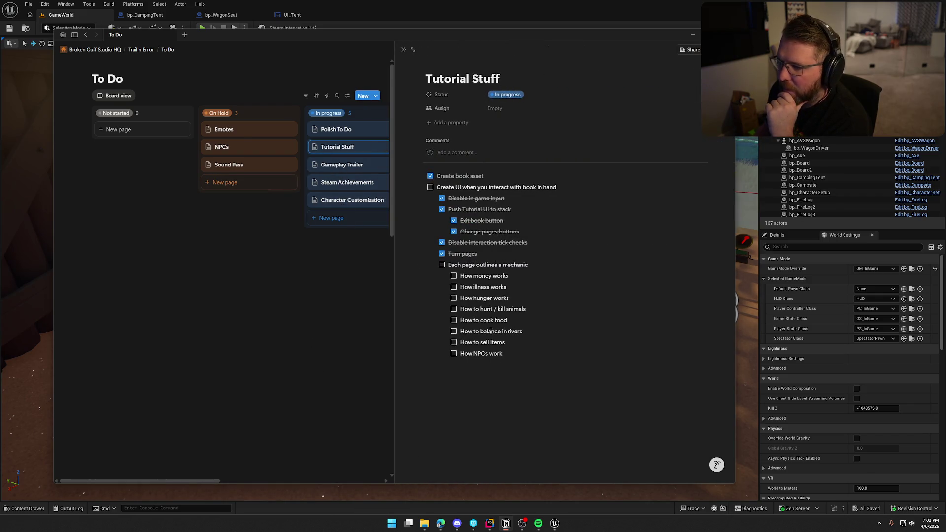
click(692, 35)
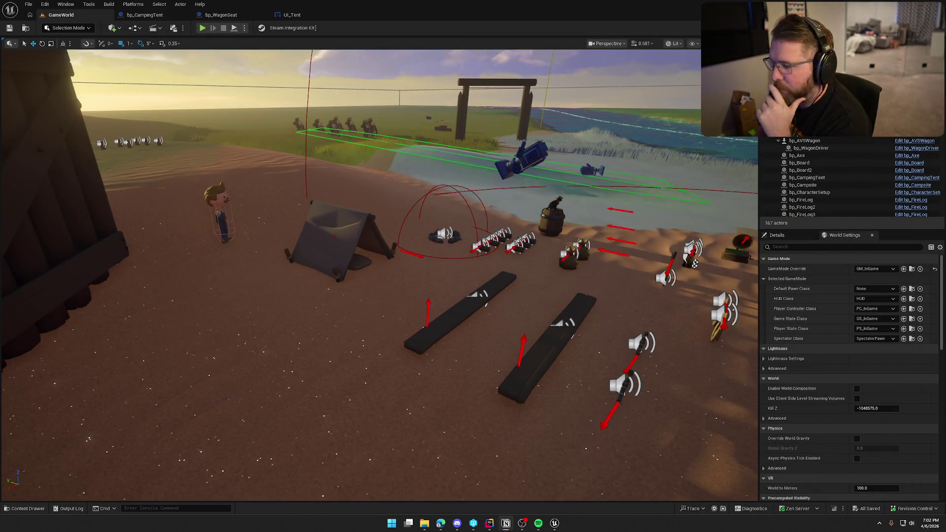
- Load the TrailMap level from Content/Maps and look around the General Store
drag(264, 171, 286, 172)
key(ctrl+space)
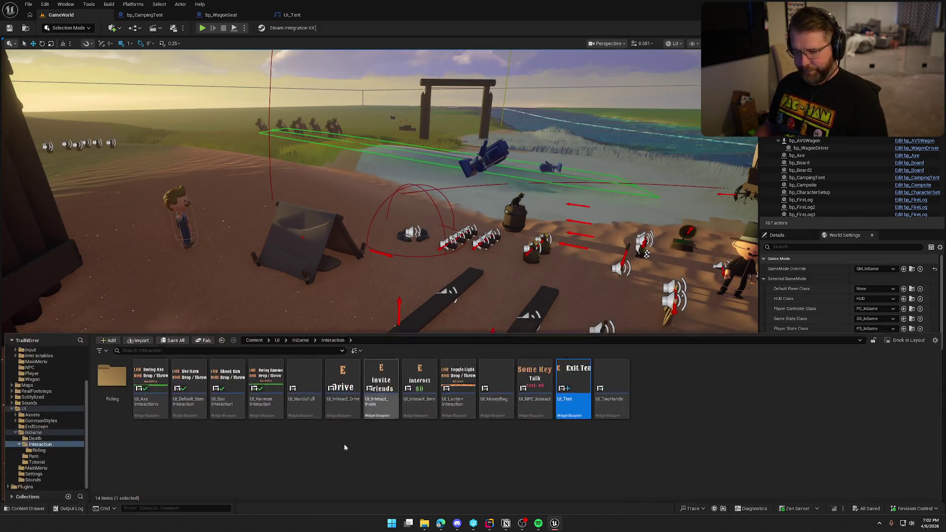
click(71, 406)
click(42, 410)
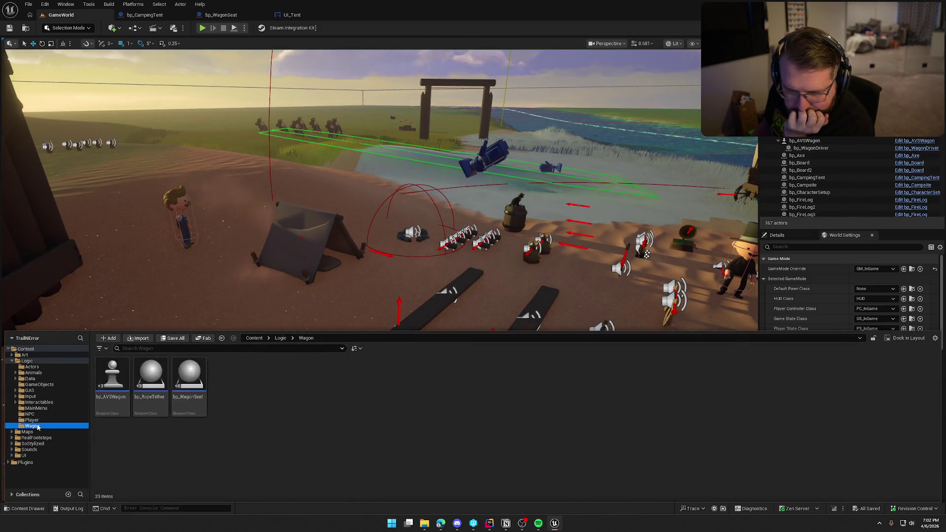
click(39, 433)
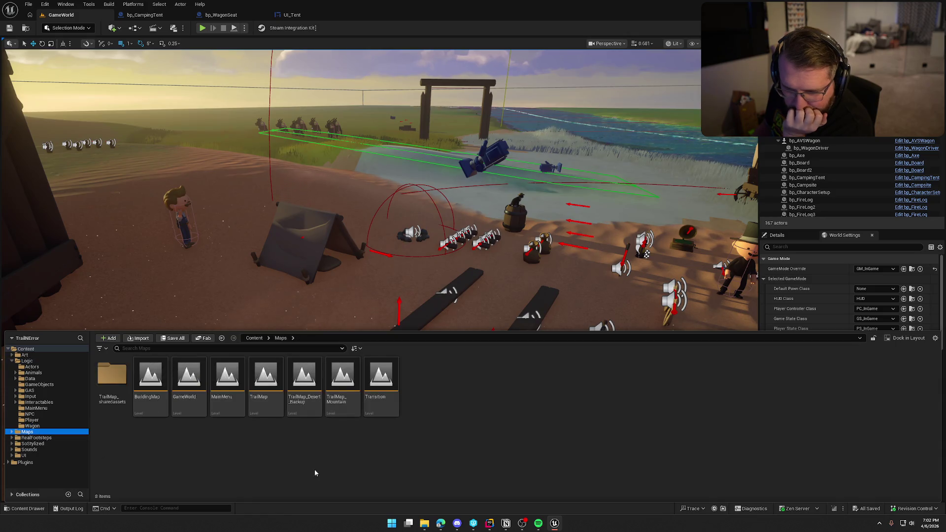
double_click(265, 379)
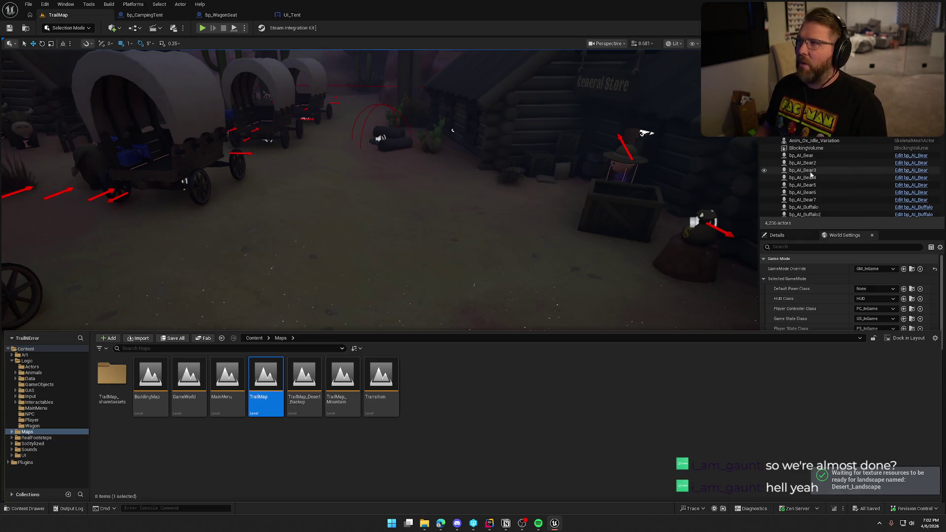
drag(747, 201, 745, 173)
mouse_move(373, 171)
mouse_down()
mouse_move(427, 226)
mouse_move(763, 313)
mouse_up()
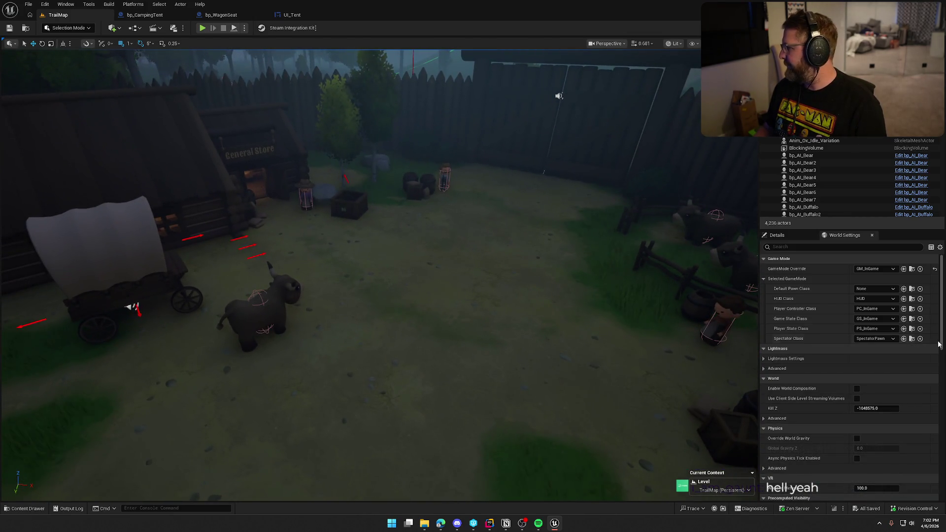
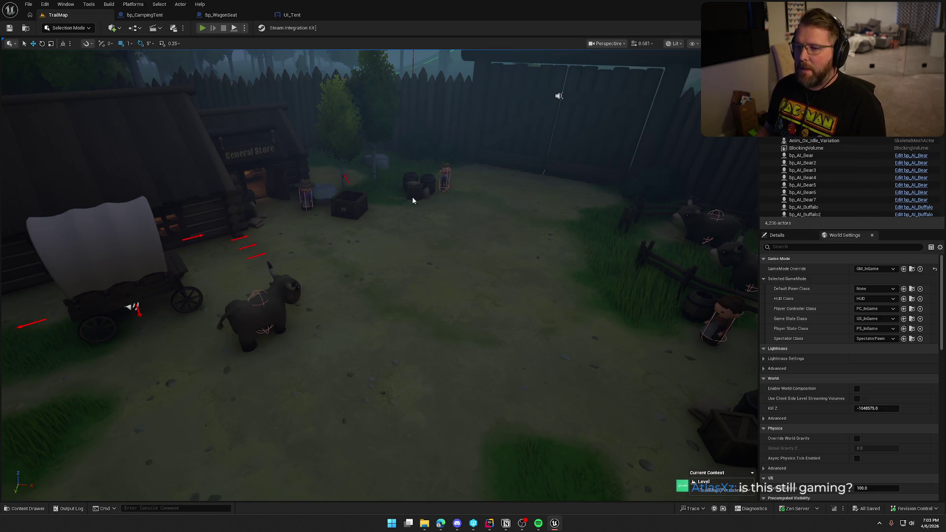
- Play the TrailMap level in the editor, walk the character to the General Store, and start a snip
key(alt+p)
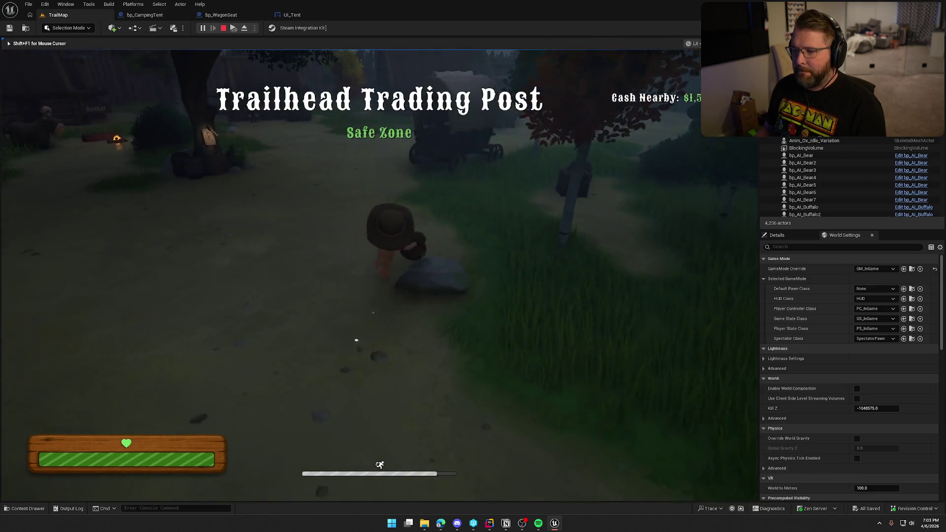
key(w)
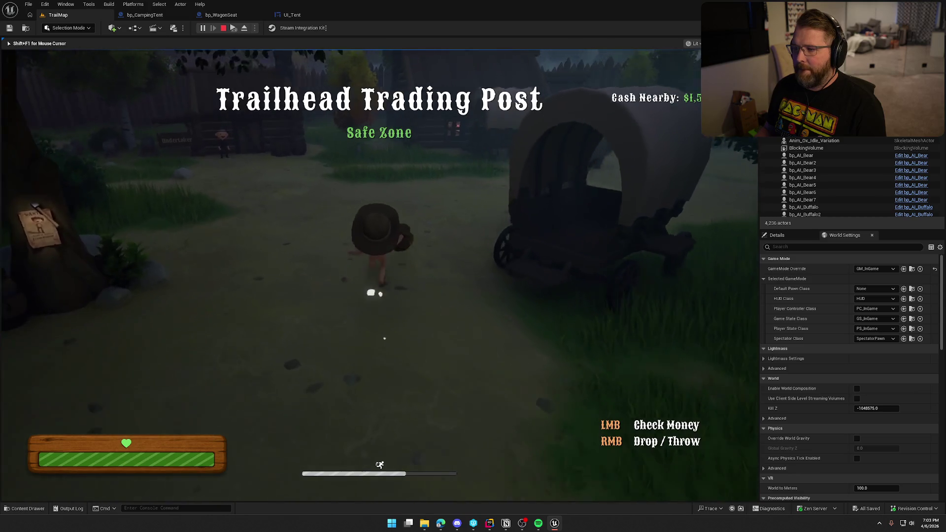
key(w)
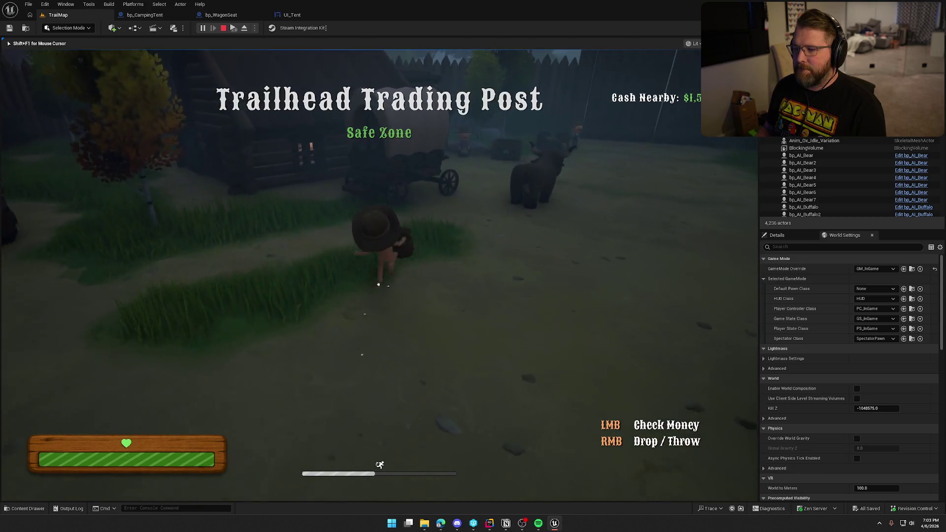
key(w)
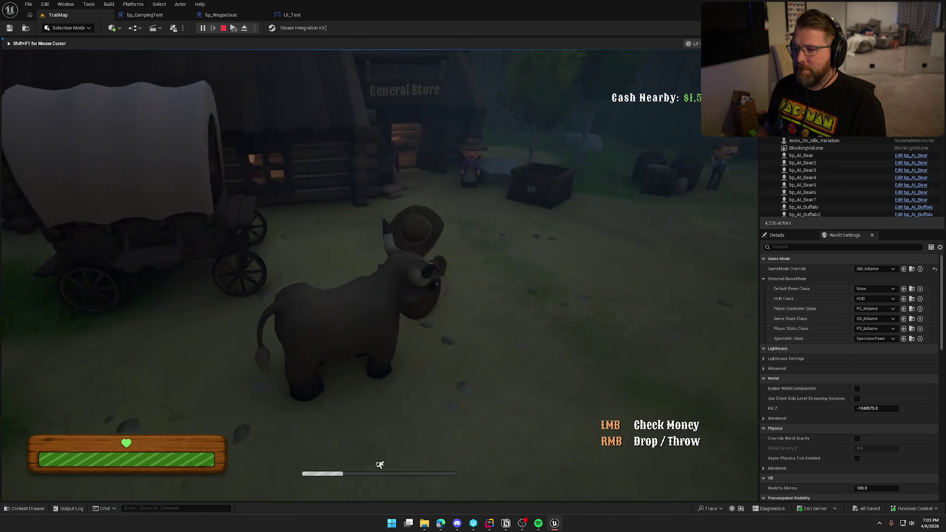
key(s)
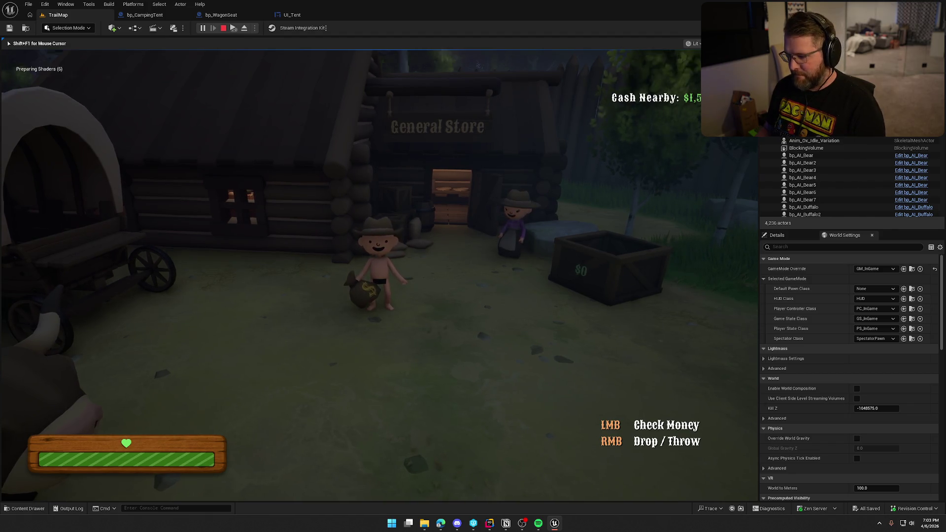
key(super+shift+s)
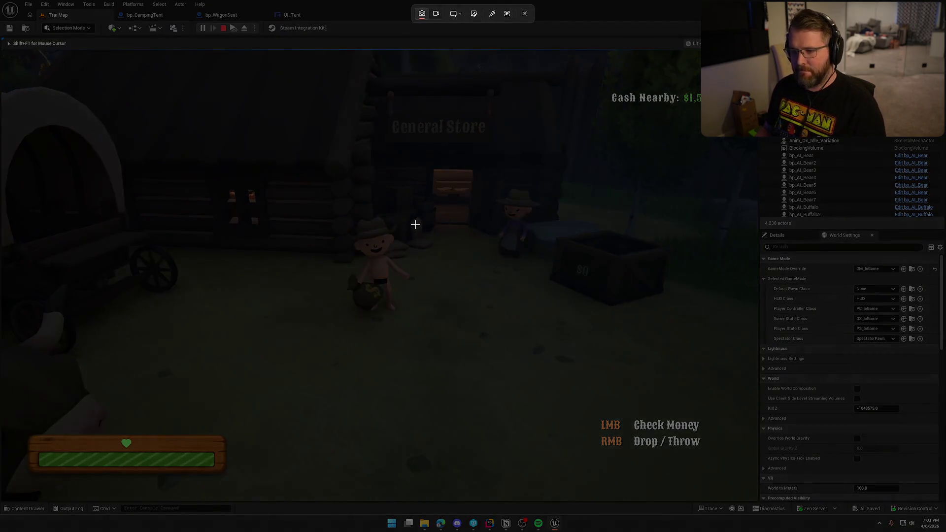
- Snip the game viewport, review the capture, then drop the money bag outside the General Store
mouse_move(10, 57)
mouse_down()
mouse_move(737, 416)
mouse_move(748, 489)
mouse_up()
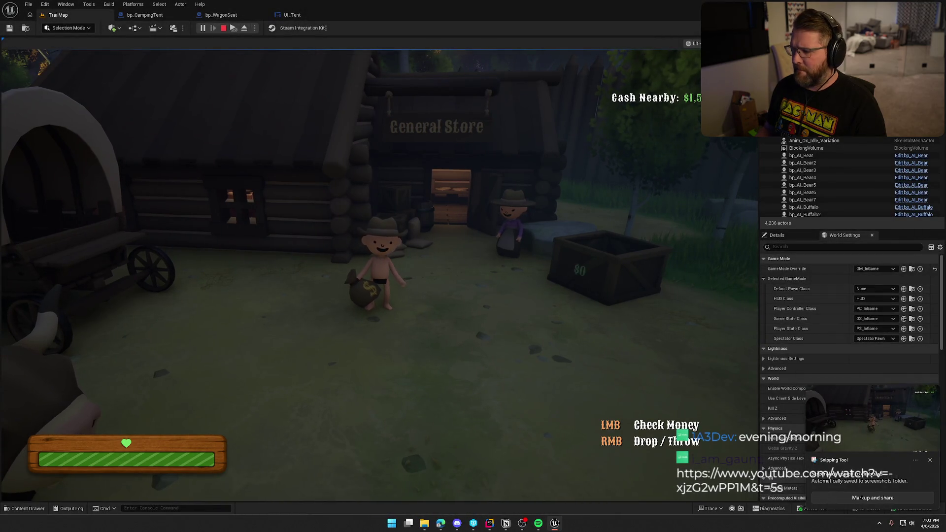
click(885, 424)
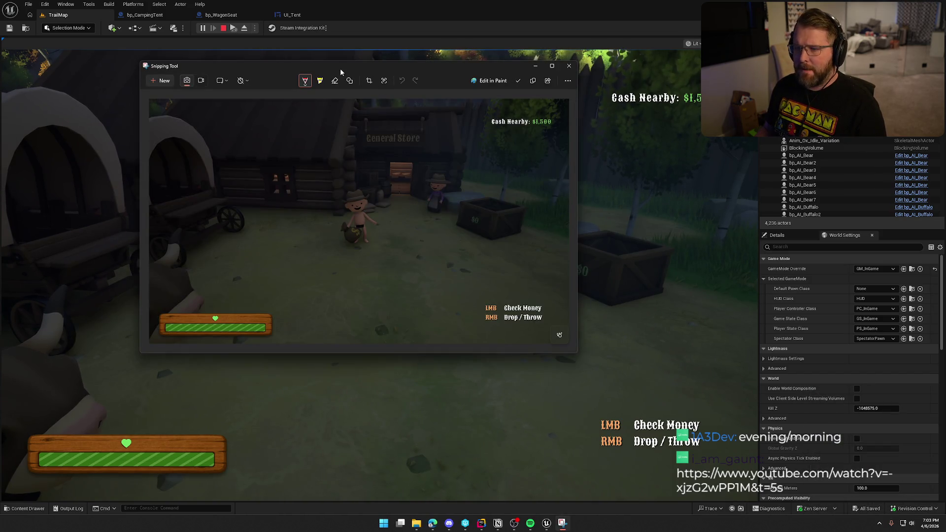
key(alt+Tab)
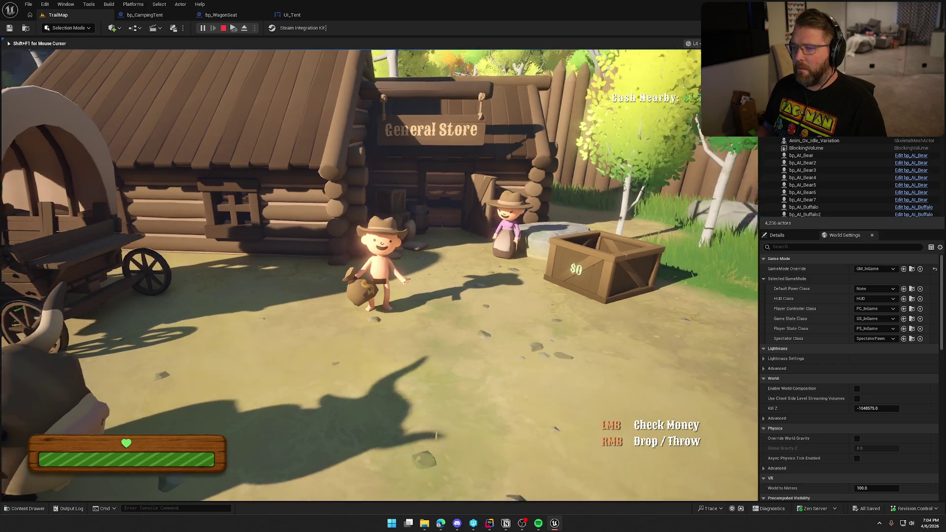
right_click(379, 274)
key(w)
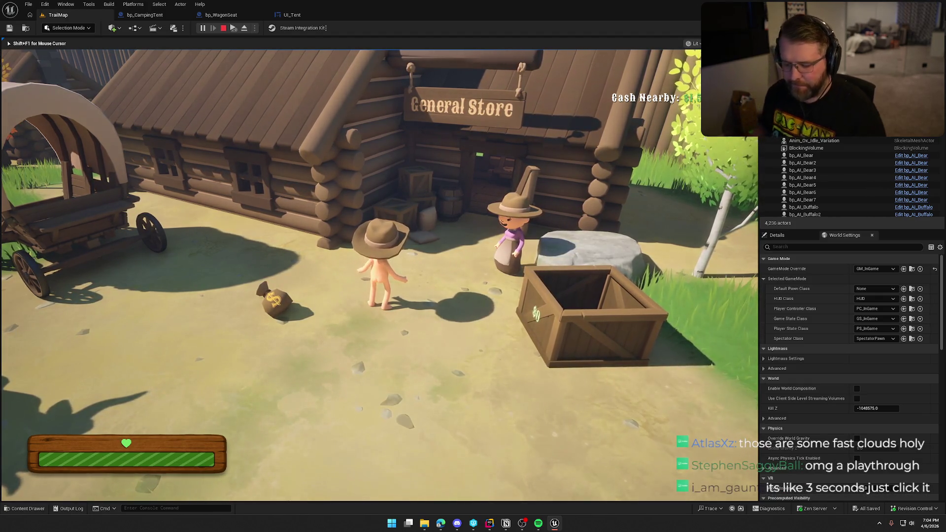
- Walk into the General Store and buy the clothing for $20
key(w)
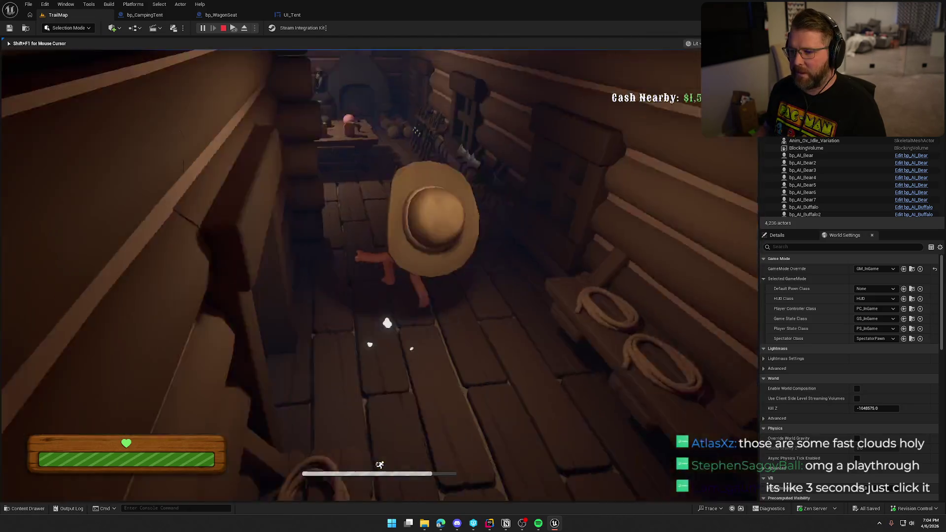
key(w)
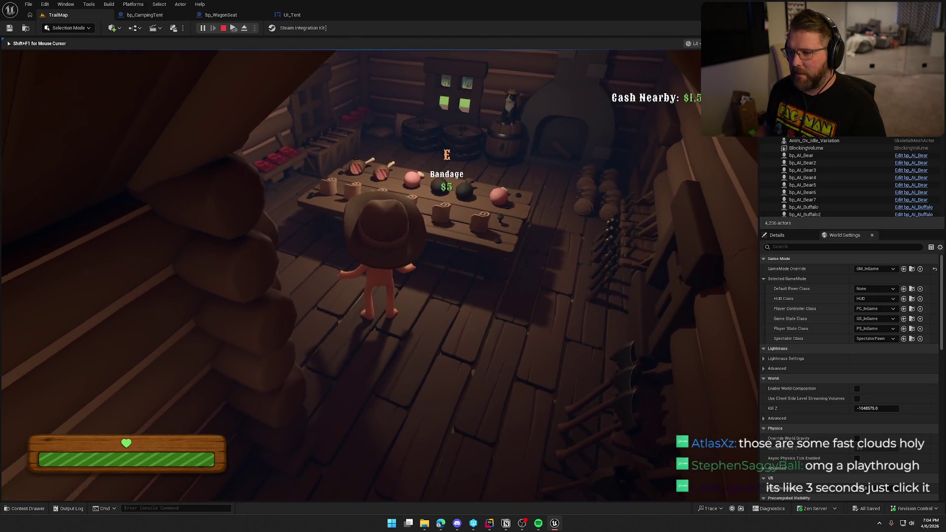
key(w)
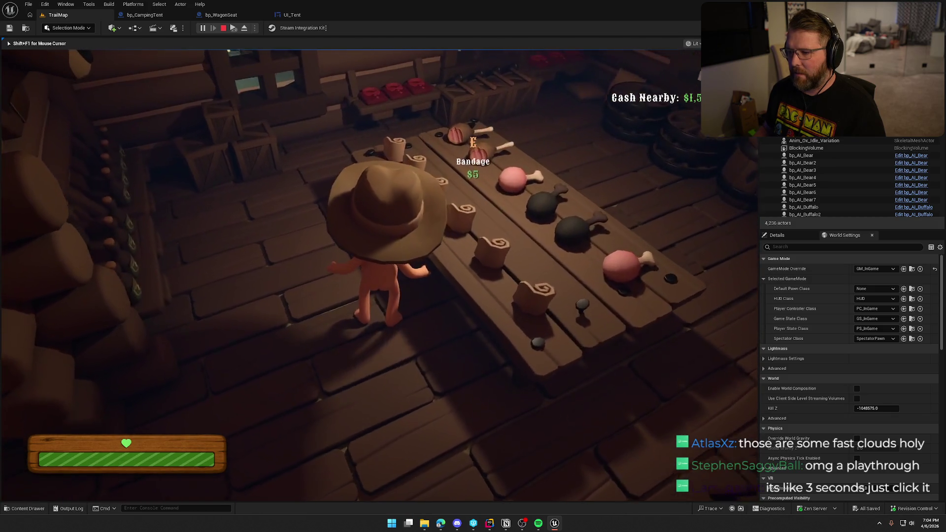
key(a)
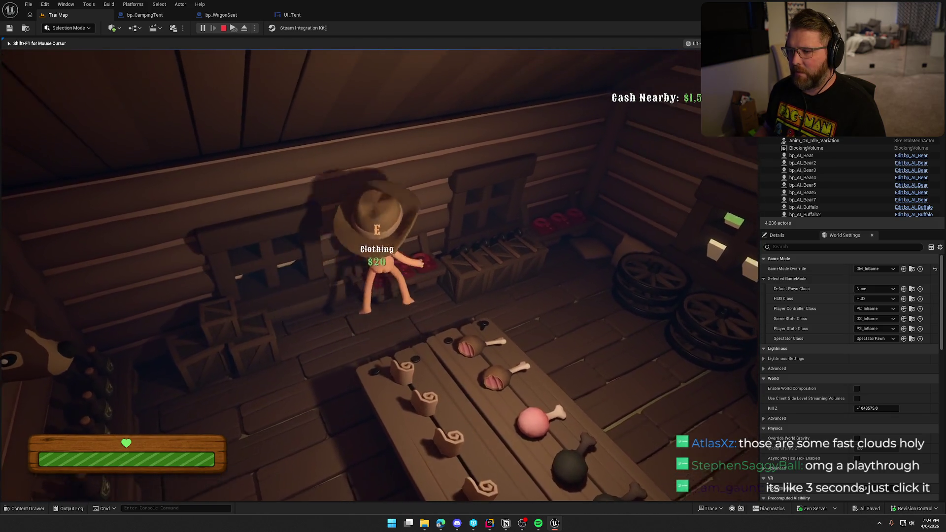
key(e)
- Move to the $5 Bandage counter and snip a screenshot of the game view
key(d)
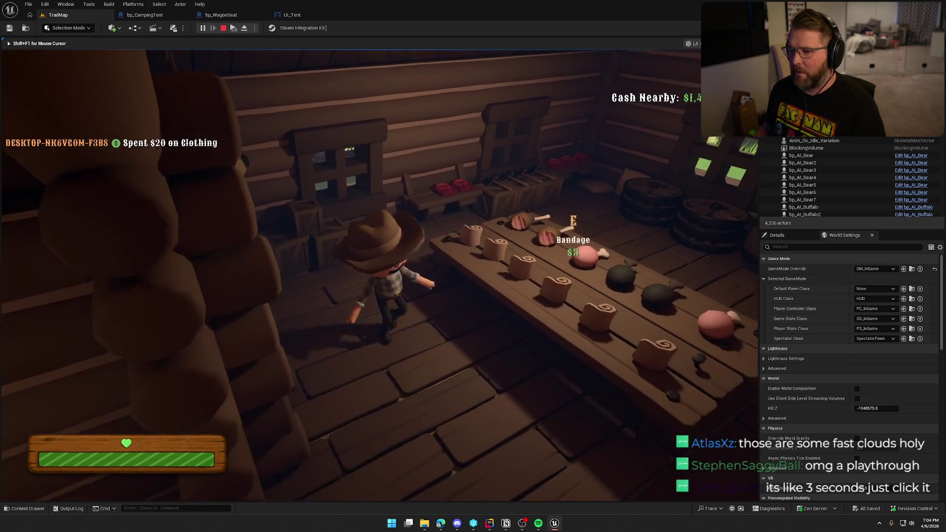
key(w)
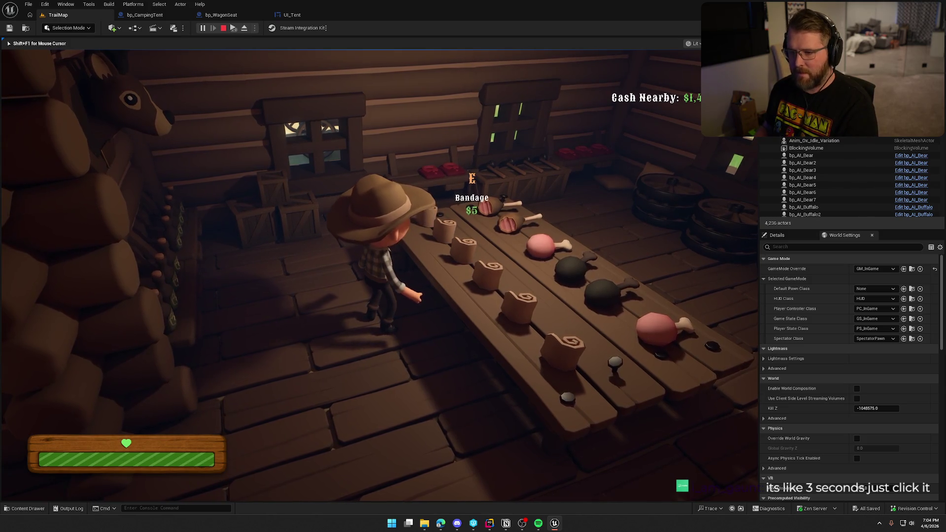
key(super+shift+s)
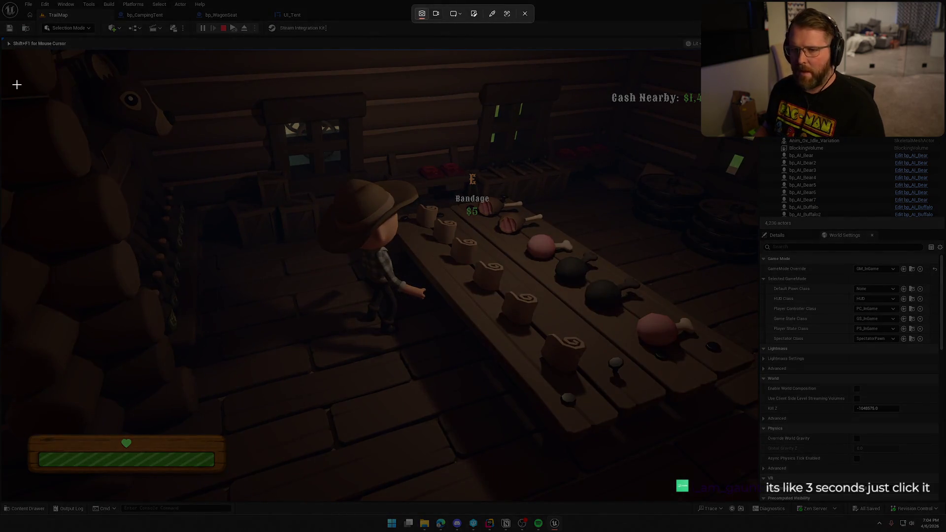
mouse_move(9, 58)
mouse_down()
mouse_move(215, 196)
mouse_move(724, 490)
mouse_move(743, 496)
mouse_move(756, 486)
mouse_up()
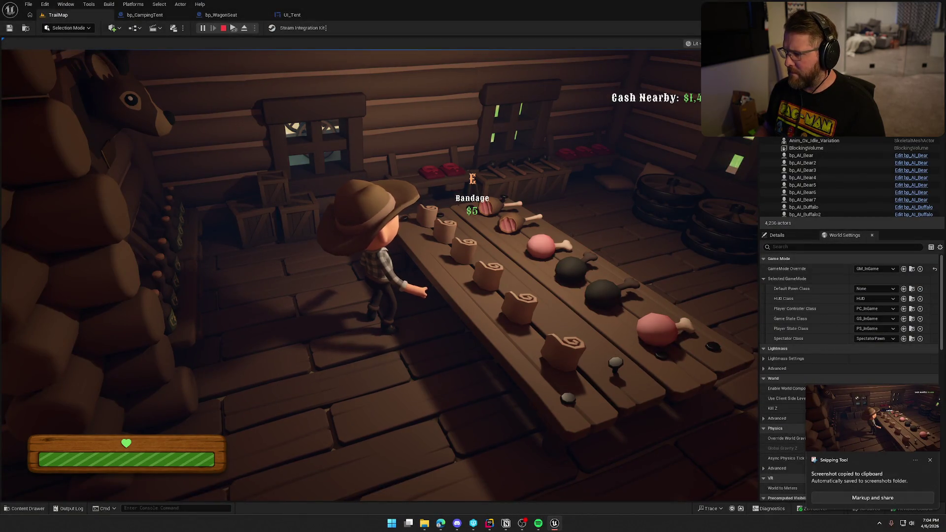
click(861, 437)
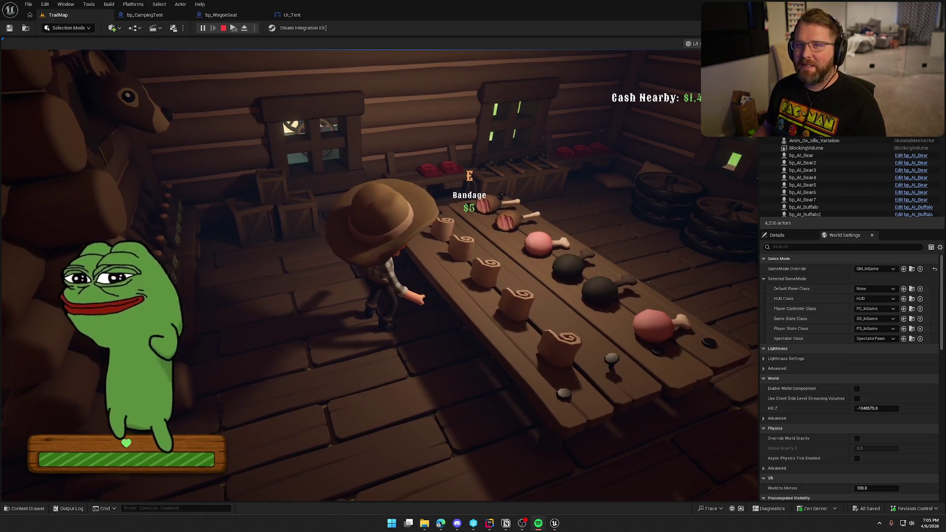
- Buy $5 Bandages in the store, walk out behind the crate, and drop a bandage into it
click(429, 218)
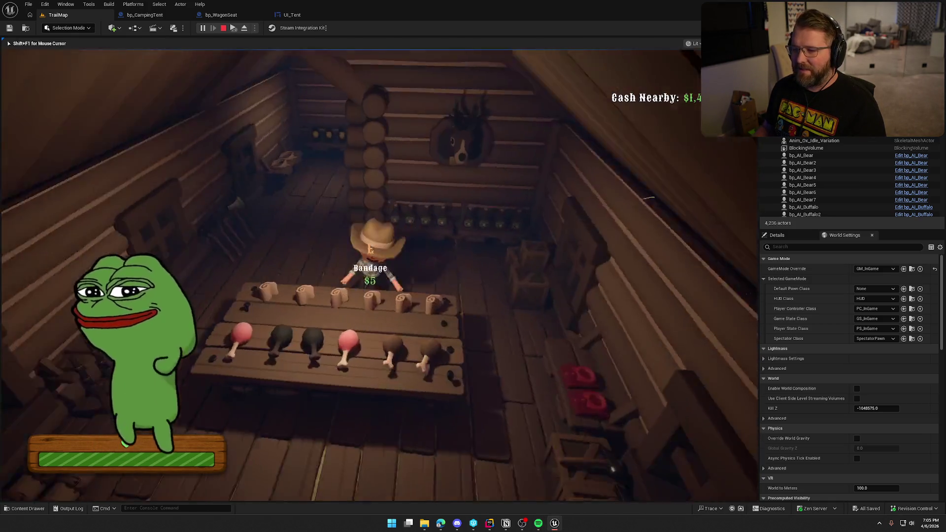
key(w)
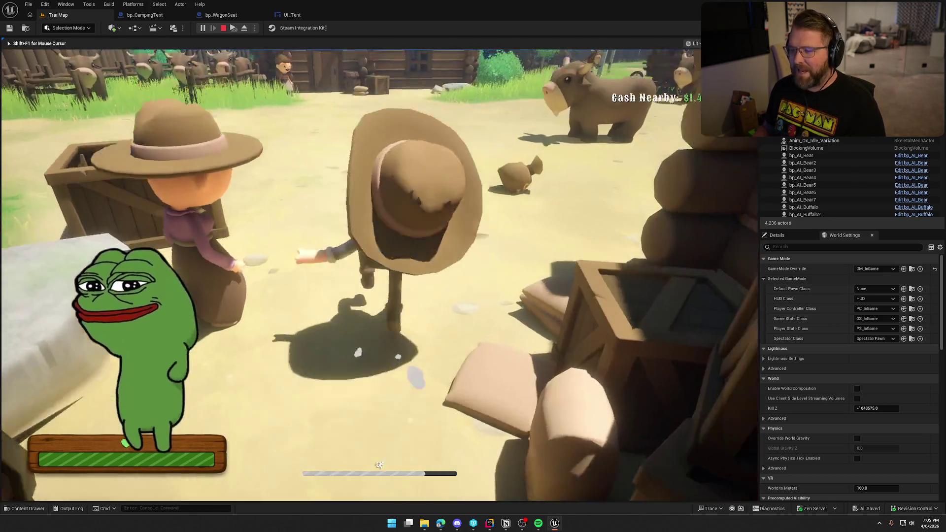
key(w)
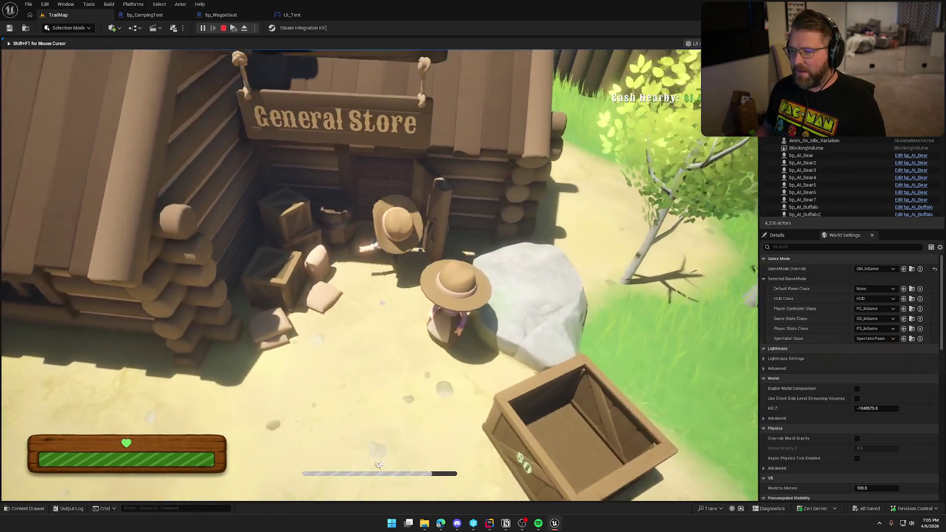
key(w)
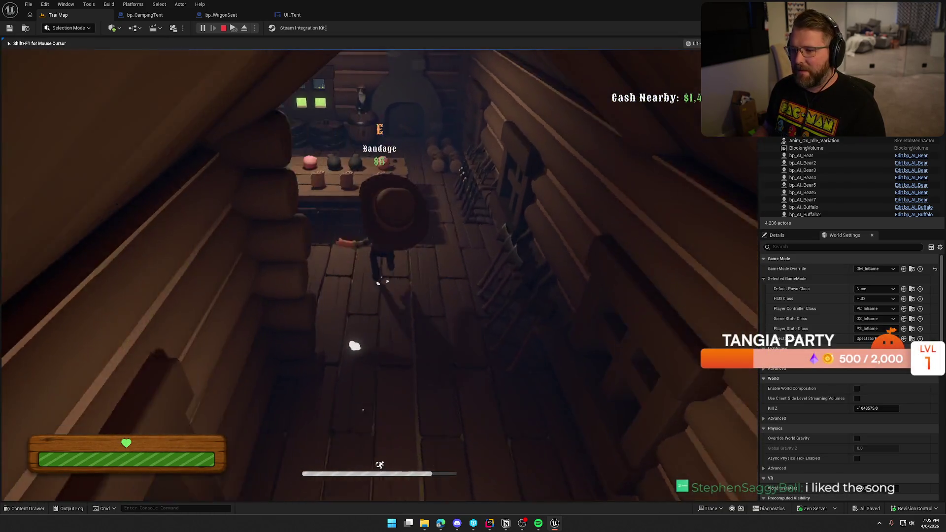
key(e)
key(e)
key(w)
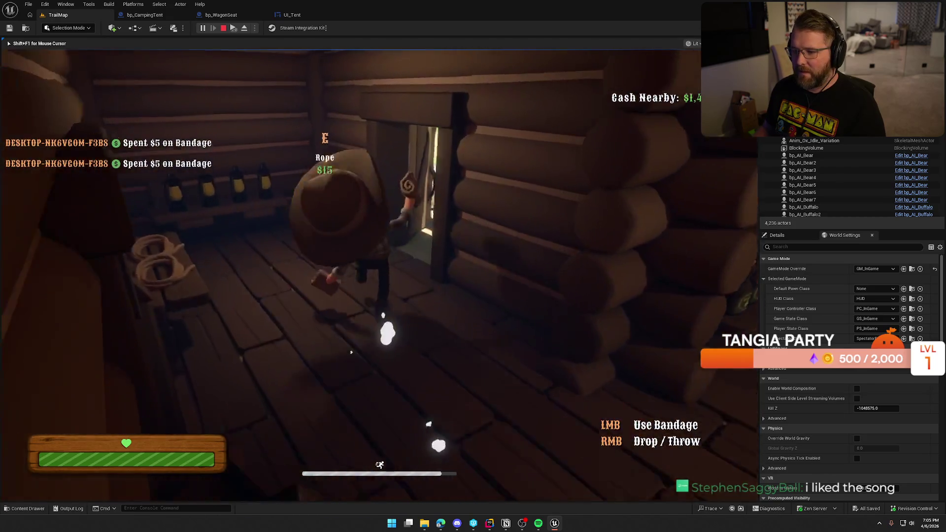
key(w)
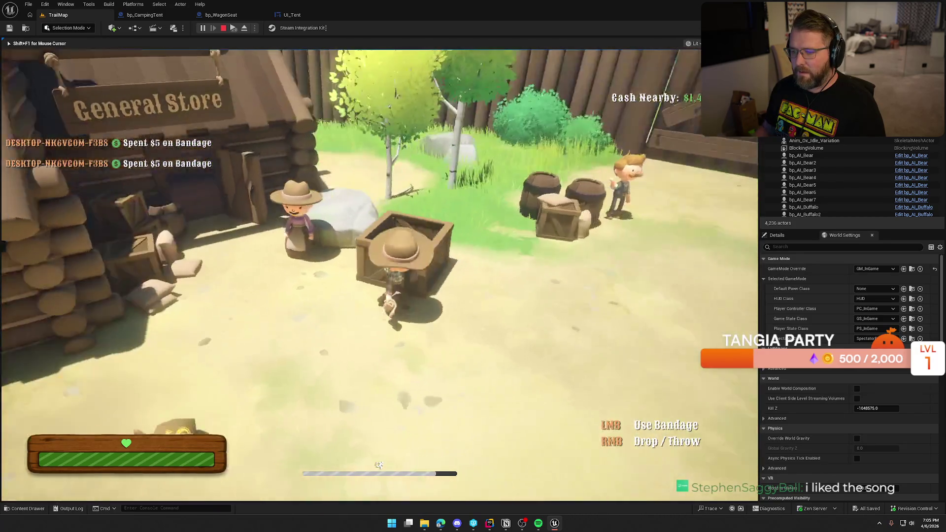
key(w)
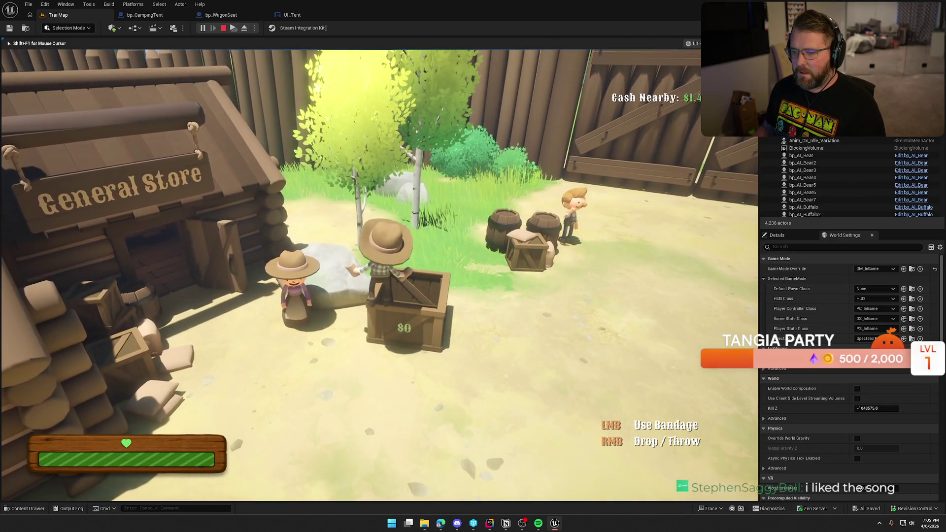
right_click(378, 275)
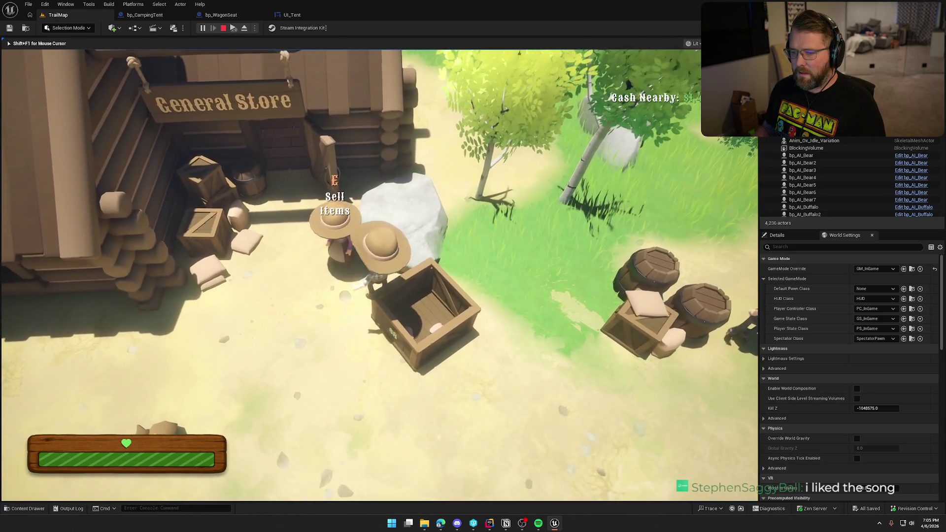
- Free the mouse with Shift+F1, snip the game view, then send the cowboy toward the money bag
key(shift+F1)
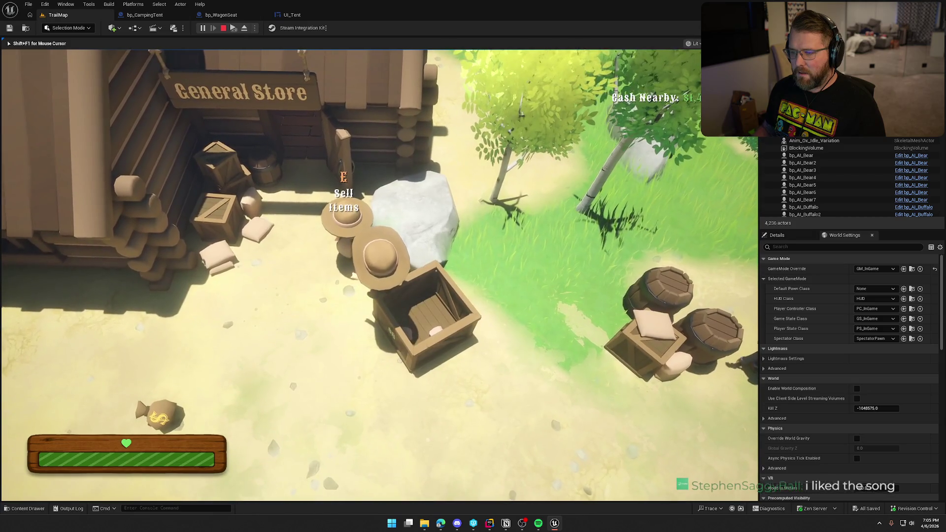
key(super+shift+s)
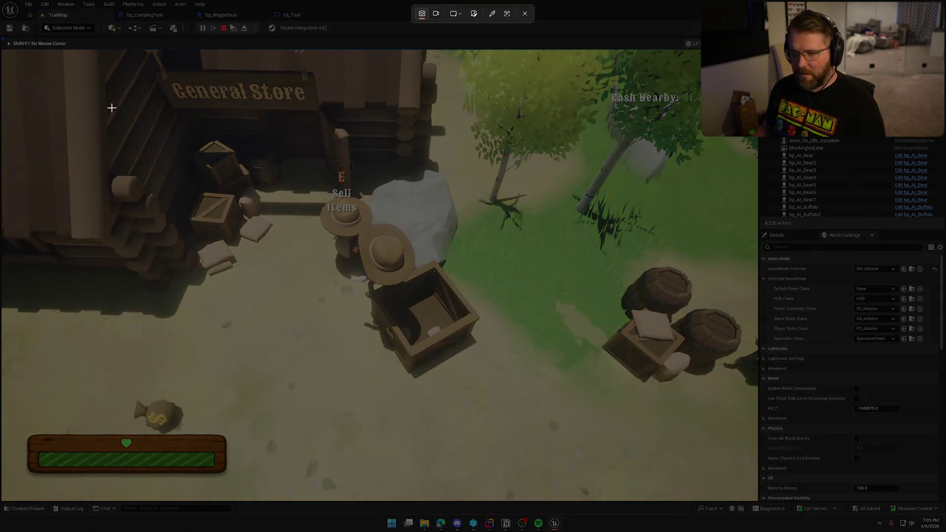
mouse_move(14, 63)
mouse_down()
mouse_move(105, 158)
mouse_move(675, 482)
mouse_move(746, 499)
mouse_up()
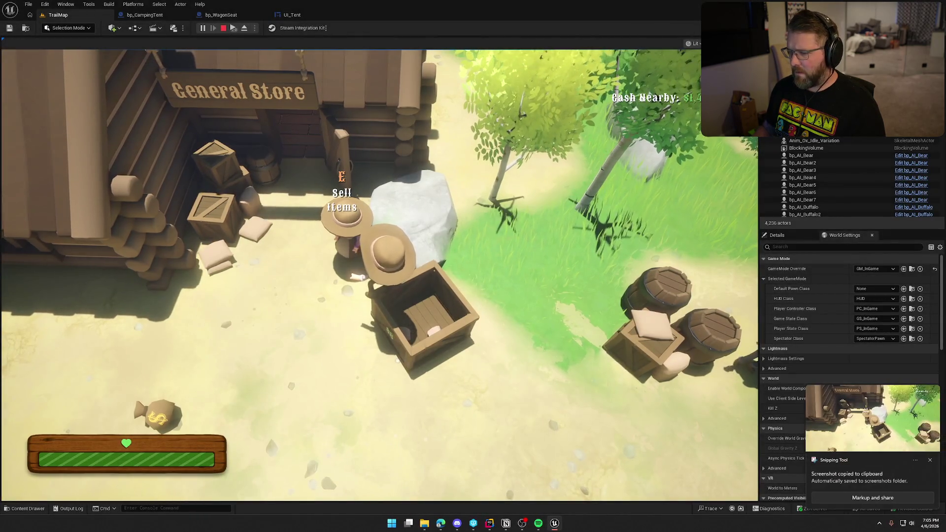
click(864, 469)
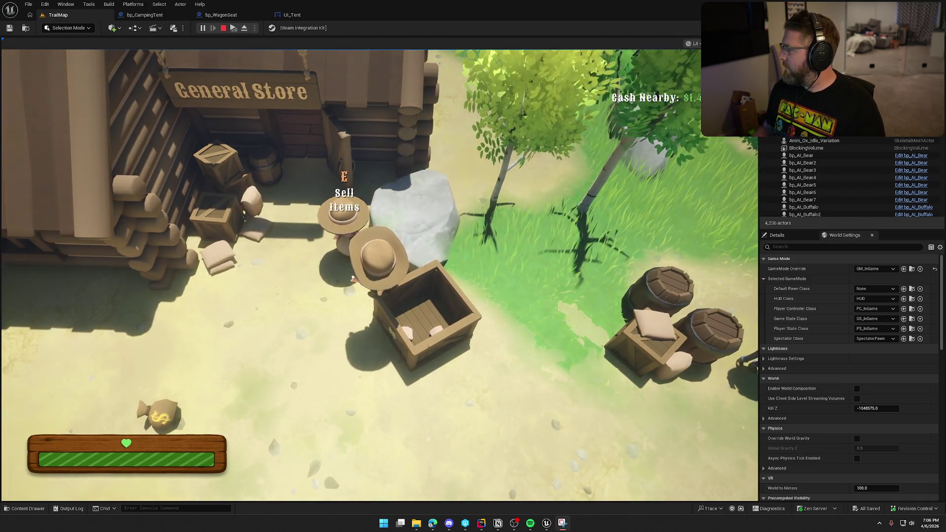
click(379, 276)
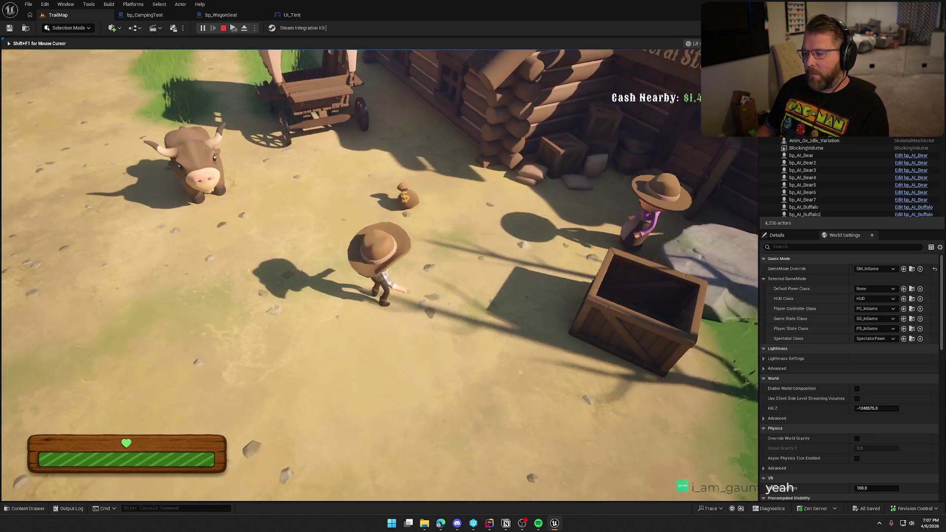
- Stop the play session to return to the TrailMap level in the editor
key(Escape)
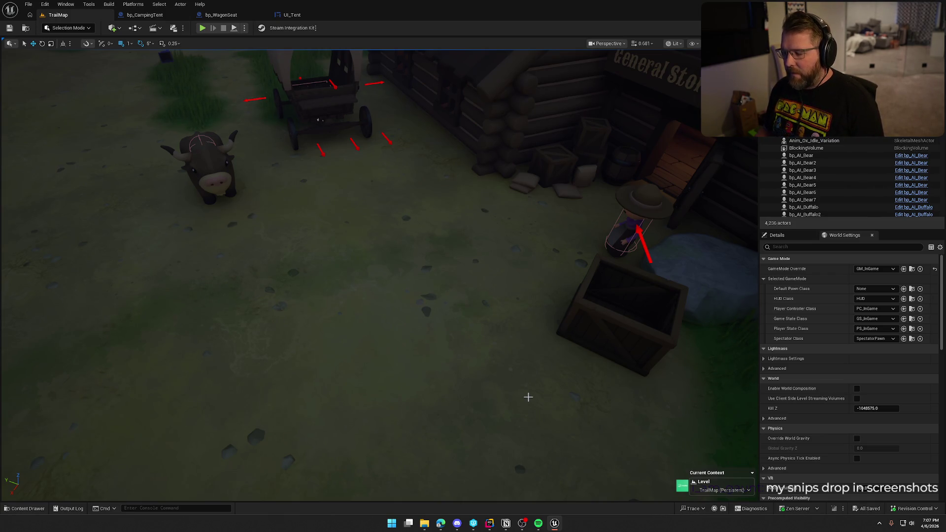
- Search 'pho' in the Windows Start menu to find Photoshop, then dismiss the search
key(super)
text(pho)
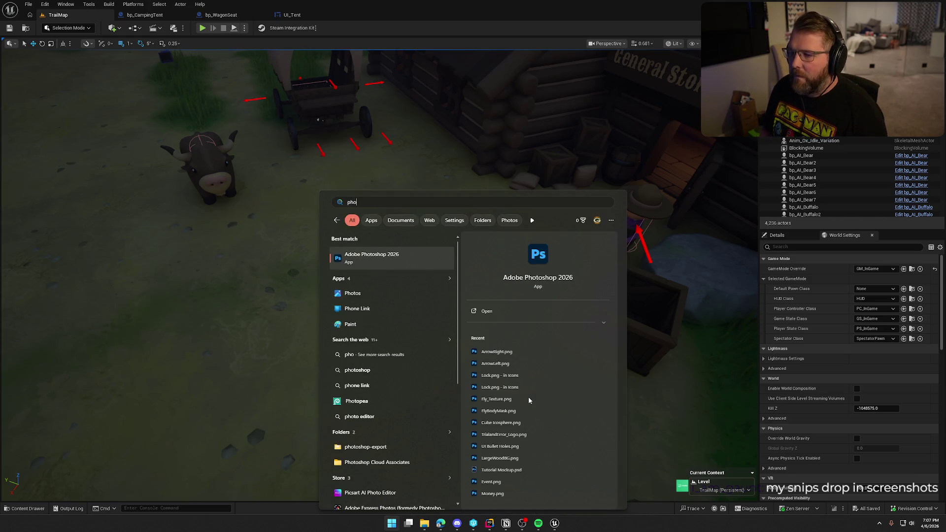
key(Return)
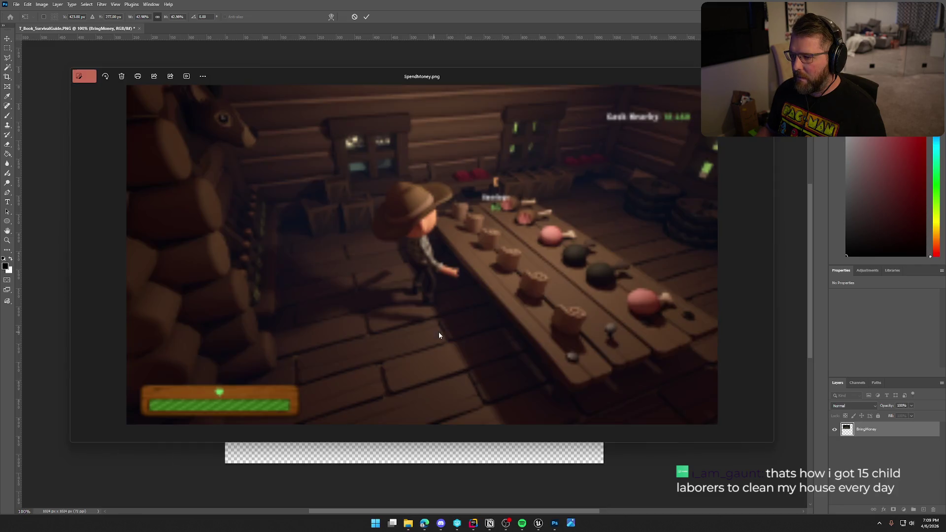
- Commit BringMoney and place SpendMoney at about 47% scale in the page's lower right
key(alt+F4)
key(Return)
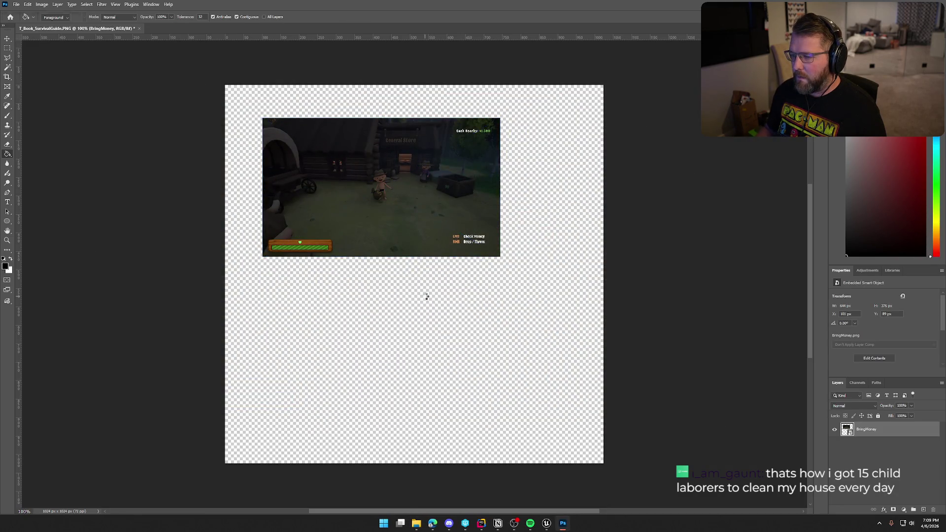
mouse_move(684, 285)
mouse_down()
mouse_move(512, 320)
mouse_move(507, 344)
mouse_up()
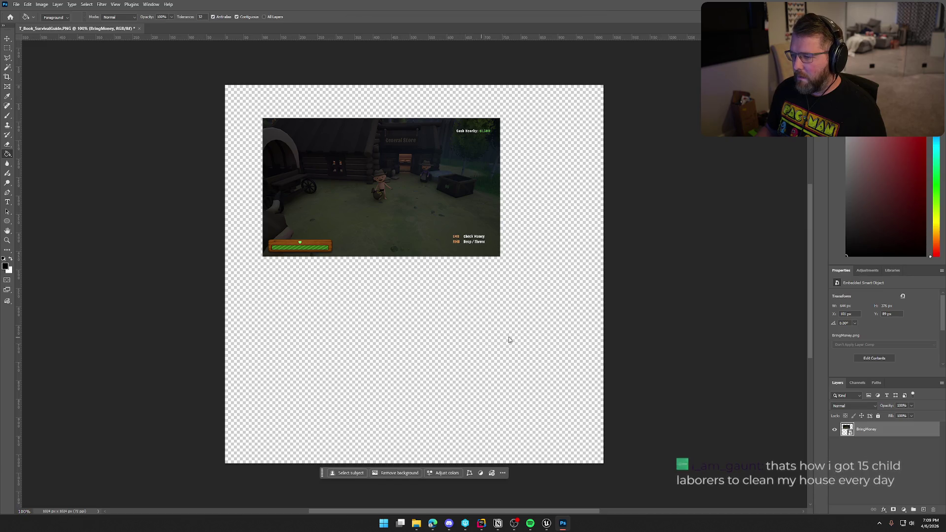
drag(598, 384, 545, 345)
mouse_move(499, 302)
mouse_down()
mouse_move(521, 384)
mouse_move(542, 395)
mouse_up()
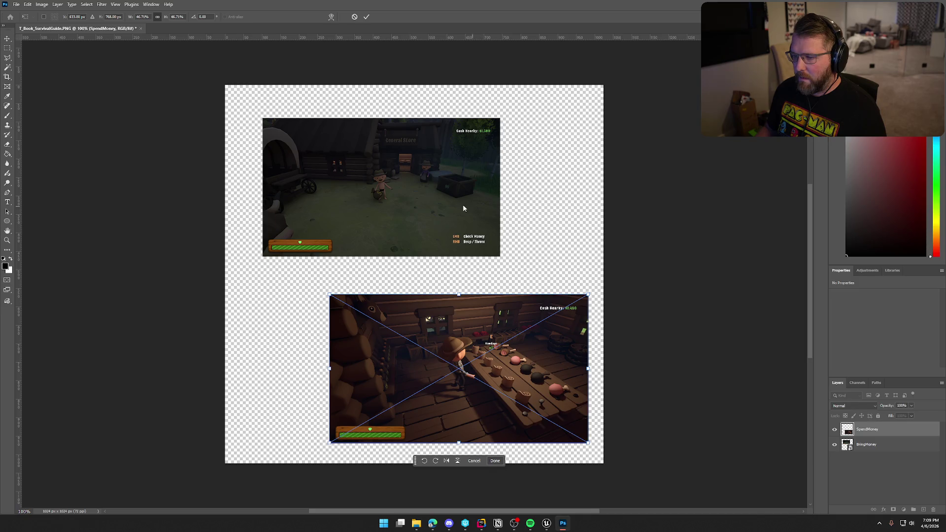
click(873, 463)
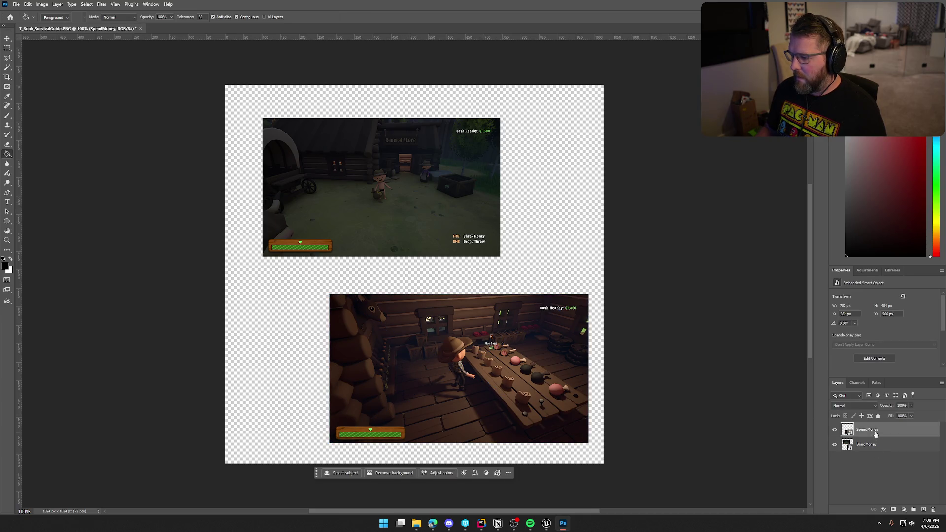
- Move the BringMoney screenshot slightly left and down with Free Transform
click(873, 446)
key(ctrl+t)
drag(451, 200, 429, 206)
key(Return)
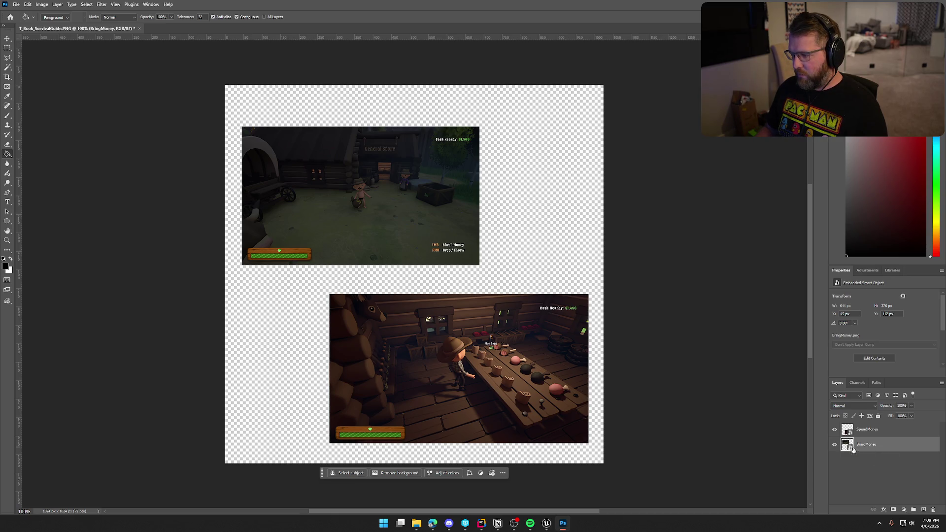
- Add a layer mask to BringMoney and draw a radial gradient over it
right_click(885, 448)
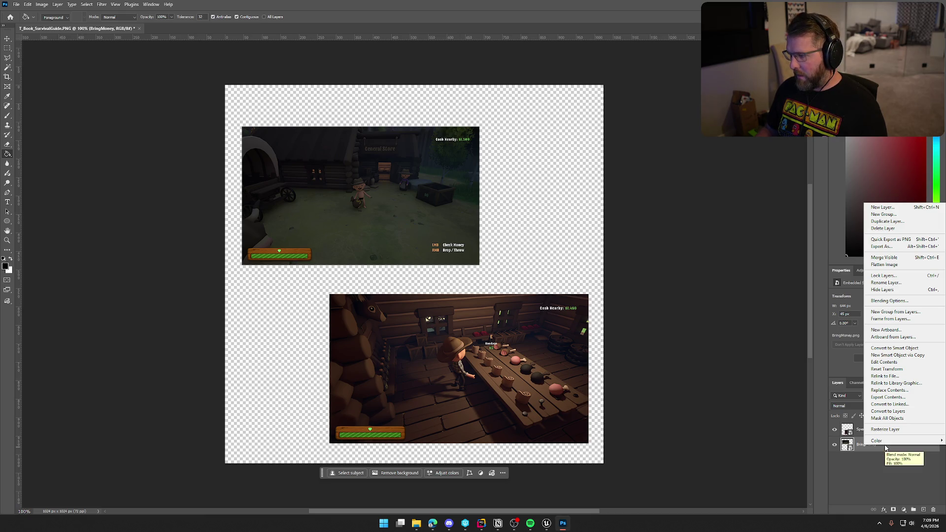
click(894, 509)
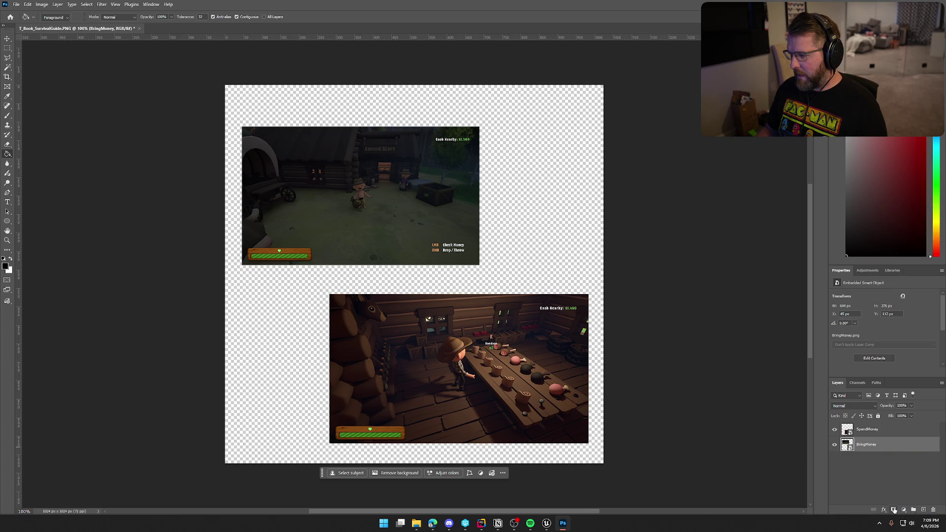
click(894, 510)
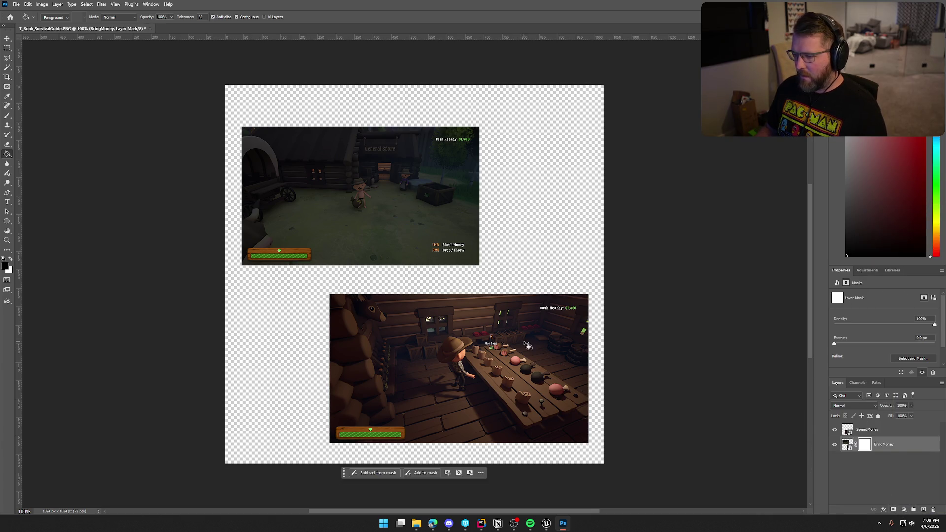
click(8, 155)
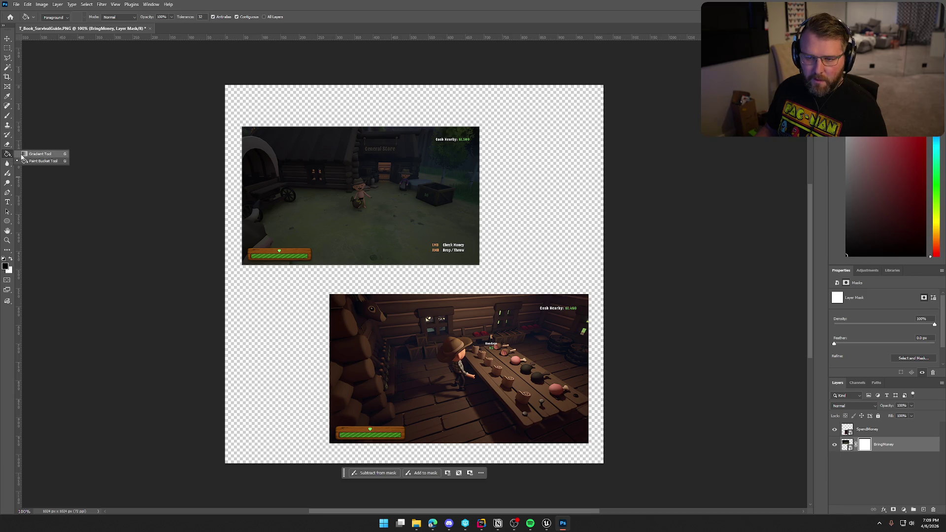
click(27, 153)
click(142, 18)
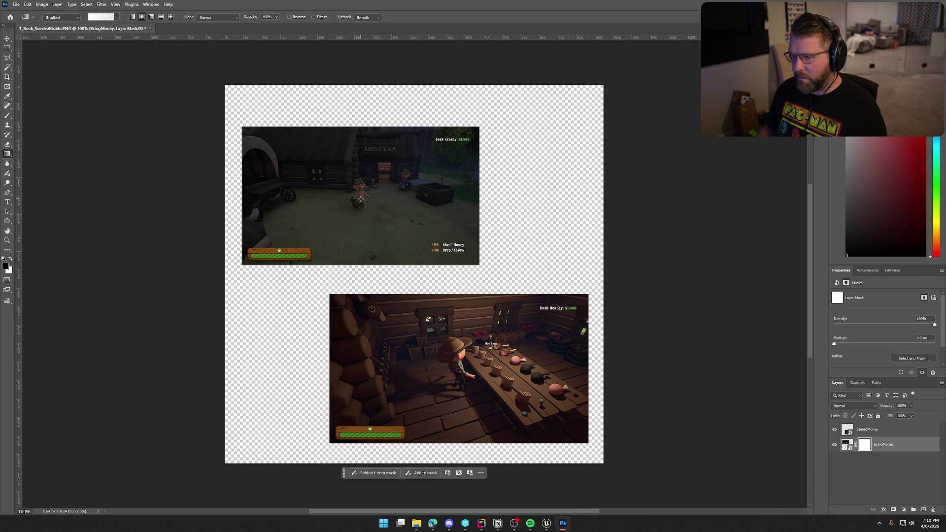
drag(353, 194, 481, 195)
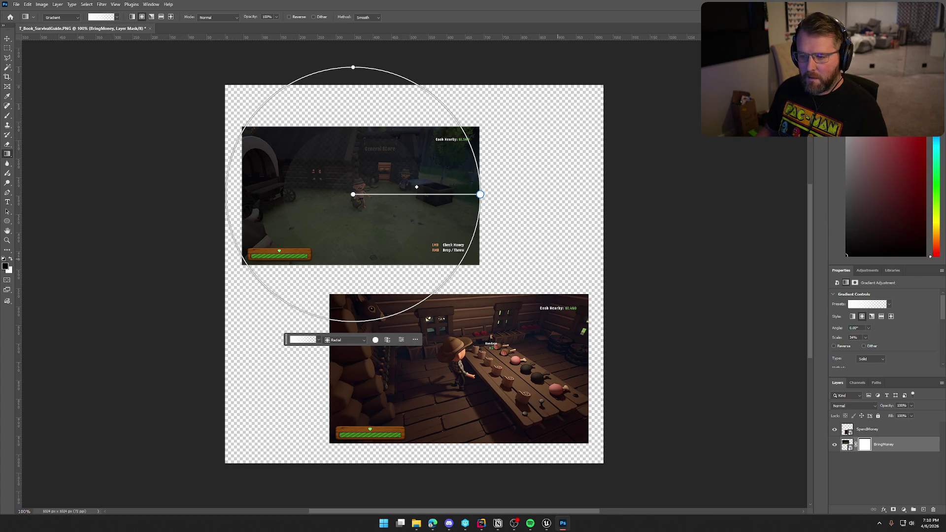
- Apply the Basics black-to-white preset, invert the mask, and redraw a larger radial fade over the left half
click(318, 340)
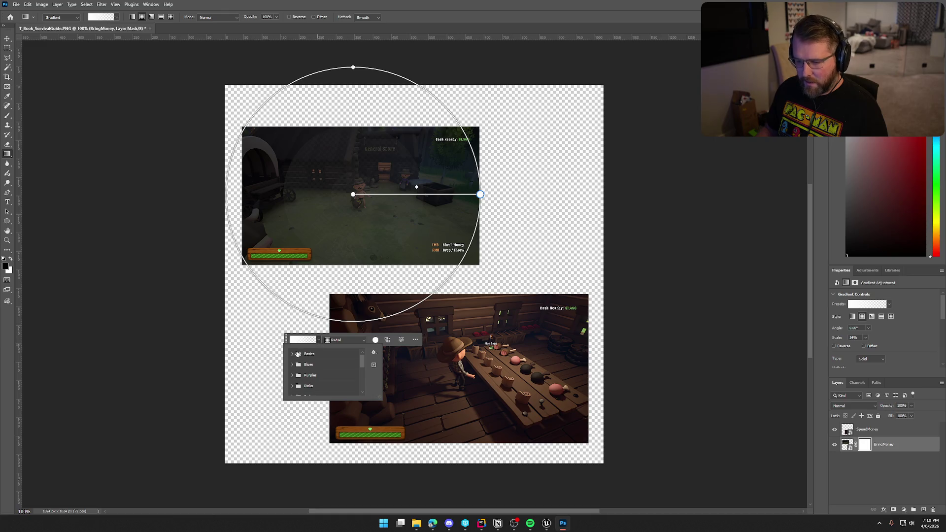
click(298, 354)
click(314, 365)
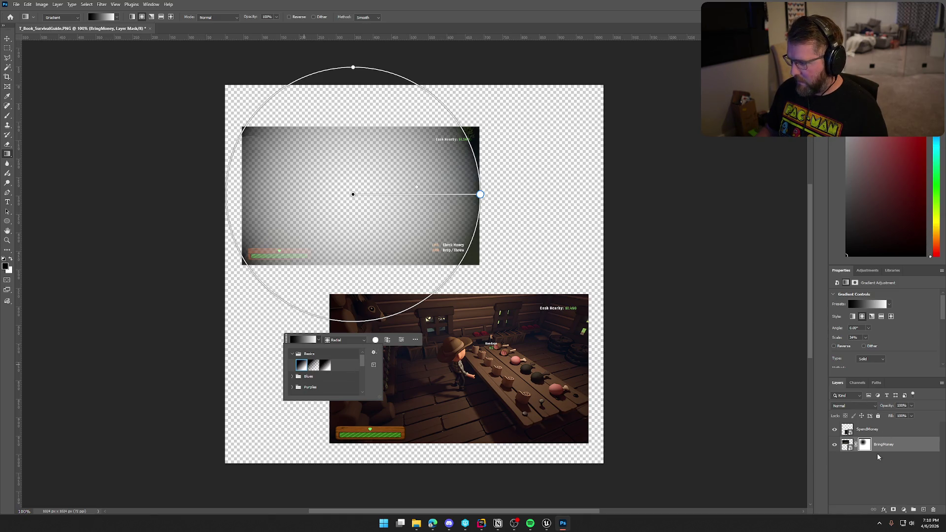
click(866, 445)
key(ctrl+i)
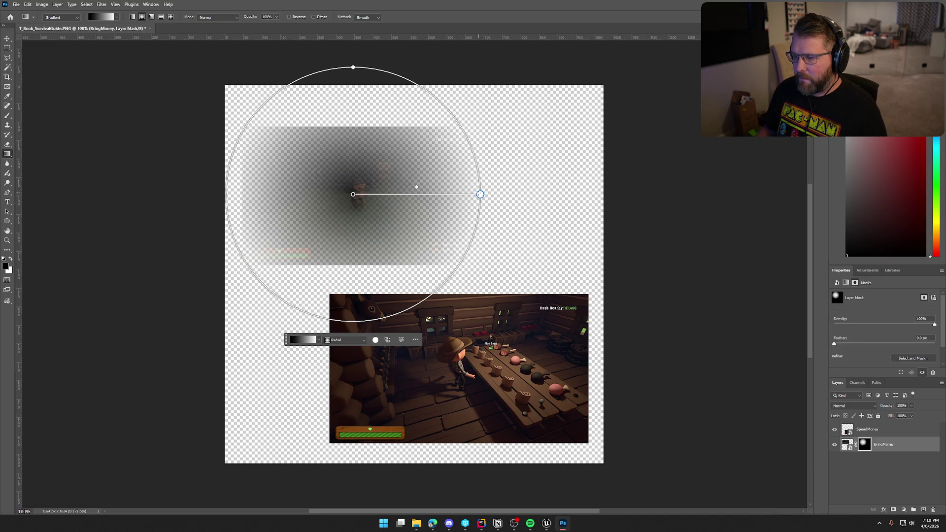
drag(479, 193, 509, 193)
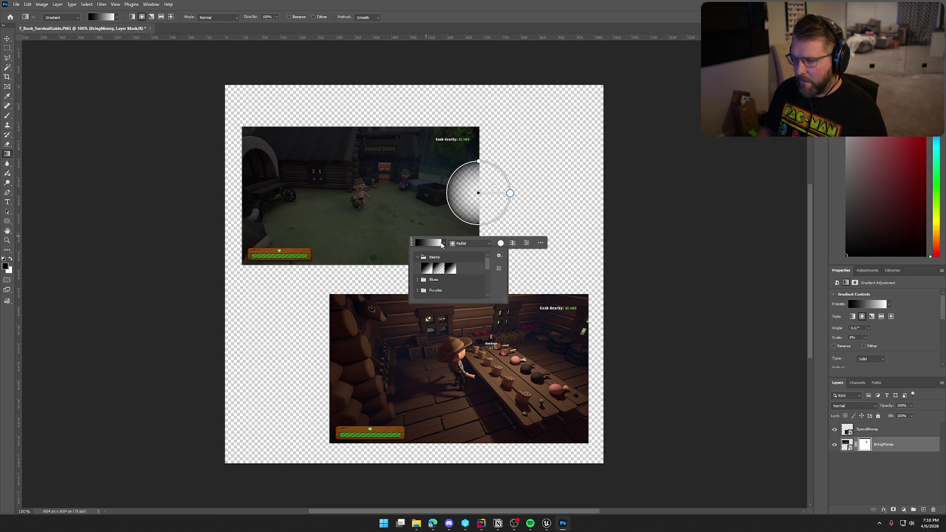
click(445, 245)
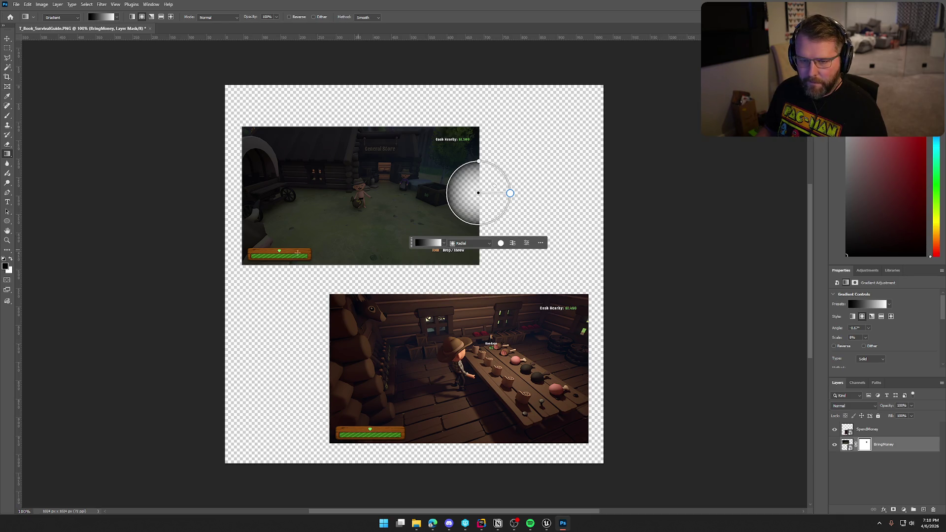
click(10, 261)
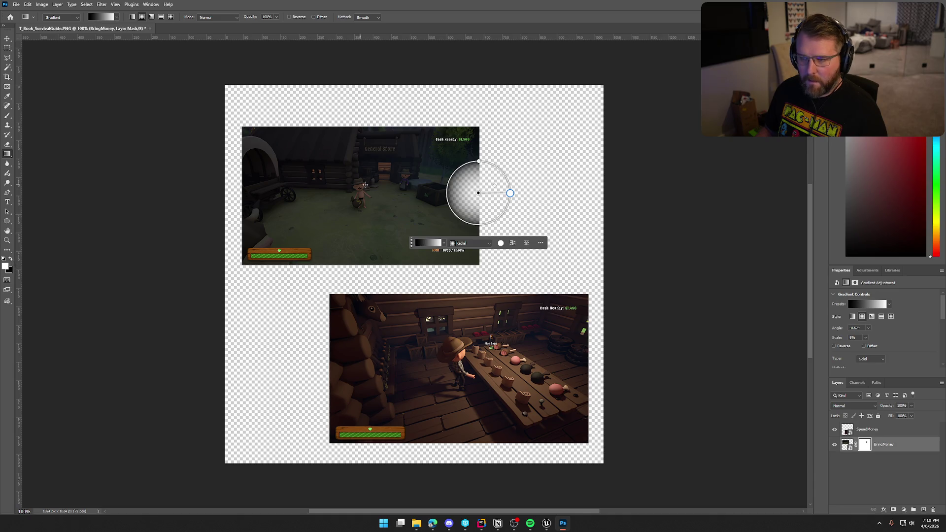
mouse_move(302, 177)
mouse_down()
mouse_move(407, 181)
mouse_move(364, 181)
mouse_move(375, 182)
mouse_up()
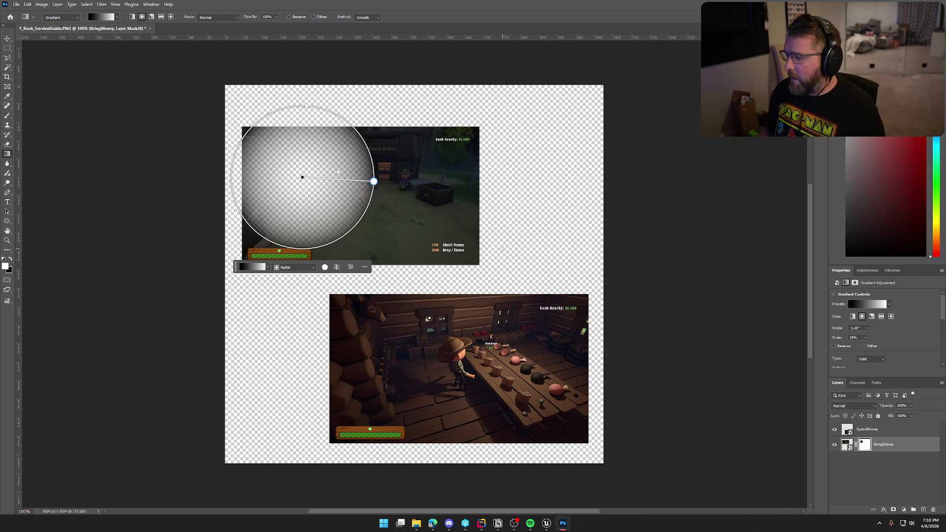
- Open the gradient preset picker, cancel the New Gradient prompts, and enlarge the list to show Basics through Neutrals
click(889, 305)
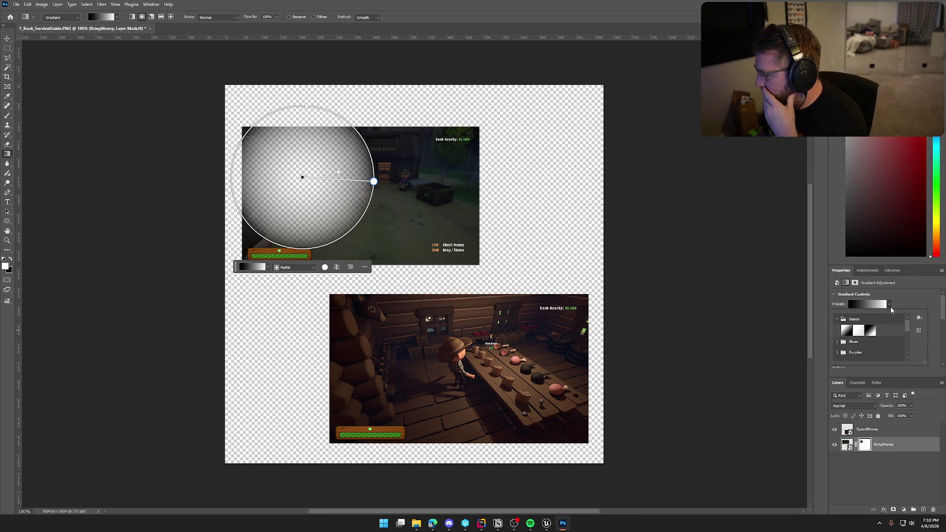
drag(906, 326, 905, 352)
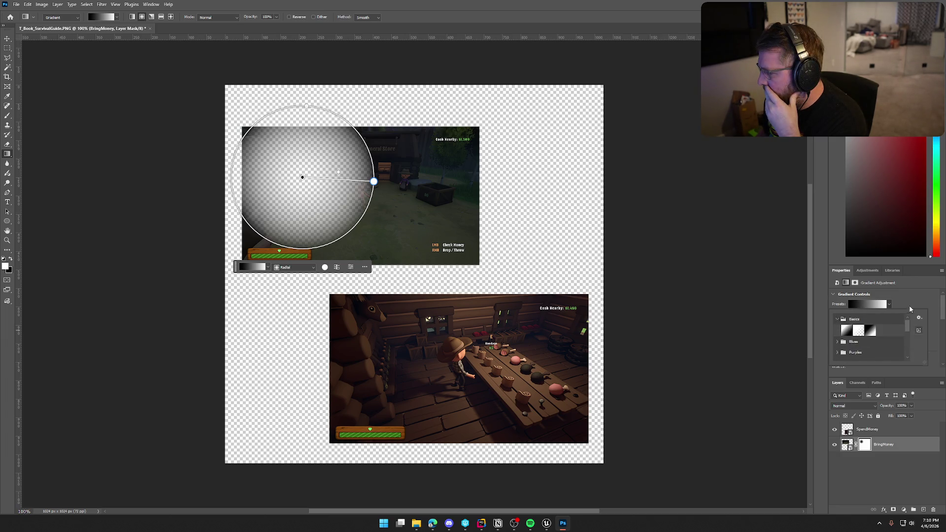
click(860, 305)
click(883, 308)
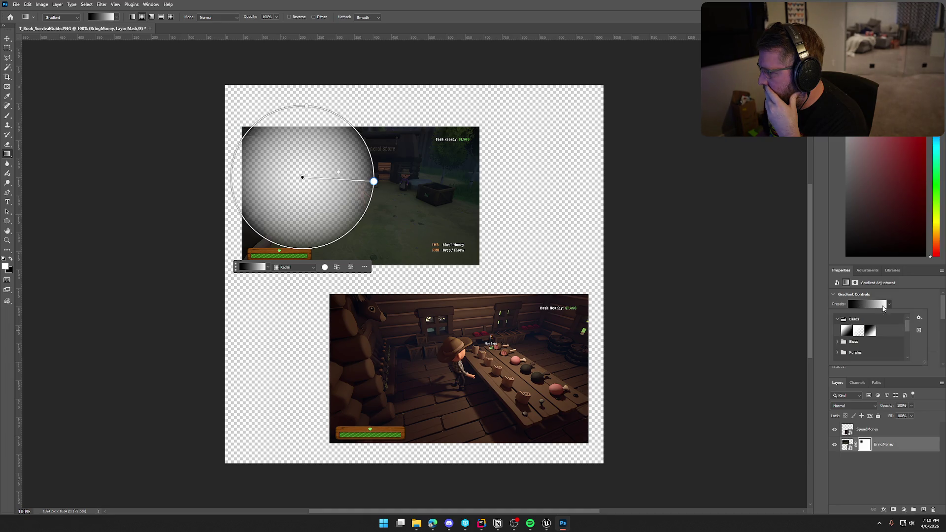
click(918, 331)
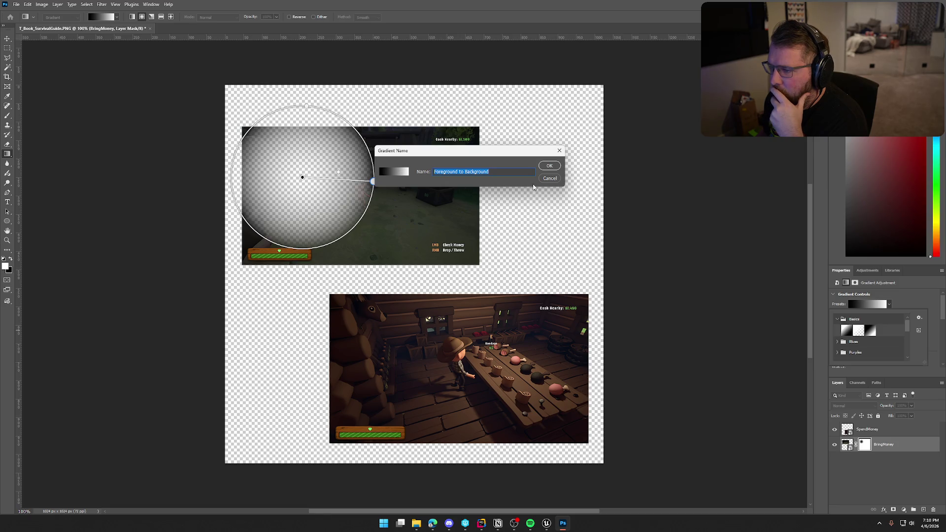
click(549, 180)
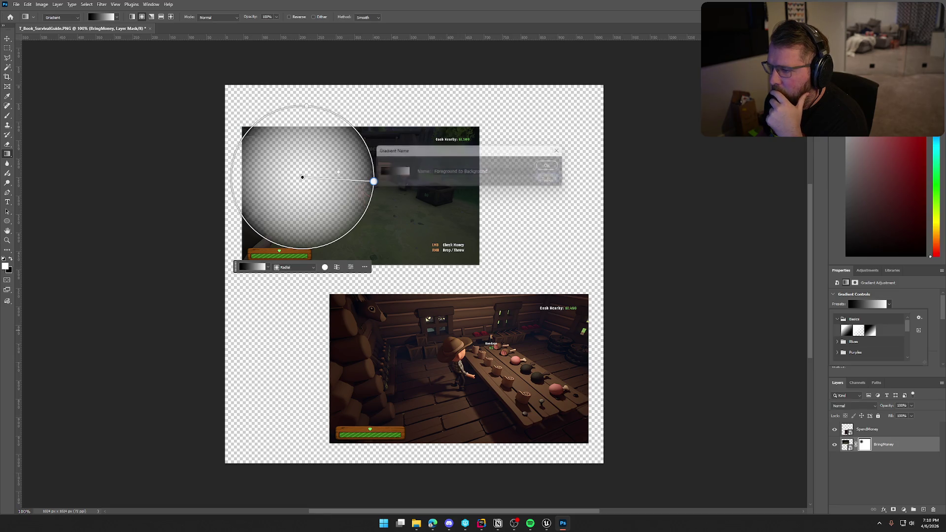
click(919, 320)
click(903, 327)
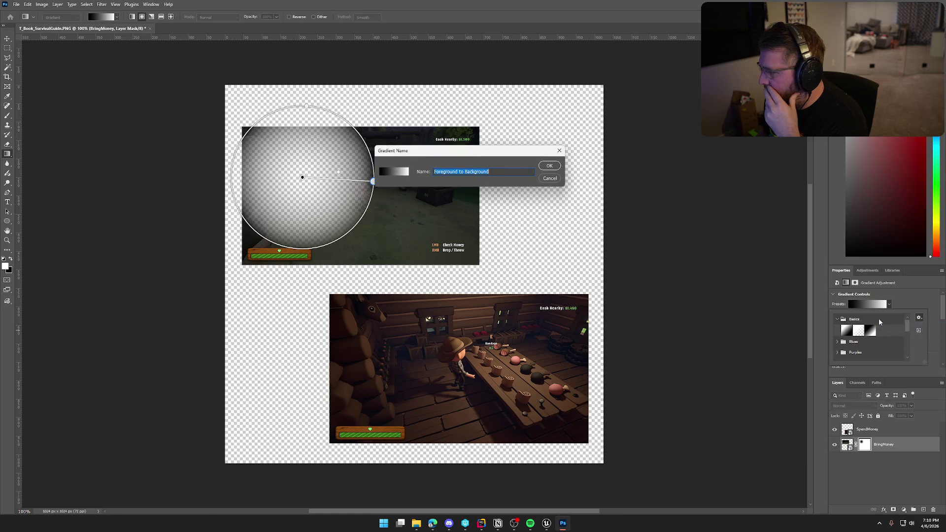
click(550, 178)
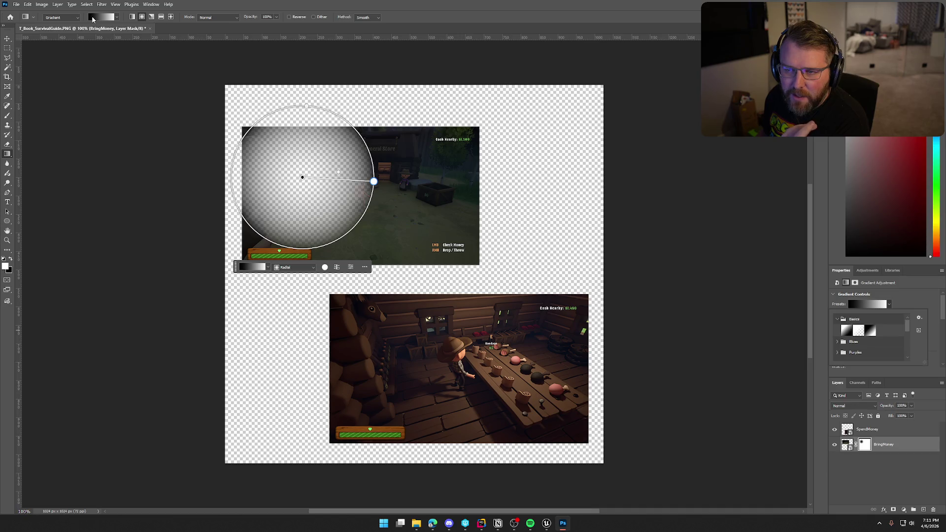
click(93, 18)
mouse_move(152, 76)
mouse_down()
mouse_move(169, 192)
mouse_move(182, 176)
mouse_up()
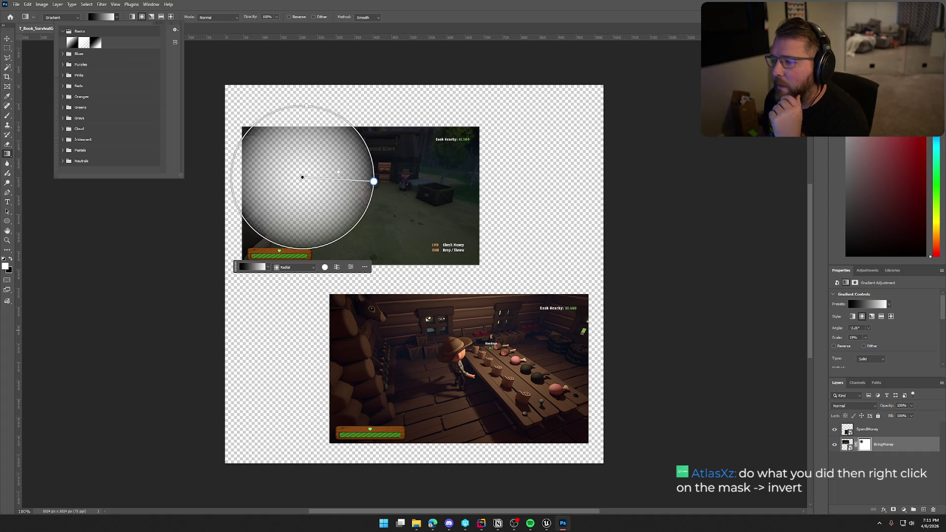
- Redraw the radial gradient across the BringMoney mask and invert it with Ctrl+I
drag(320, 194, 401, 200)
right_click(862, 444)
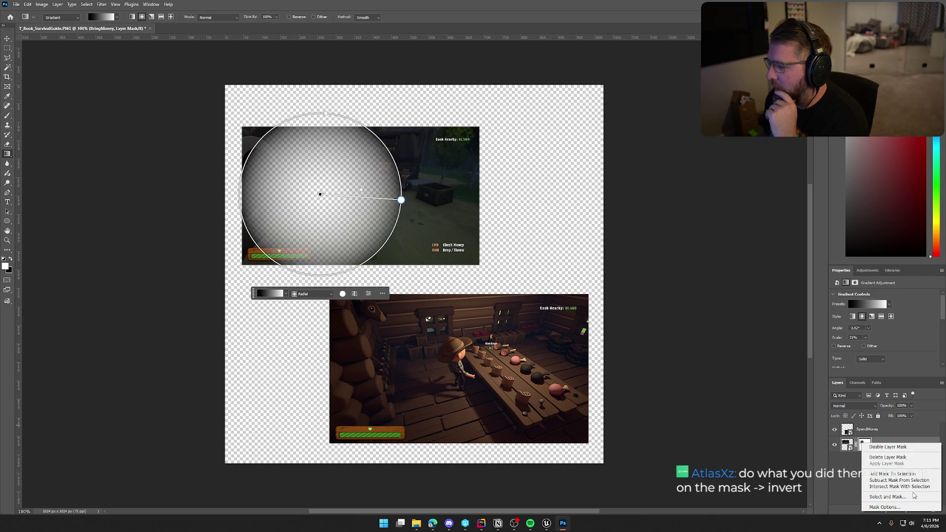
key(Escape)
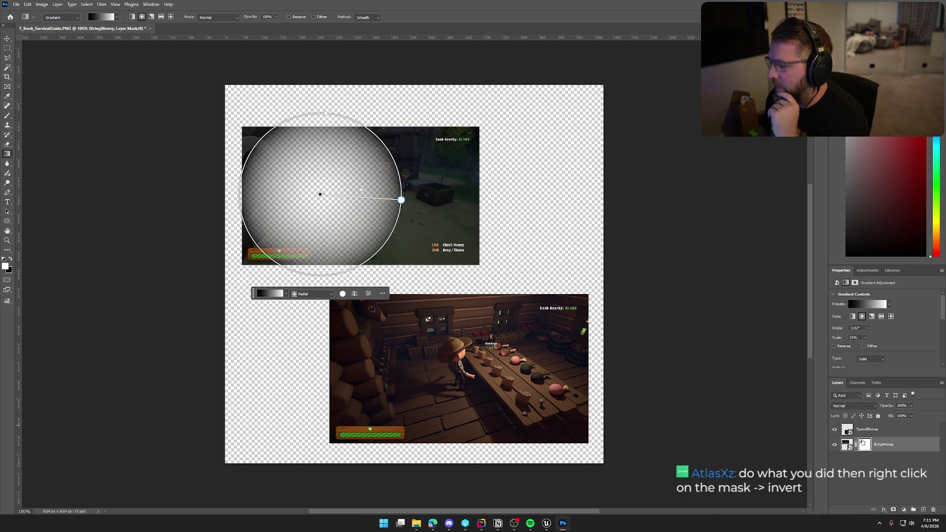
key(ctrl+i)
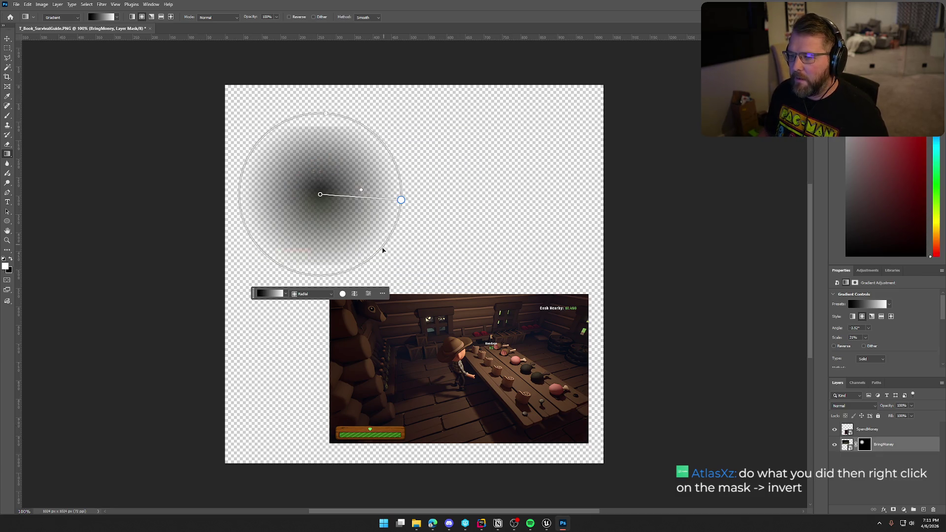
- Reverse the gradient, shift its centre right, and shrink the circle to about 31% scale
drag(401, 199, 463, 202)
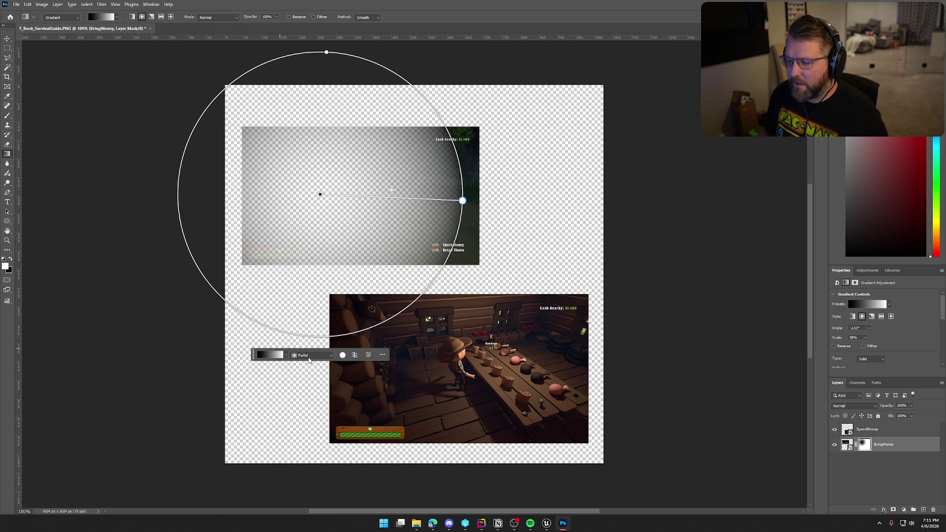
click(354, 355)
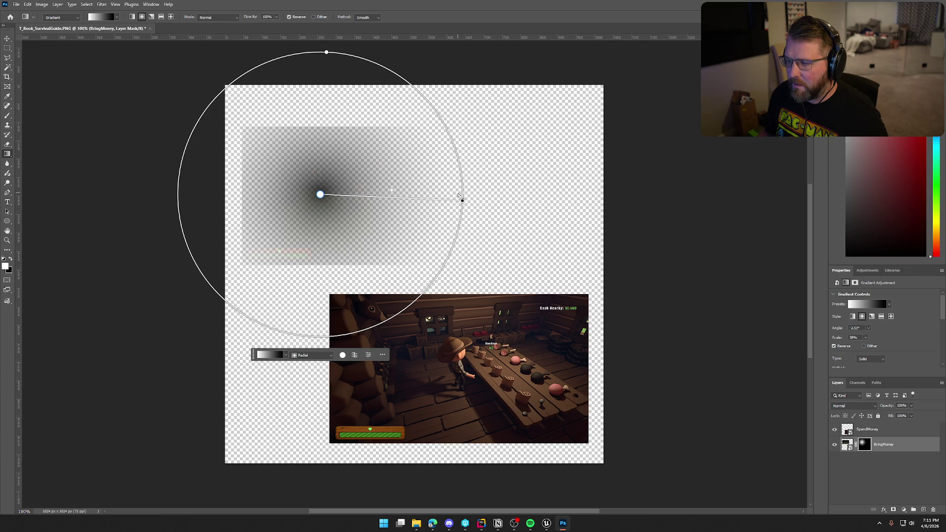
mouse_move(462, 200)
mouse_down()
mouse_move(498, 197)
mouse_move(384, 194)
mouse_move(625, 201)
mouse_move(523, 196)
mouse_up()
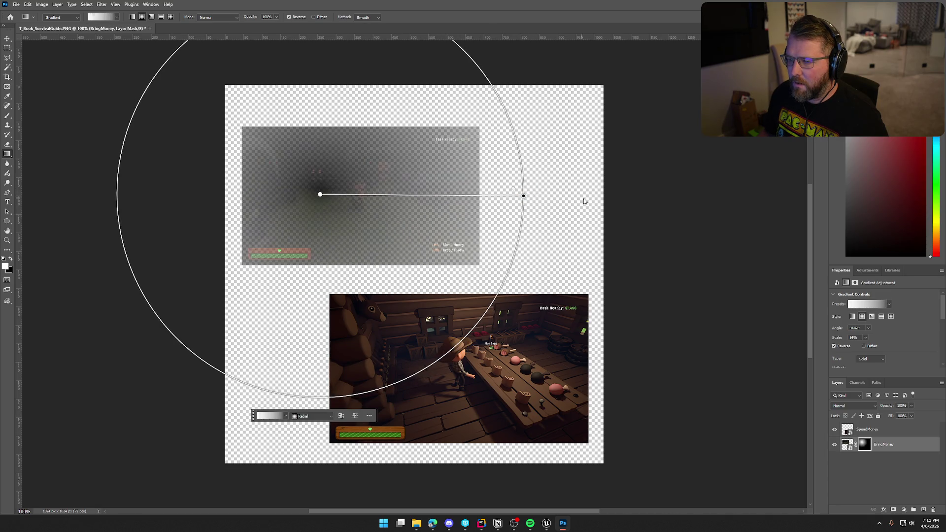
drag(360, 196, 399, 198)
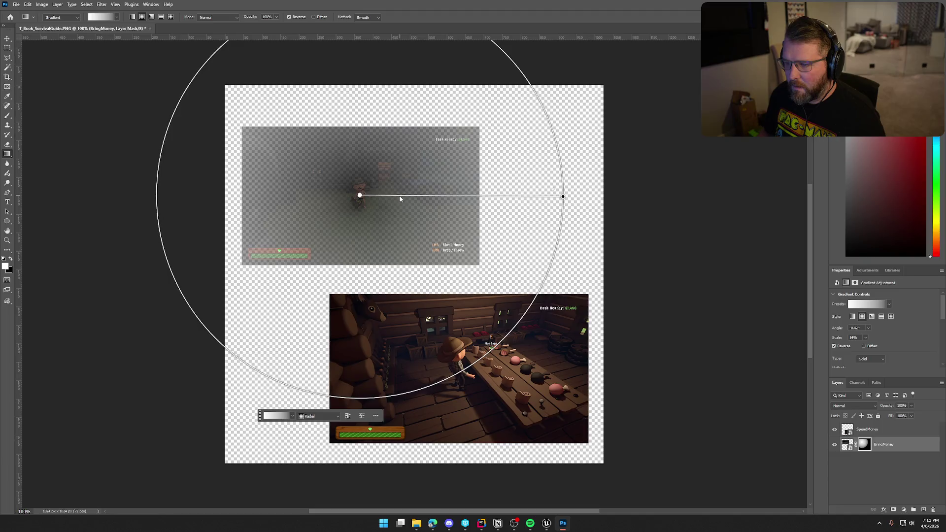
mouse_move(561, 200)
mouse_down()
mouse_move(429, 197)
mouse_move(504, 198)
mouse_move(491, 198)
mouse_up()
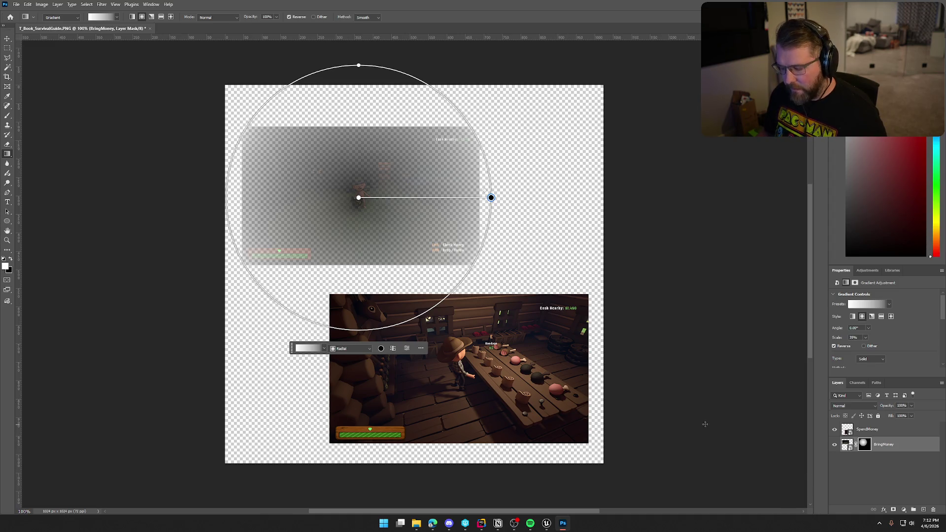
- Delete the BringMoney layer mask so the full screenshot rectangle shows, then deselect the layers
click(7, 39)
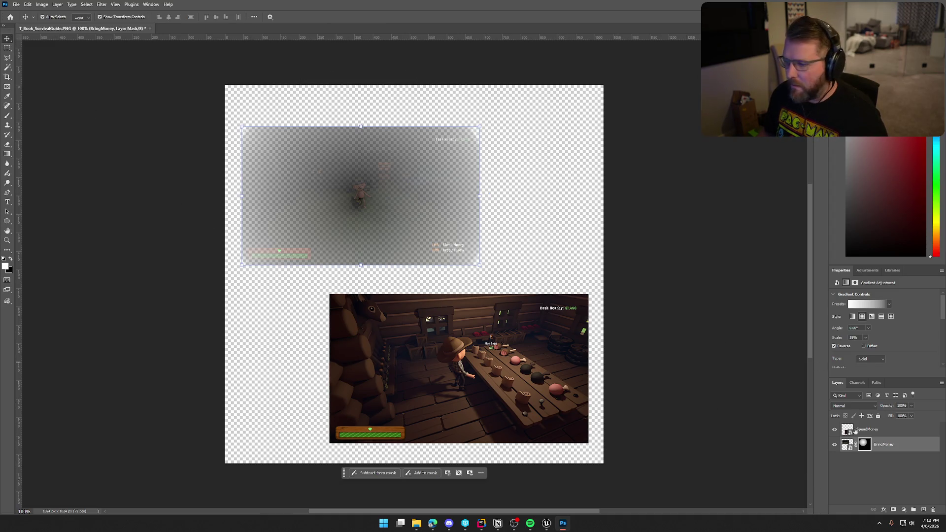
right_click(872, 446)
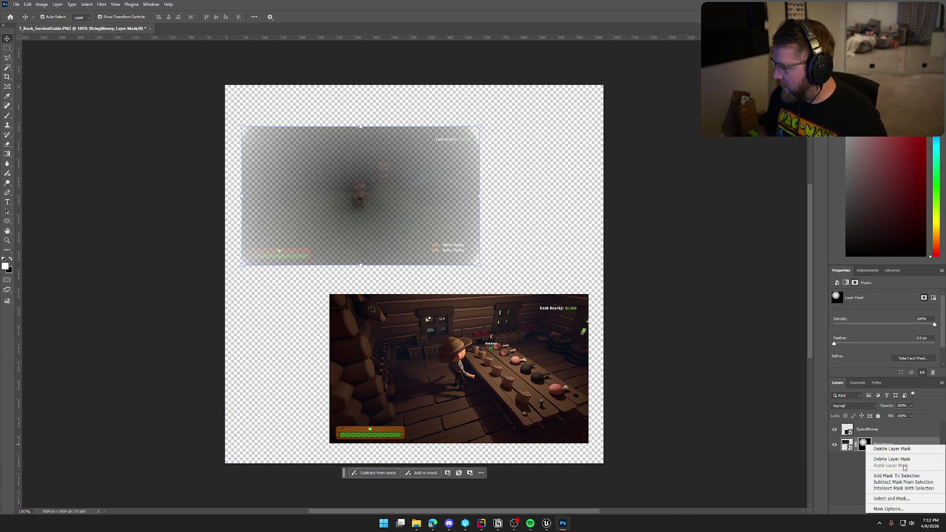
click(897, 459)
click(897, 459)
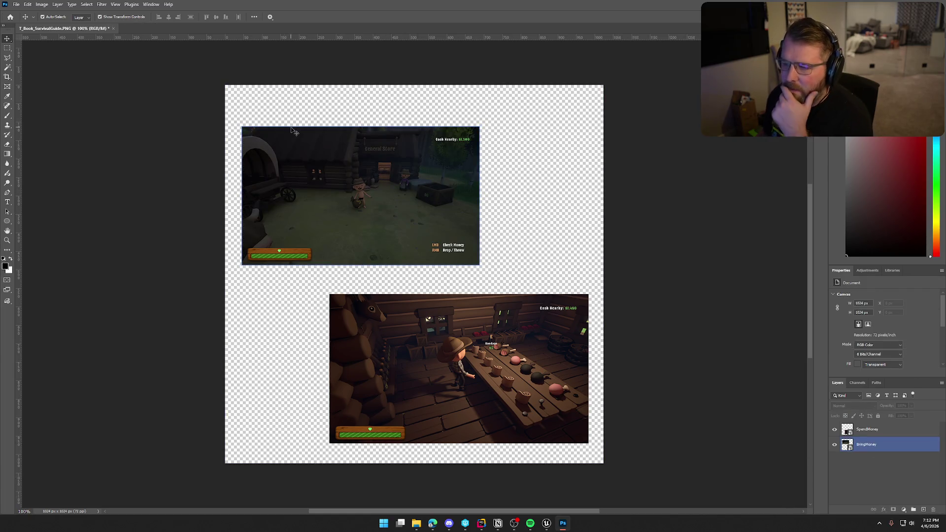
click(440, 112)
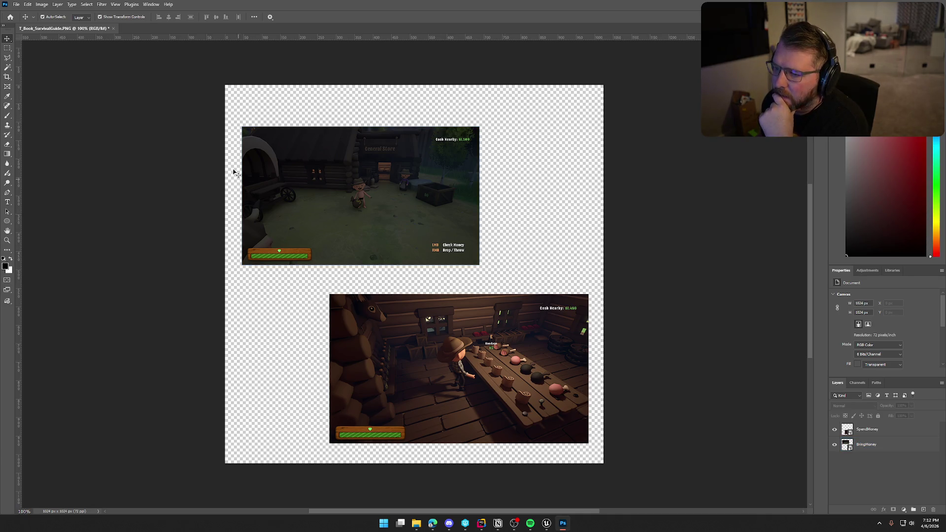
click(276, 163)
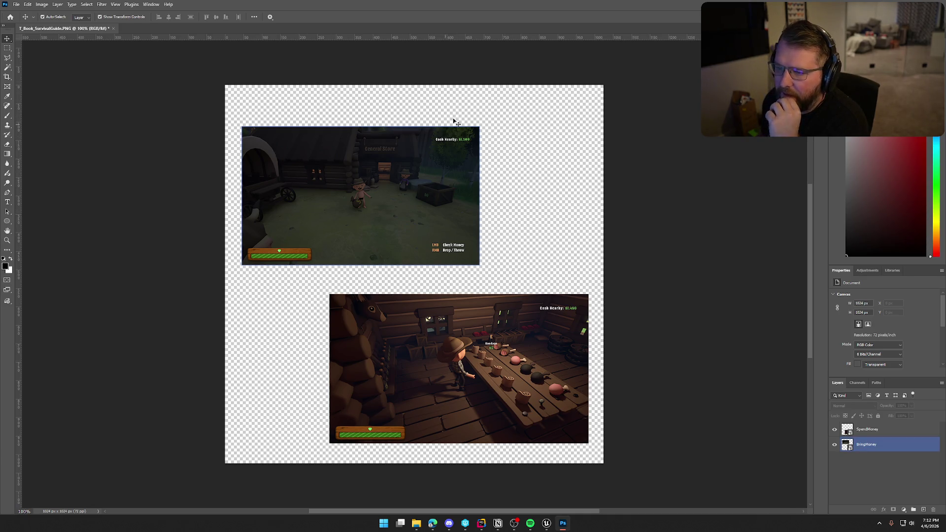
click(651, 386)
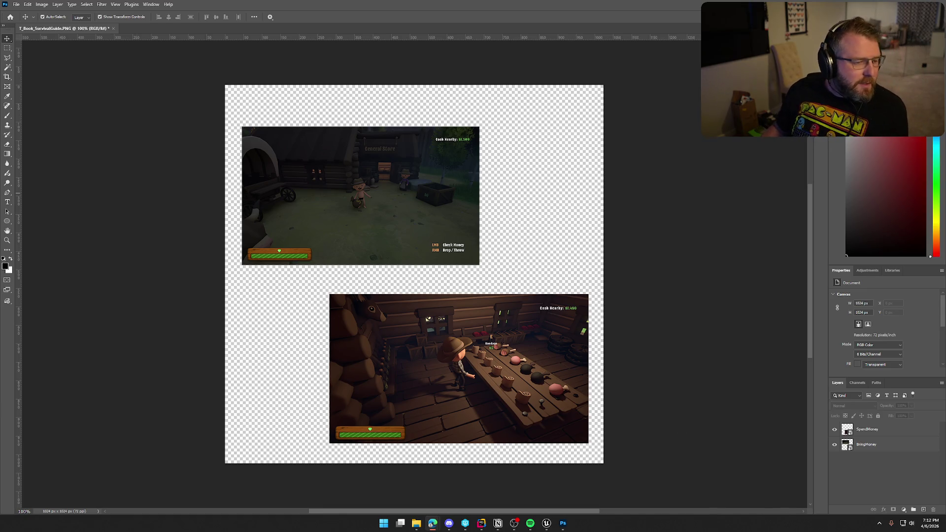
click(868, 429)
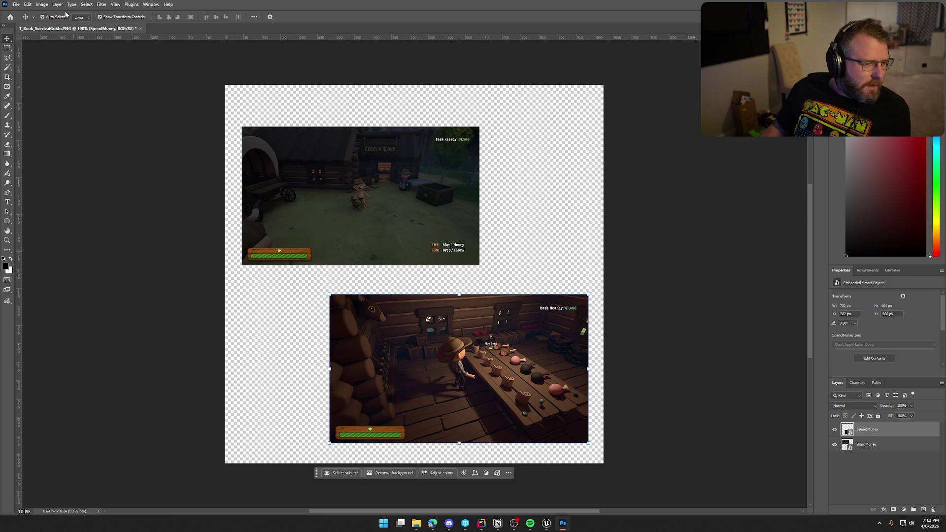
click(86, 5)
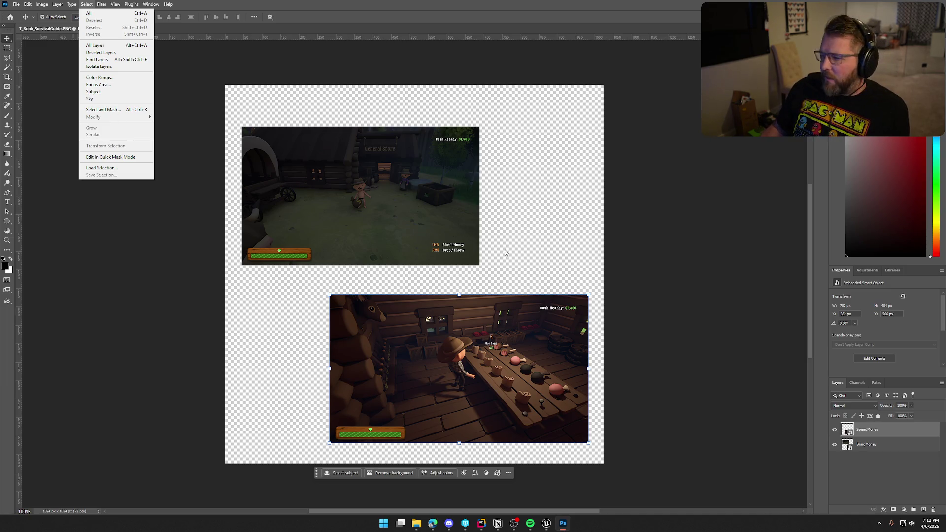
click(876, 468)
click(853, 428)
click(836, 430)
click(837, 431)
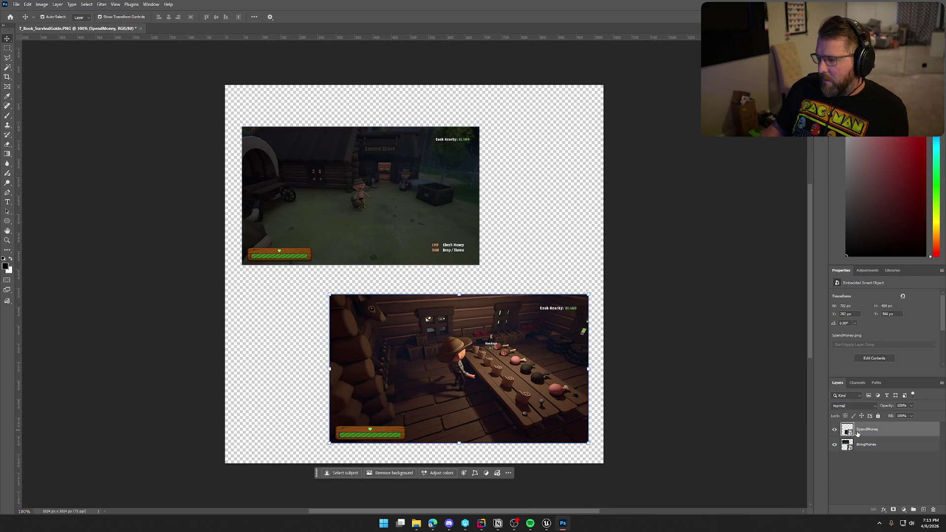
ctrl+click(847, 430)
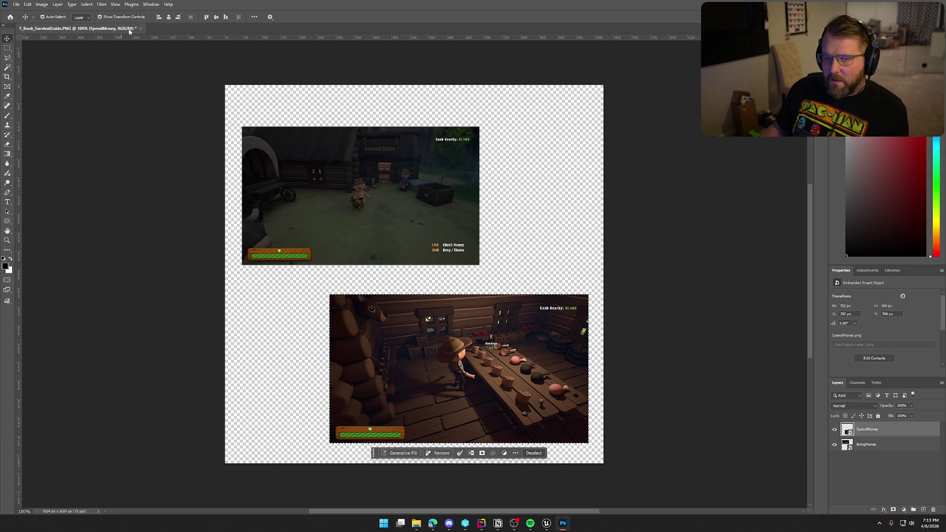
click(86, 4)
mouse_move(118, 117)
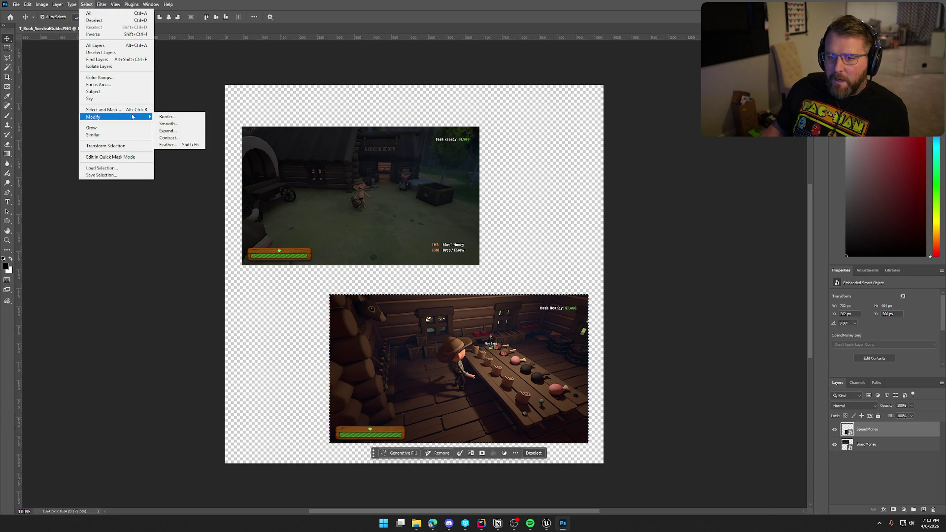
click(181, 145)
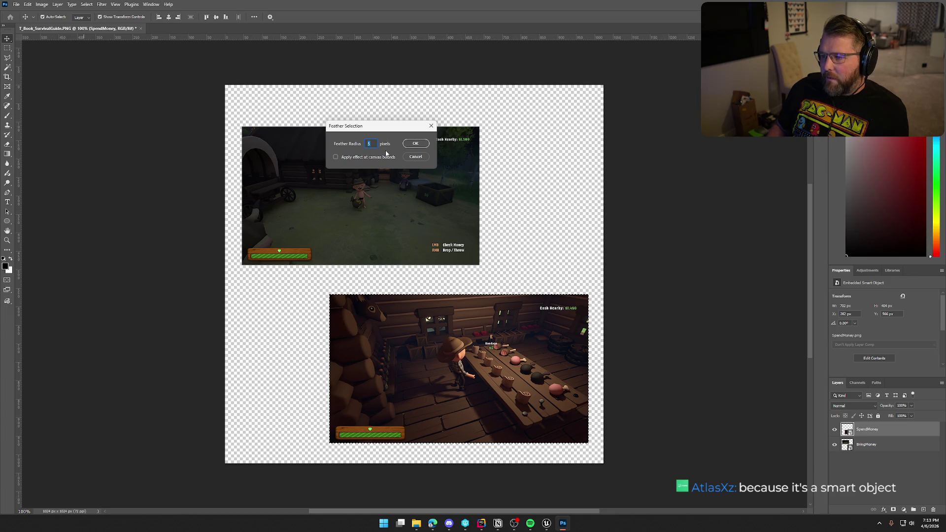
click(417, 145)
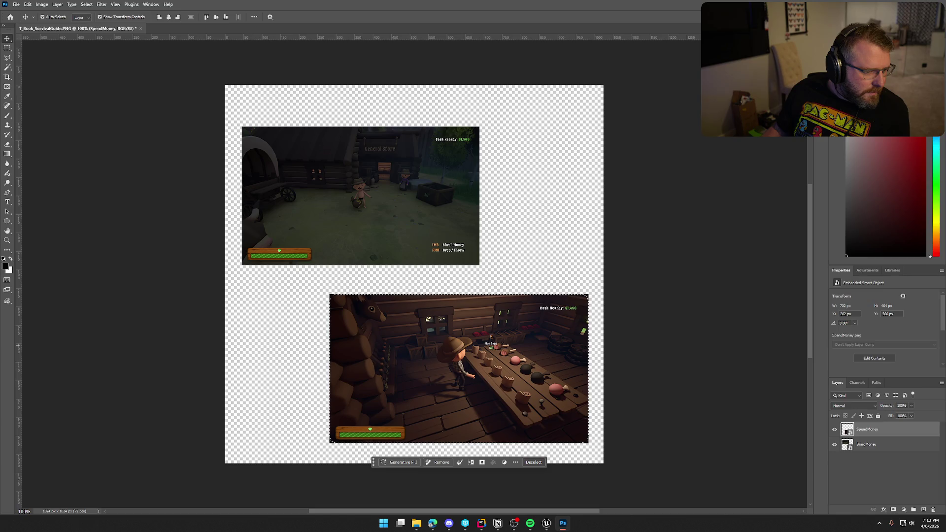
key(ctrl+d)
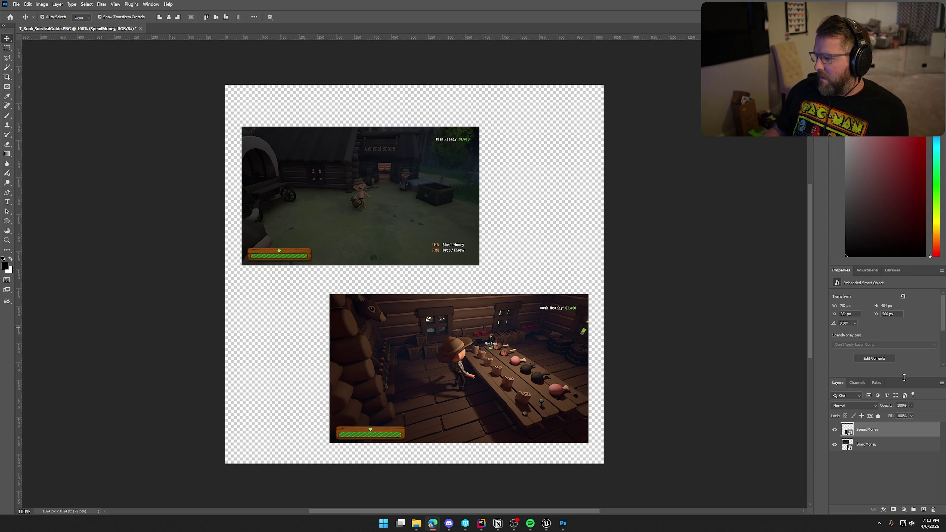
- Load the SpendMoney layer's outline as a selection and pick the Rectangular Marquee tool
ctrl+click(859, 429)
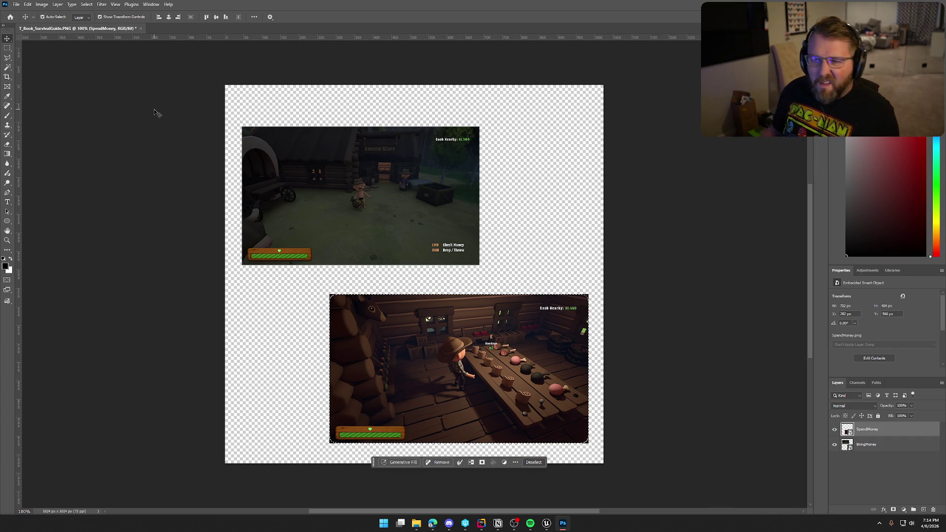
click(6, 48)
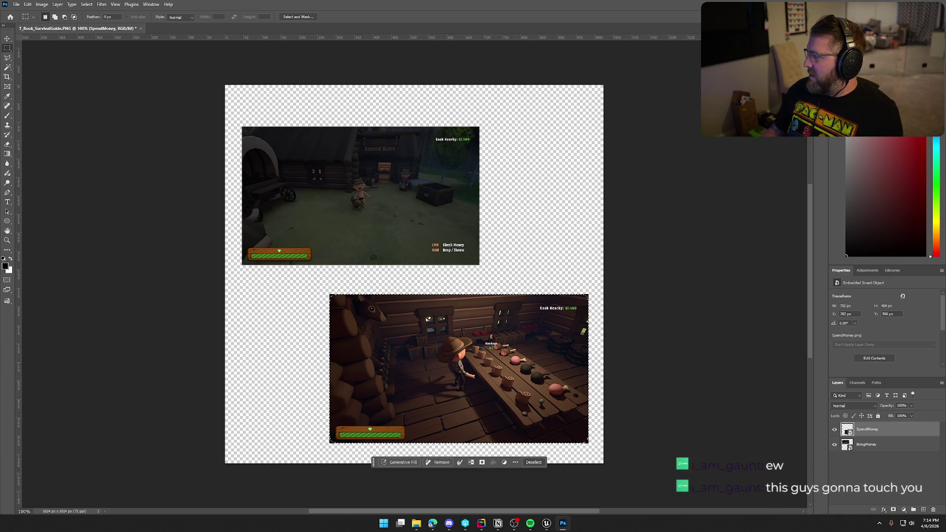
click(432, 523)
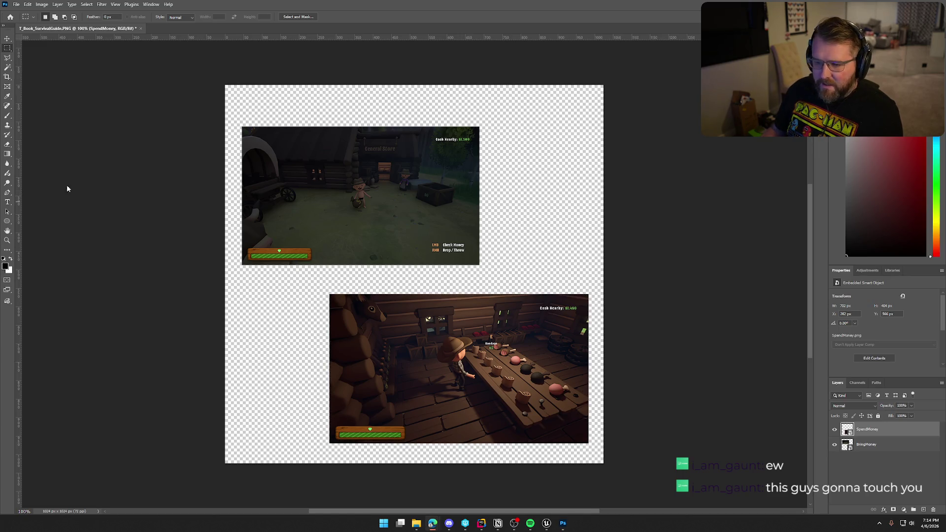
- Switch to the Lasso tool and set its feather to 50 px
click(8, 58)
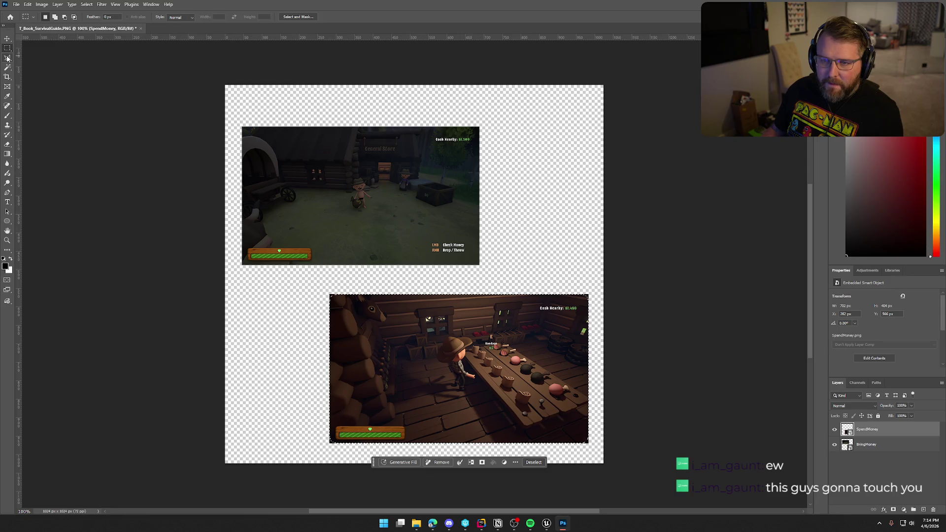
click(8, 57)
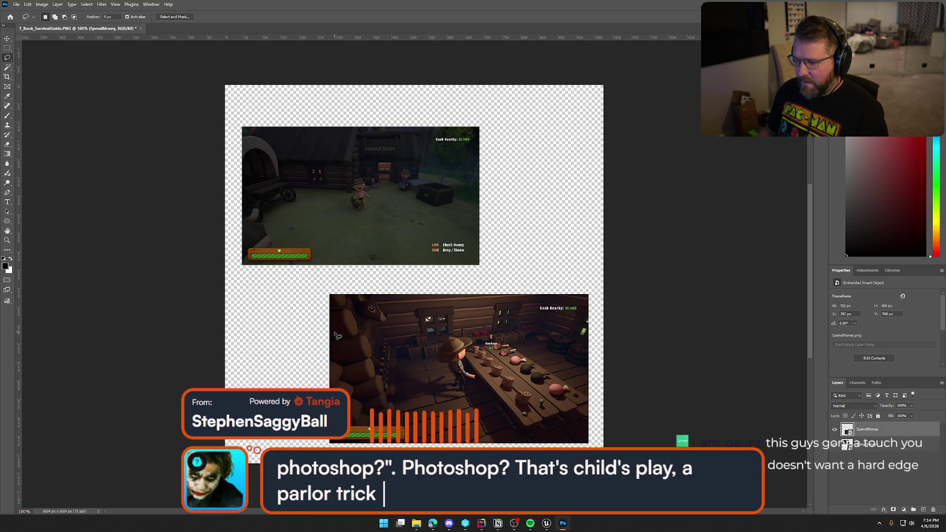
mouse_move(338, 341)
mouse_down()
mouse_move(374, 311)
mouse_move(584, 306)
mouse_move(580, 423)
mouse_move(561, 437)
mouse_move(508, 439)
mouse_move(355, 423)
mouse_move(337, 347)
mouse_up()
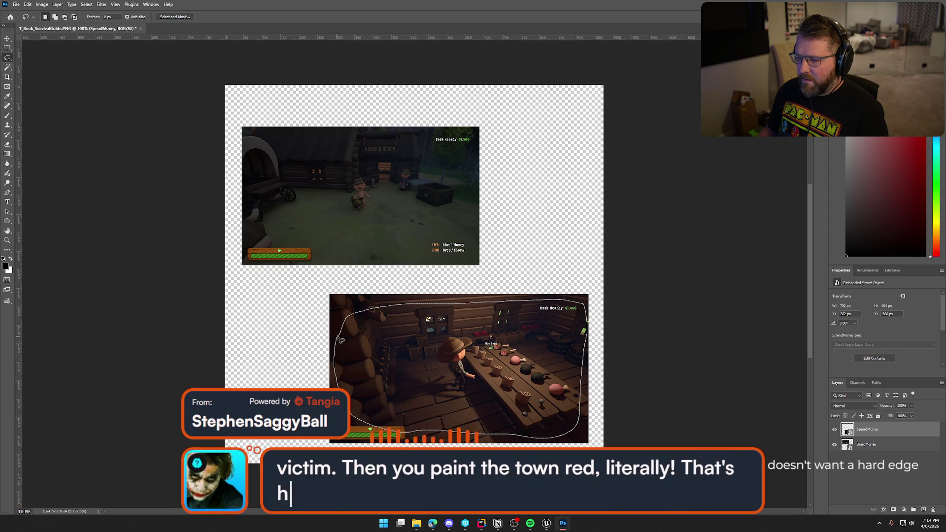
double_click(109, 19)
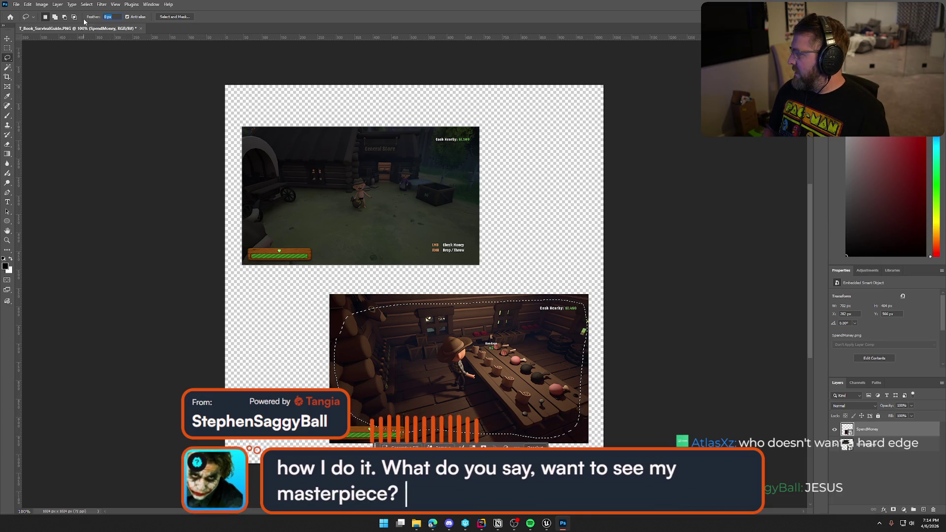
text(50)
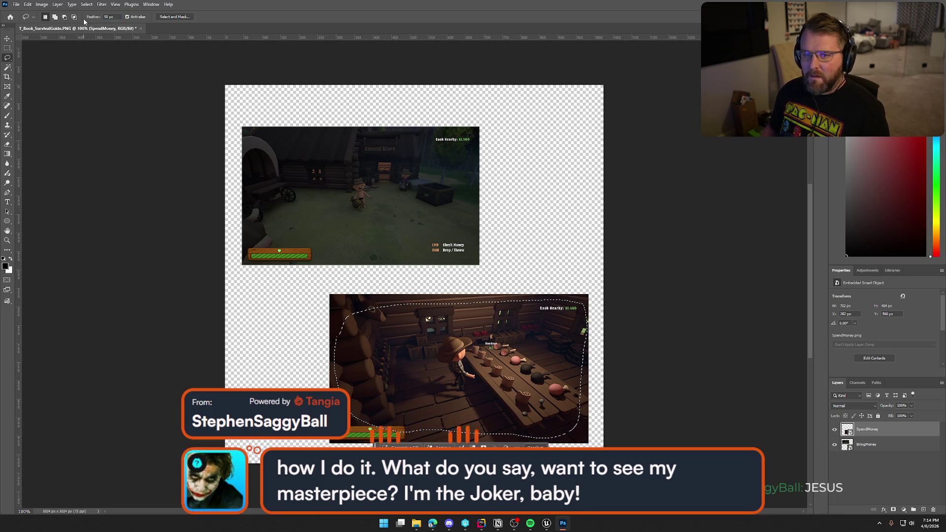
click(354, 325)
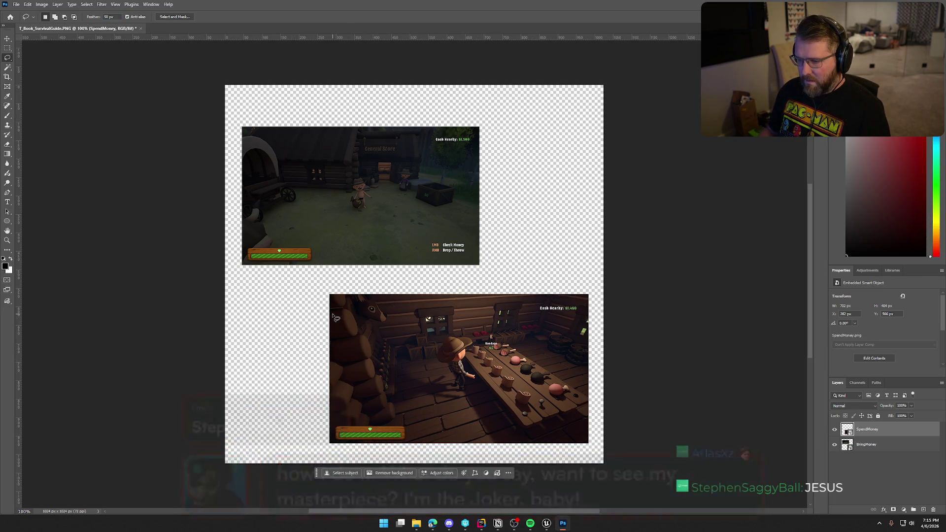
- Lasso a feathered area inside the lower screenshot, reselect it, and try deleting it
mouse_move(338, 316)
mouse_down()
mouse_move(419, 301)
mouse_move(574, 307)
mouse_move(581, 369)
mouse_move(571, 435)
mouse_move(397, 437)
mouse_move(335, 389)
mouse_move(343, 315)
mouse_up()
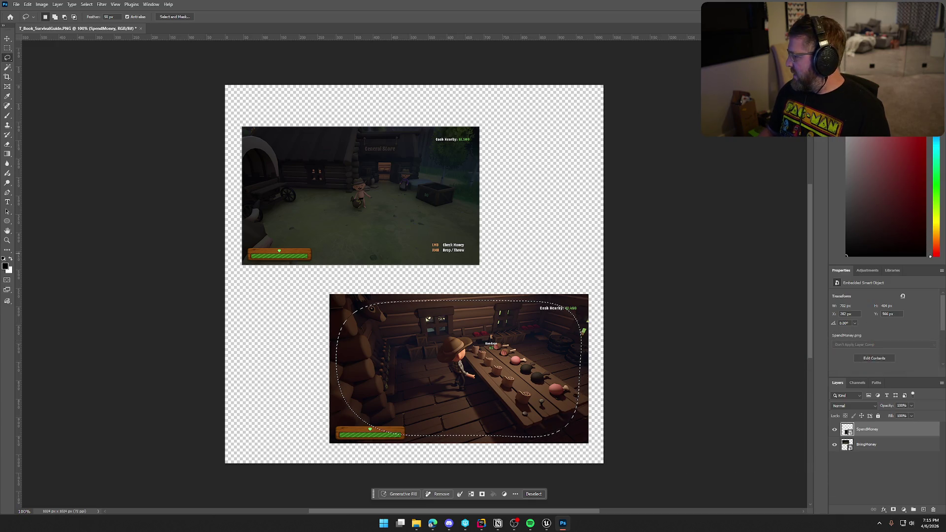
key(ctrl+d)
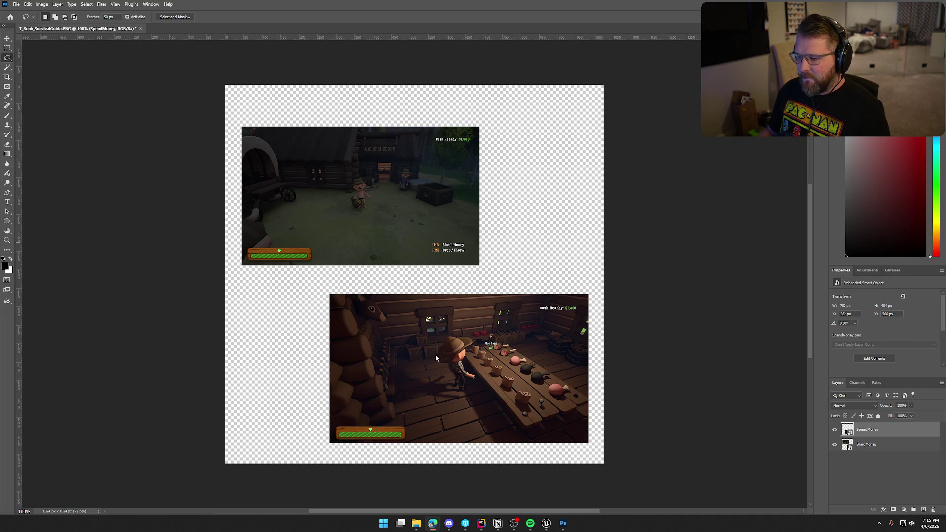
key(ctrl+shift+d)
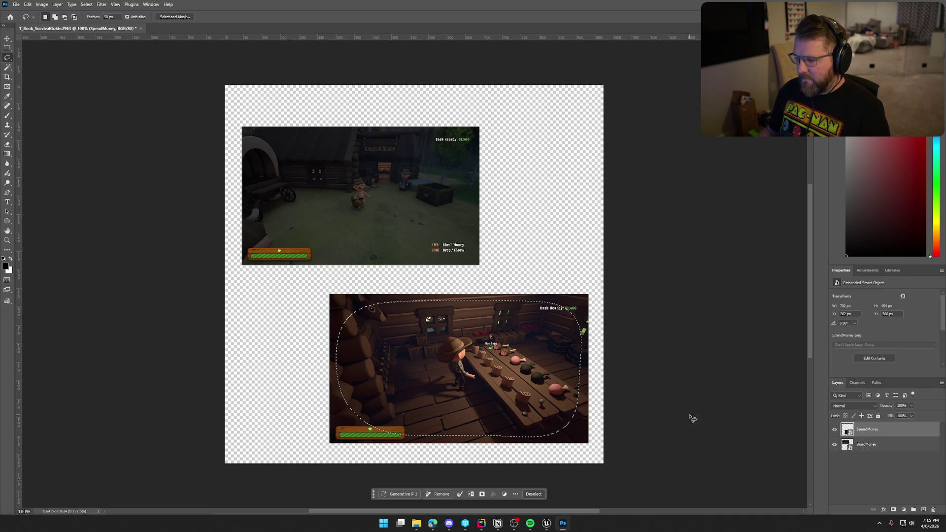
key(Delete)
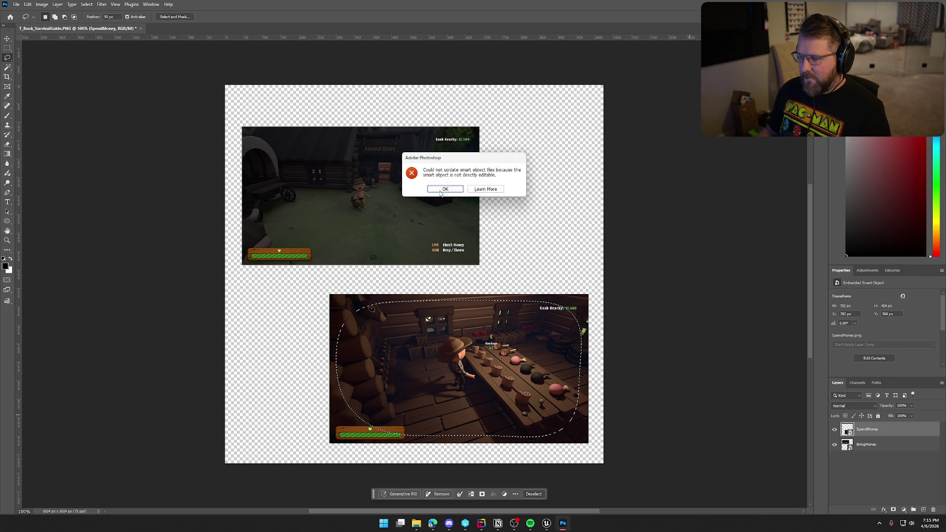
- Dismiss the smart object error and rasterize the SpendMoney layer
click(443, 190)
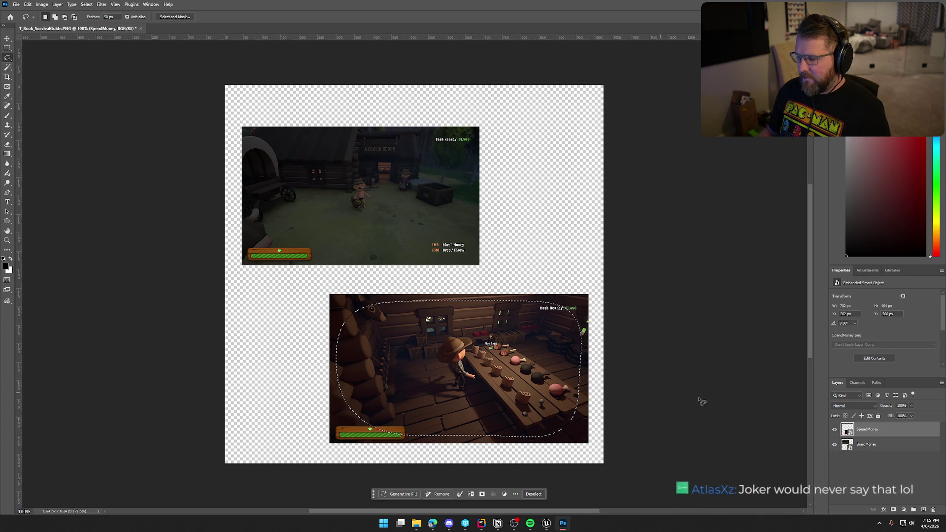
right_click(850, 428)
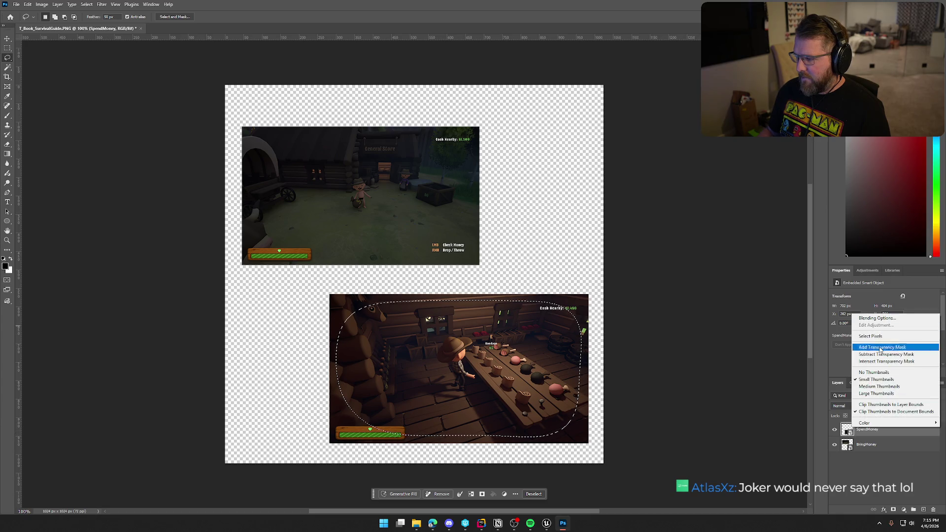
right_click(879, 431)
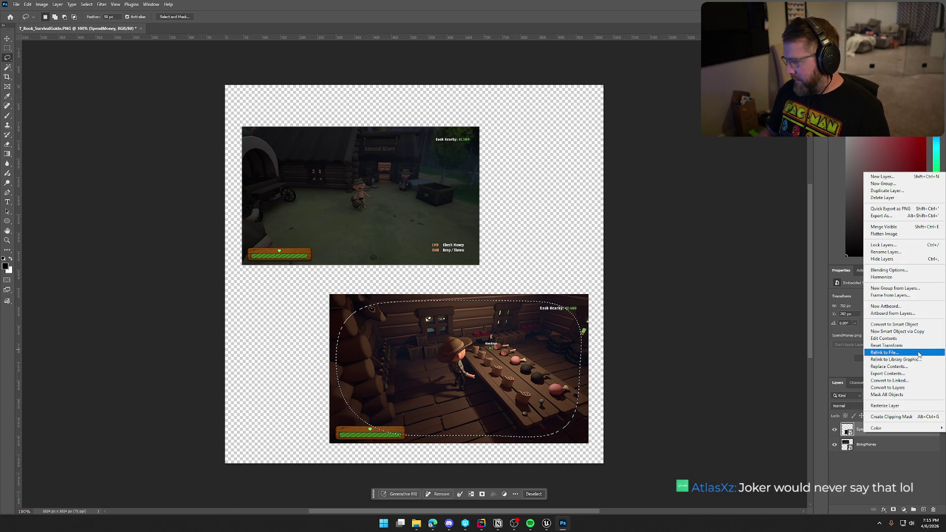
click(884, 405)
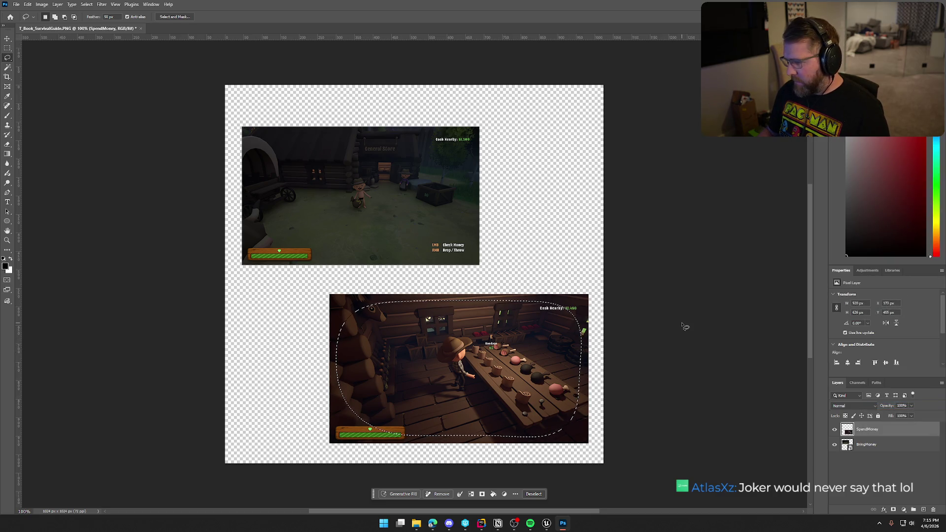
- Test erasing inside the feathered selection, undo it, and deselect
key(Delete)
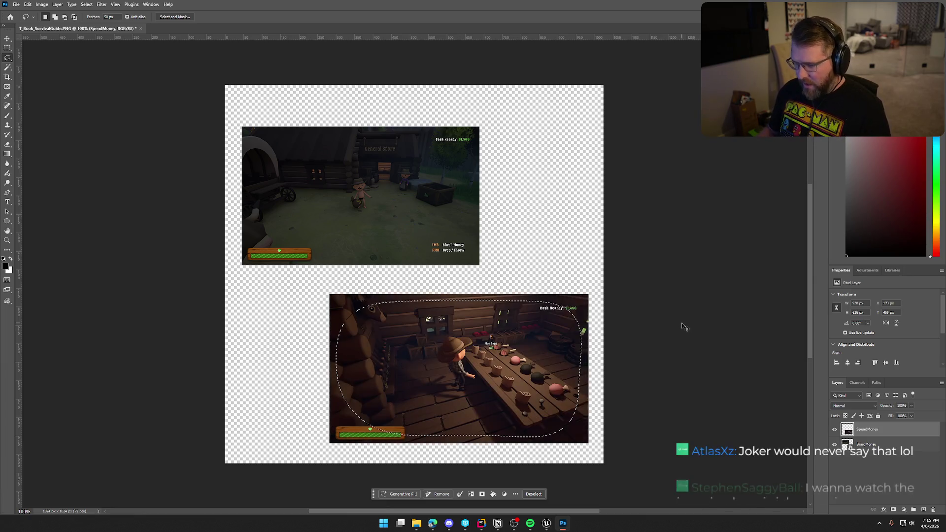
key(ctrl+z)
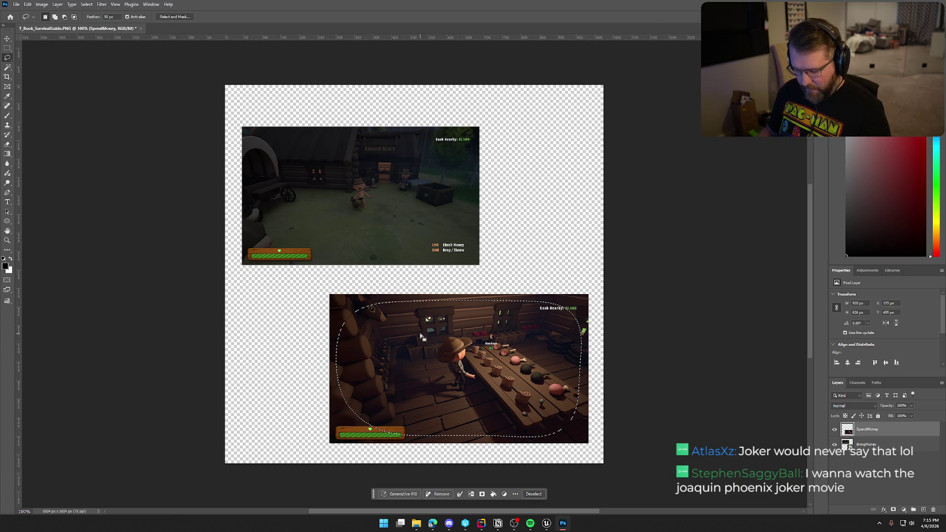
key(ctrl+d)
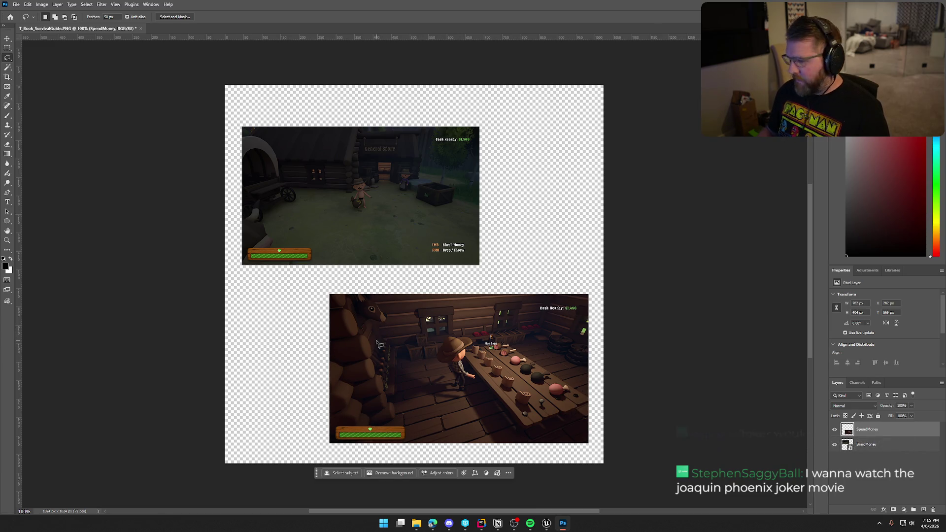
- Trial a lasso area on the lower screenshot, erasing inside and then the inverted edges, undoing each
mouse_move(343, 360)
mouse_down()
mouse_move(362, 318)
mouse_move(425, 303)
mouse_up()
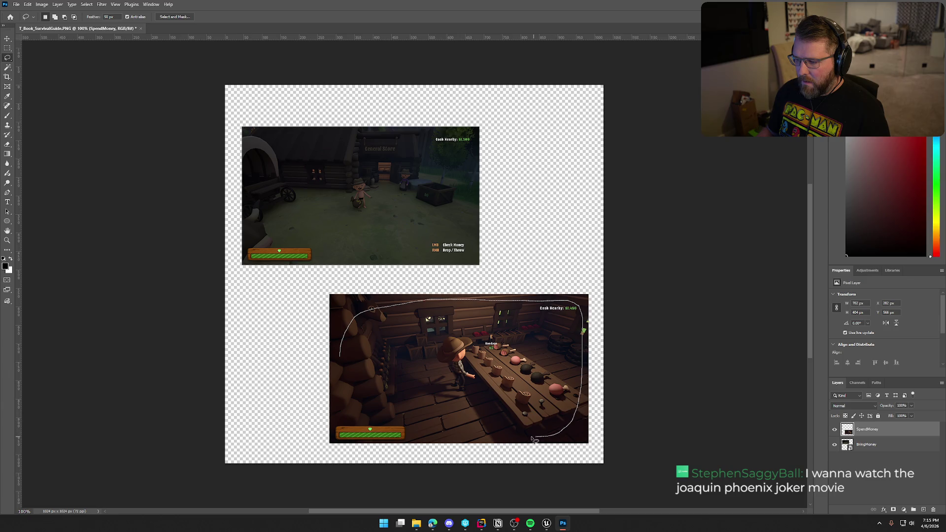
drag(343, 414, 340, 359)
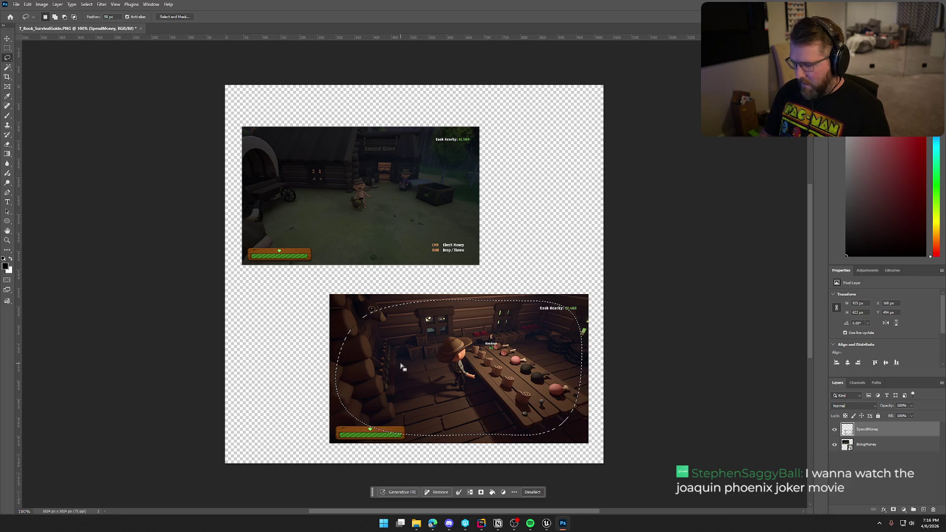
key(Delete)
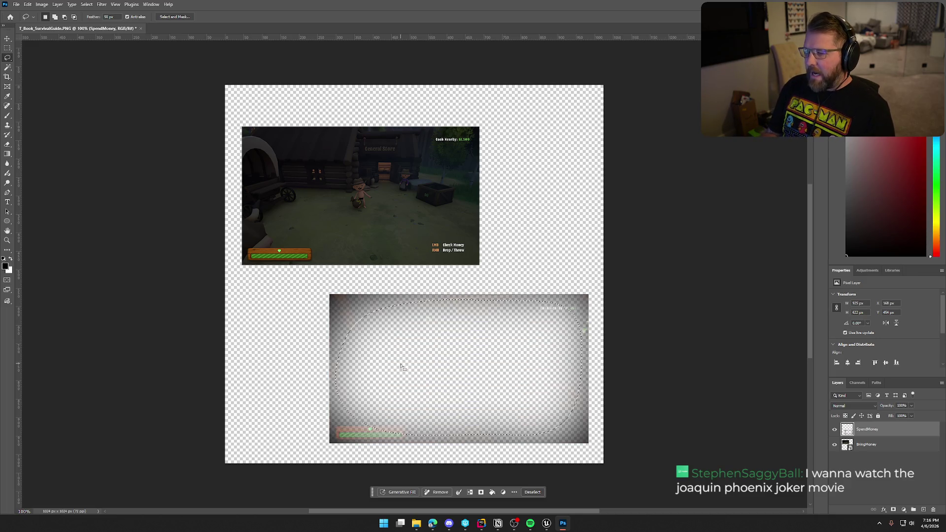
key(ctrl+z)
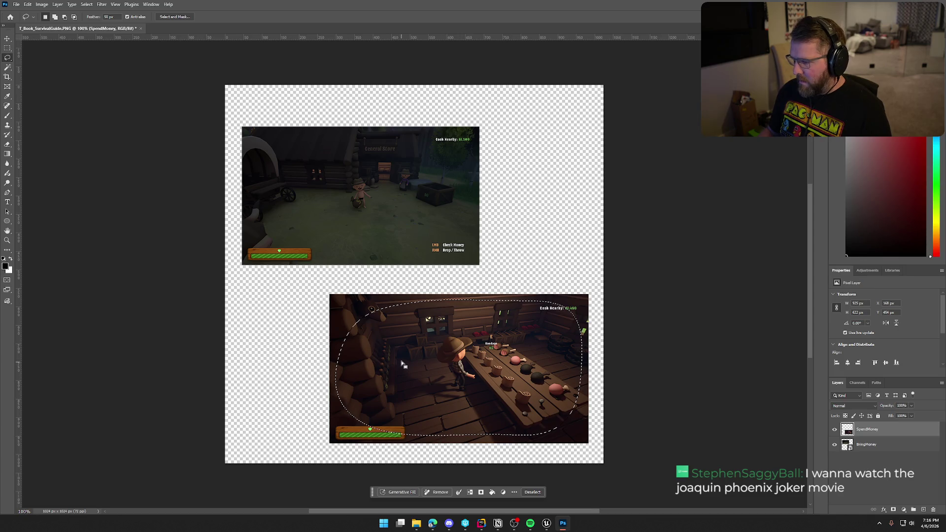
right_click(361, 335)
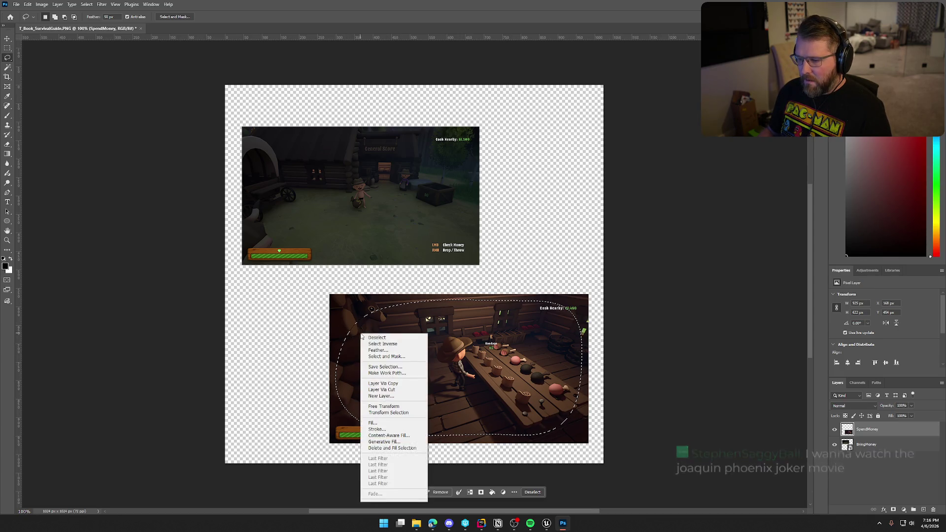
click(399, 345)
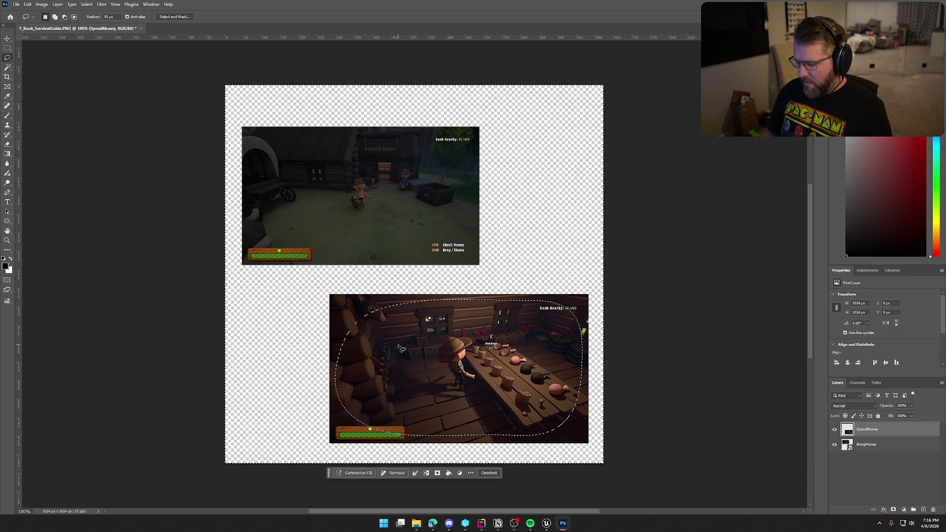
key(Delete)
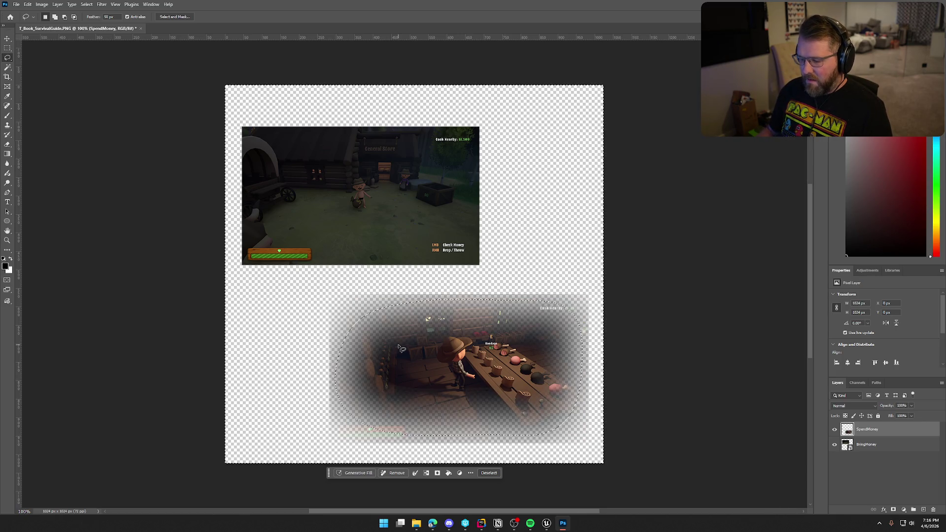
key(ctrl+z)
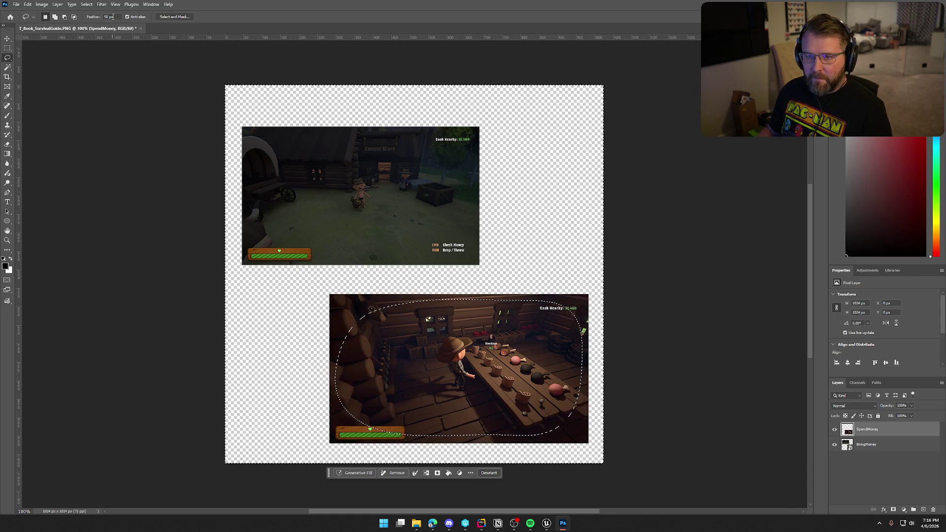
- Set the feather to 10 px and lasso a rounded area inside the screenshot
text(10)
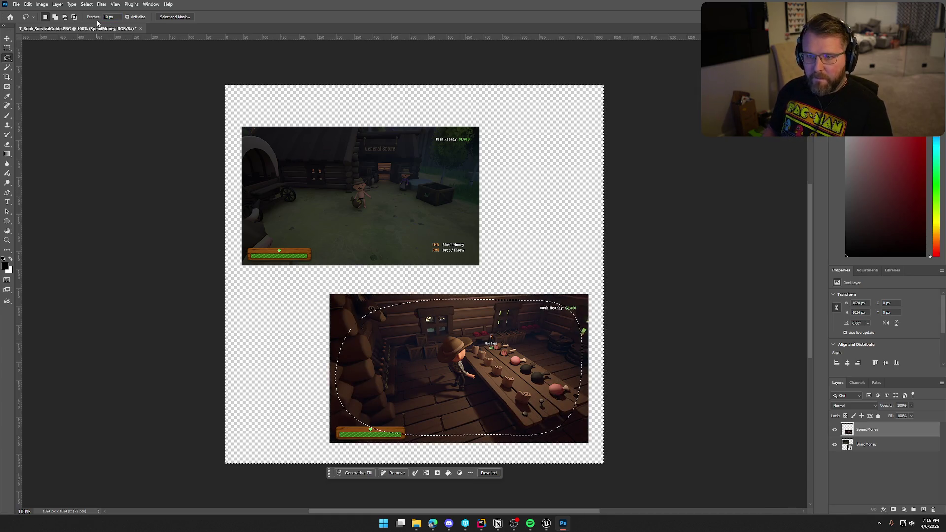
click(381, 311)
mouse_move(337, 341)
mouse_down()
mouse_move(372, 305)
mouse_move(440, 302)
mouse_up()
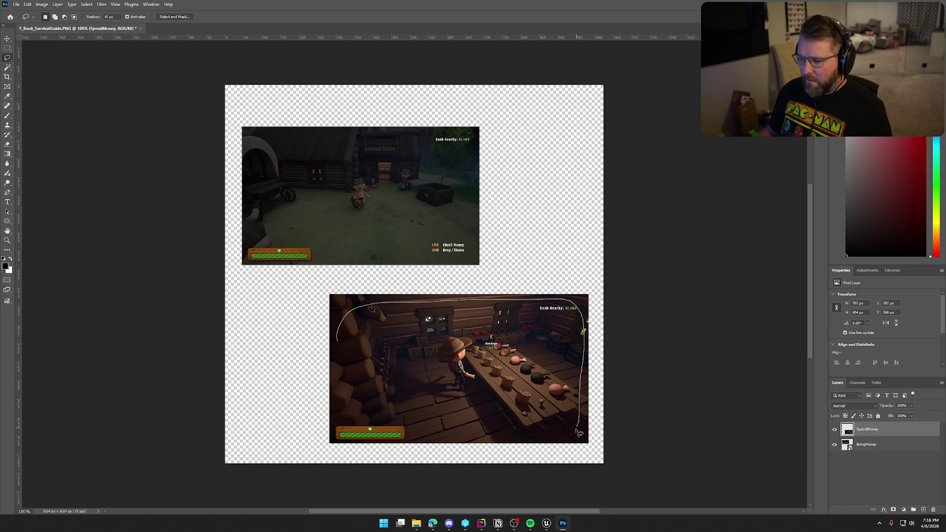
drag(519, 445, 442, 440)
drag(349, 435, 336, 345)
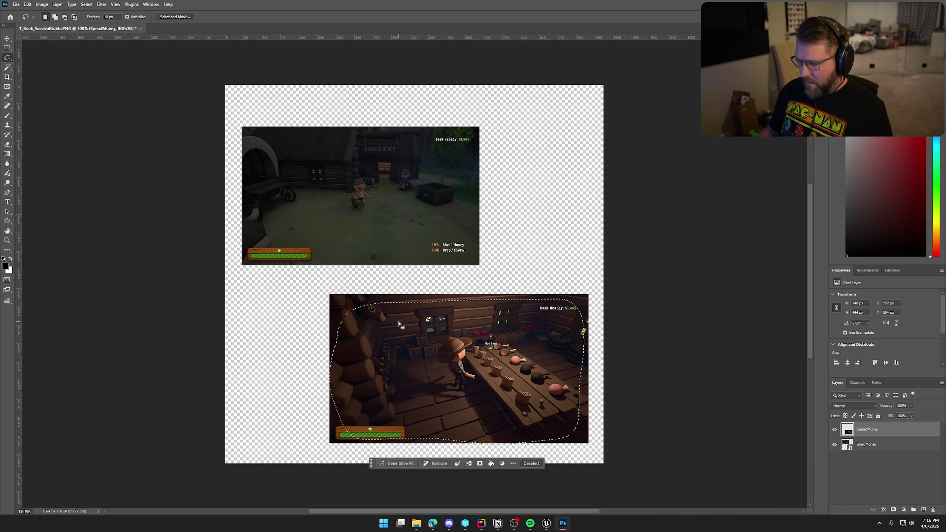
- Invert the selection and delete the edges for a soft vignette, then review and undo it
right_click(399, 323)
click(429, 340)
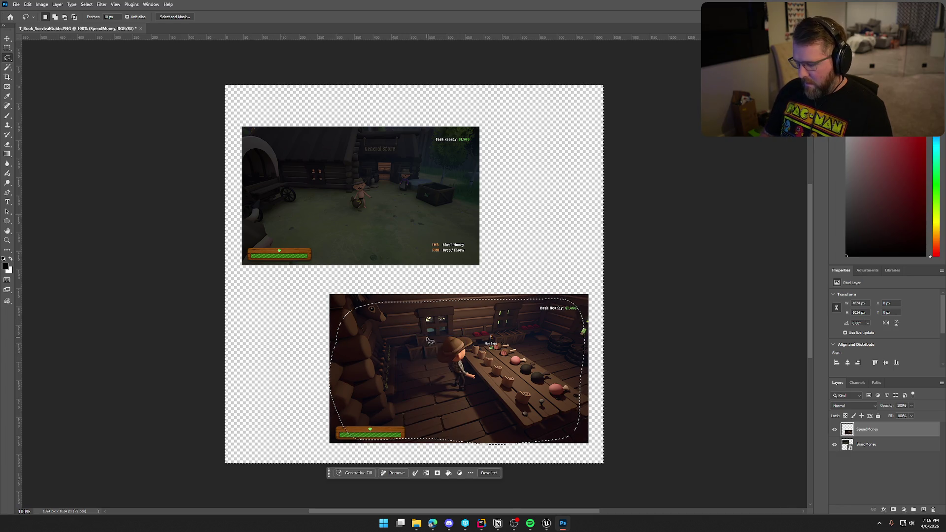
key(Delete)
key(ctrl+d)
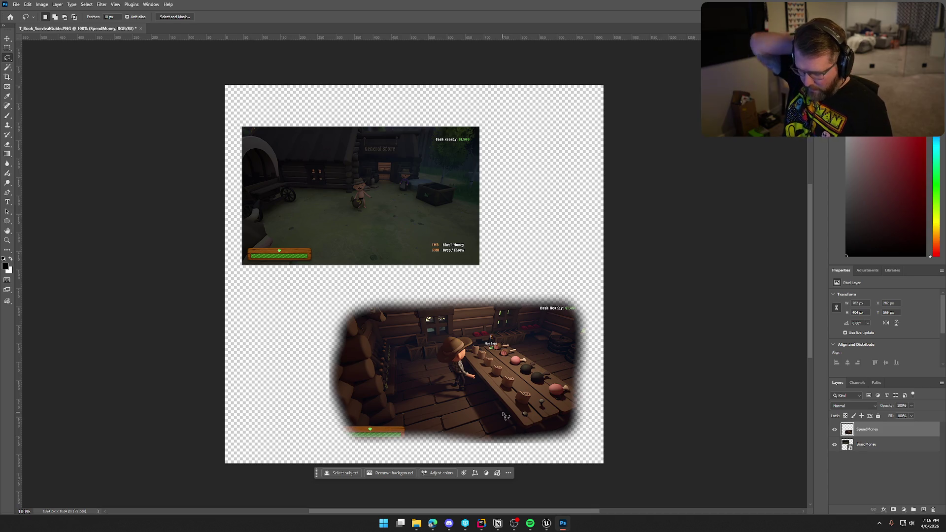
key(ctrl+shift+d)
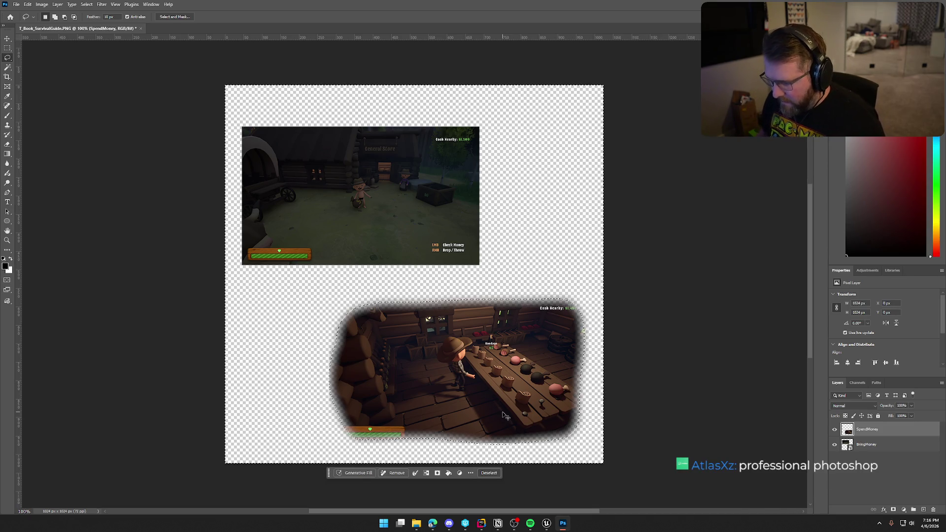
key(ctrl+z)
- Drop the selection so SpendMoney stays a whole, unfaded rasterized rectangle
key(ctrl+d)
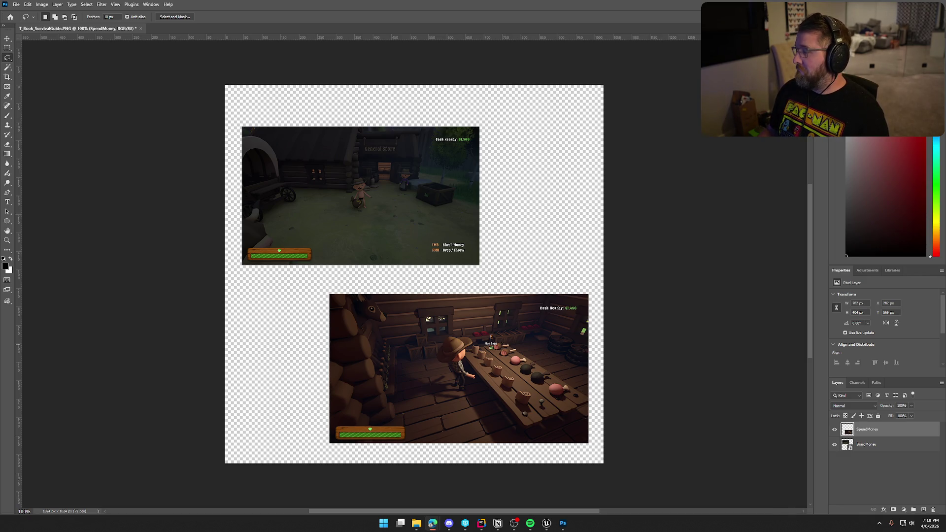
key(alt+Tab)
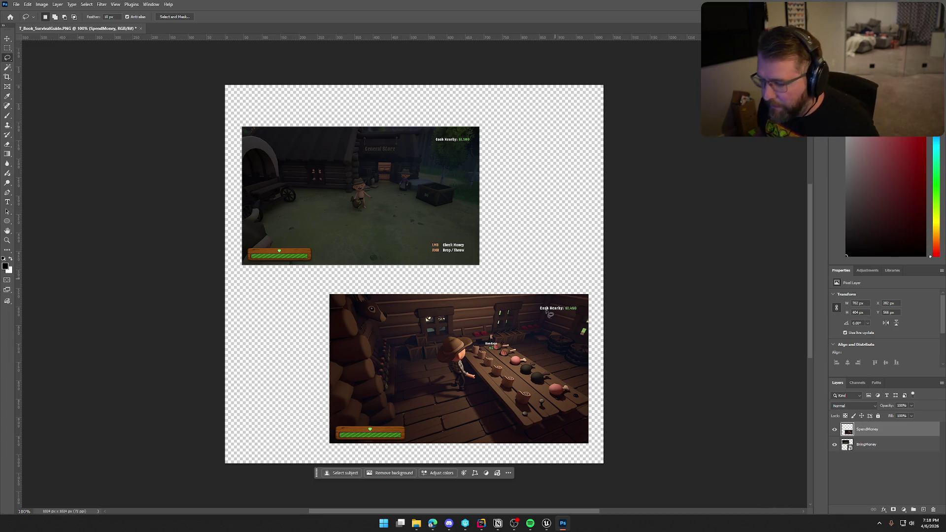
scroll(498, 408, up, 5)
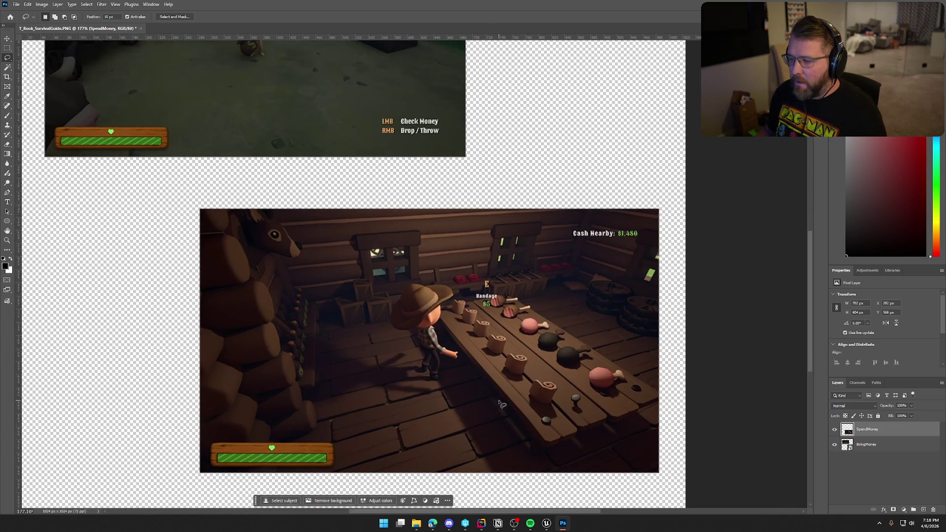
scroll(507, 380, down, 1)
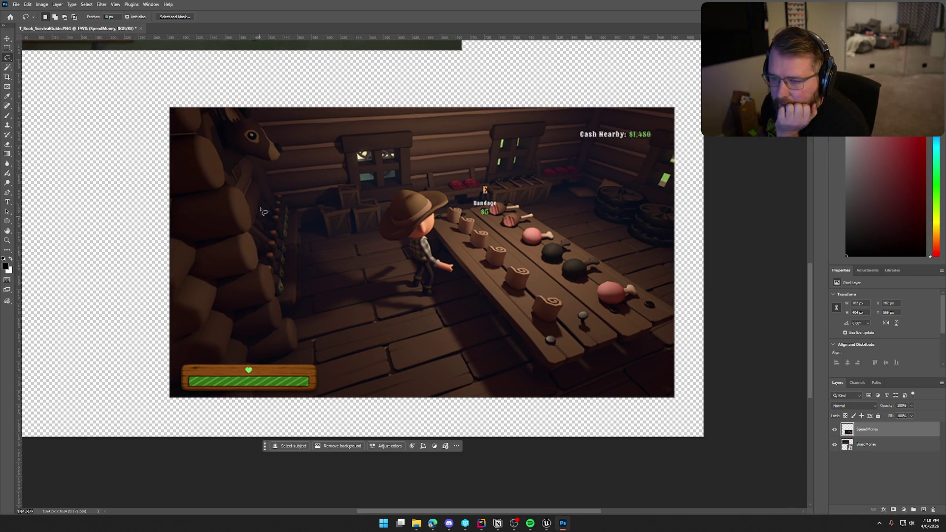
mouse_move(193, 153)
mouse_down()
mouse_move(207, 130)
mouse_move(298, 123)
mouse_move(625, 124)
mouse_move(665, 143)
mouse_move(668, 203)
mouse_move(648, 356)
mouse_move(606, 384)
mouse_move(267, 380)
mouse_move(217, 355)
mouse_move(189, 294)
mouse_move(184, 171)
mouse_move(203, 145)
mouse_up()
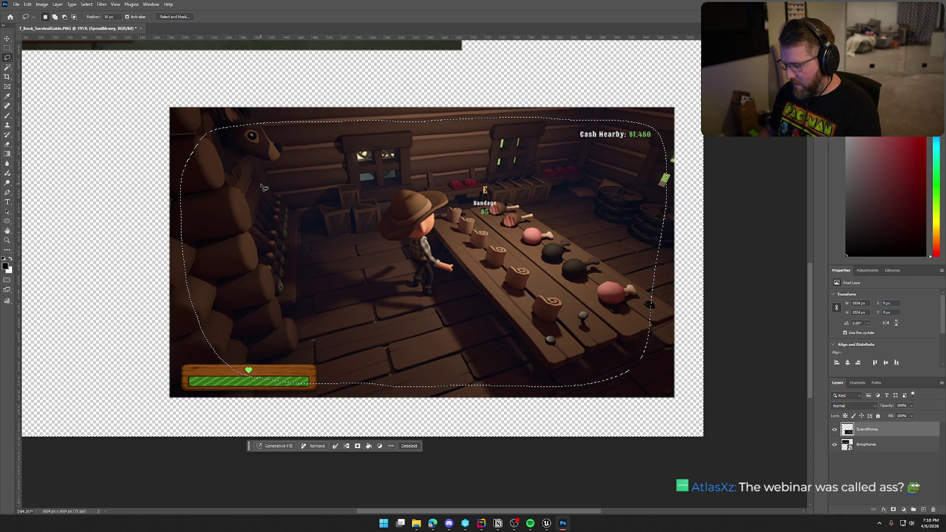
key(Delete)
key(ctrl+d)
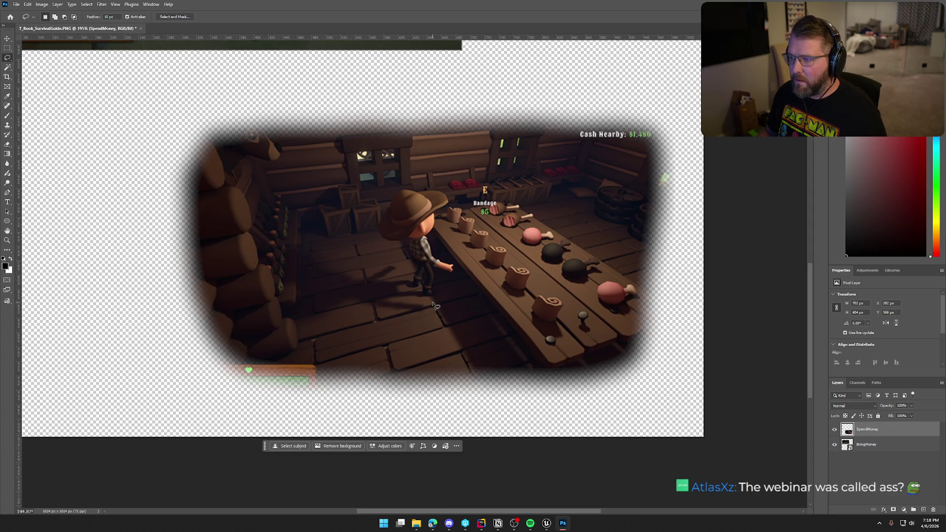
scroll(396, 245, down, 5)
scroll(397, 245, up, 4)
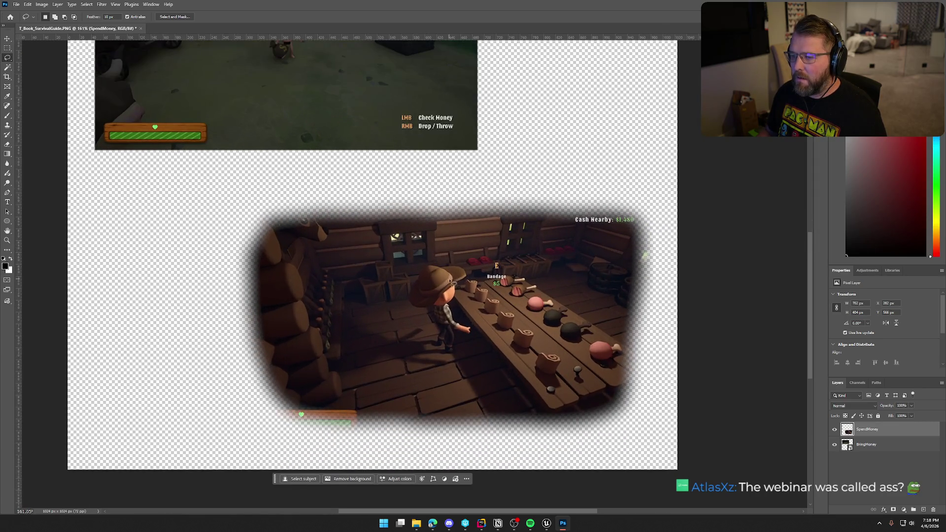
scroll(463, 304, up, 2)
scroll(463, 304, down, 1)
scroll(463, 304, down, 1)
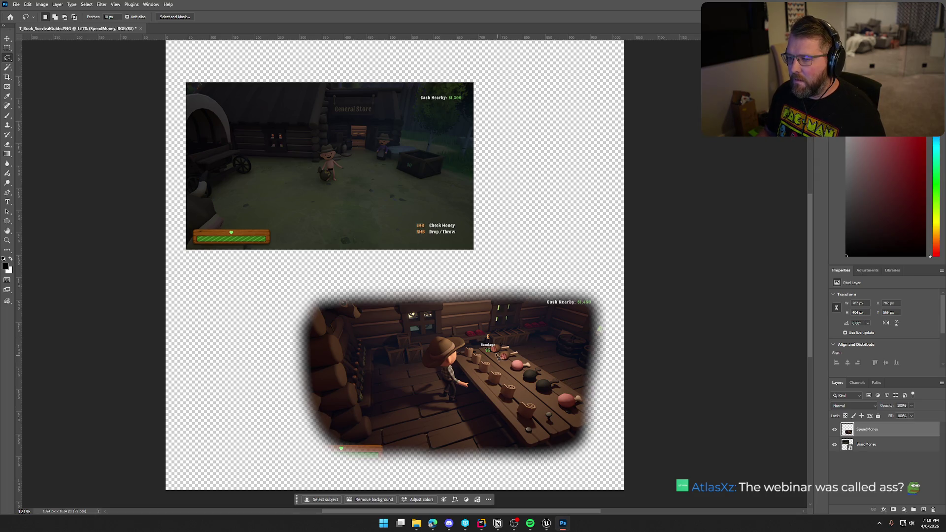
scroll(497, 356, up, 2)
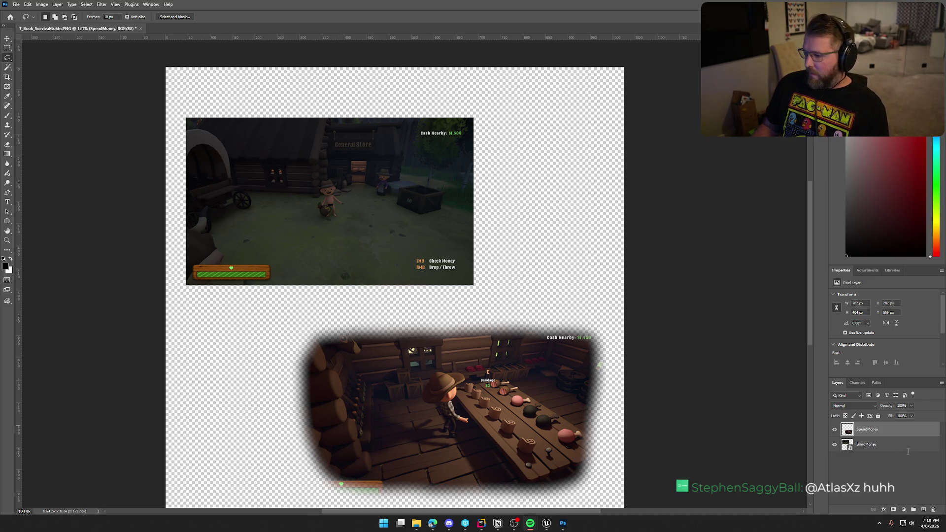
- Rasterize the BringMoney layer into editable pixels
click(867, 445)
right_click(866, 444)
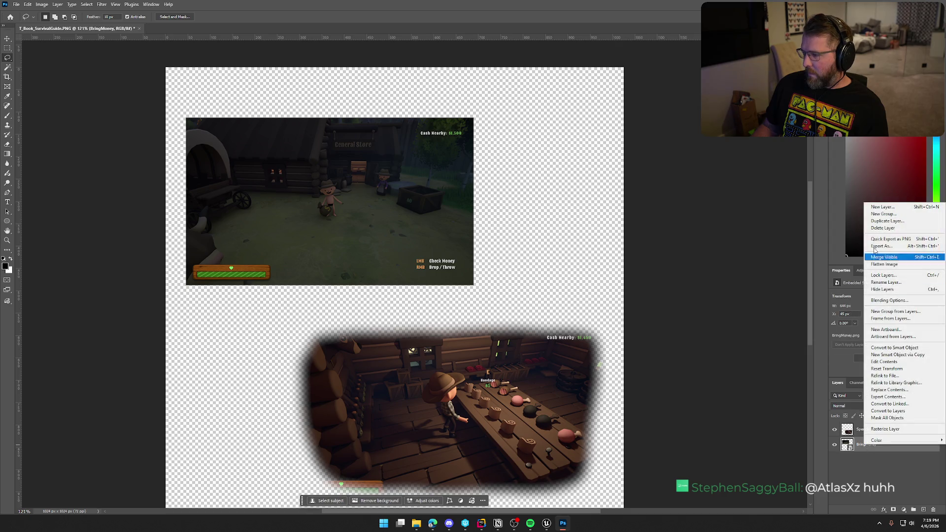
click(895, 428)
scroll(254, 212, up, 2)
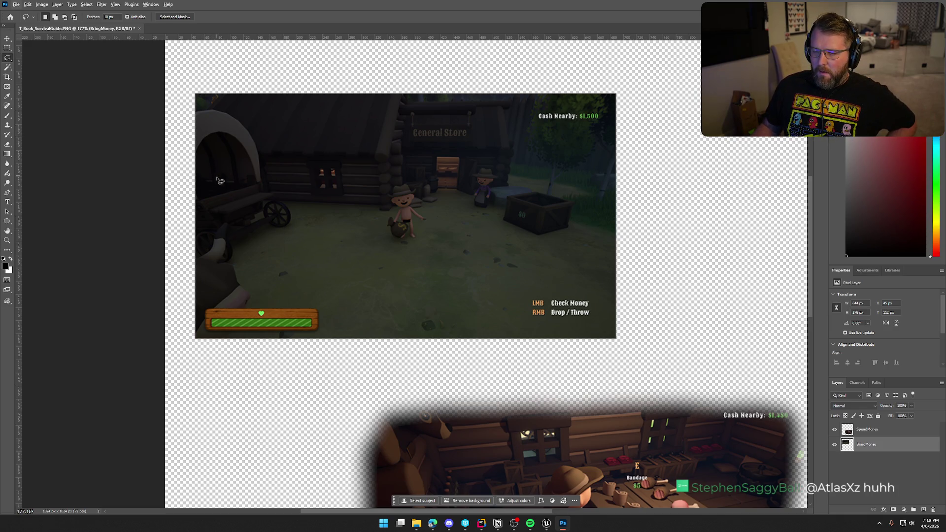
- Lasso the top screenshot, delete outside the feathered outline, then undo that first attempt
mouse_move(212, 260)
mouse_down()
mouse_move(238, 146)
mouse_move(312, 113)
mouse_move(590, 109)
mouse_move(612, 149)
mouse_move(600, 303)
mouse_move(573, 335)
mouse_move(315, 324)
mouse_move(234, 302)
mouse_move(214, 257)
mouse_up()
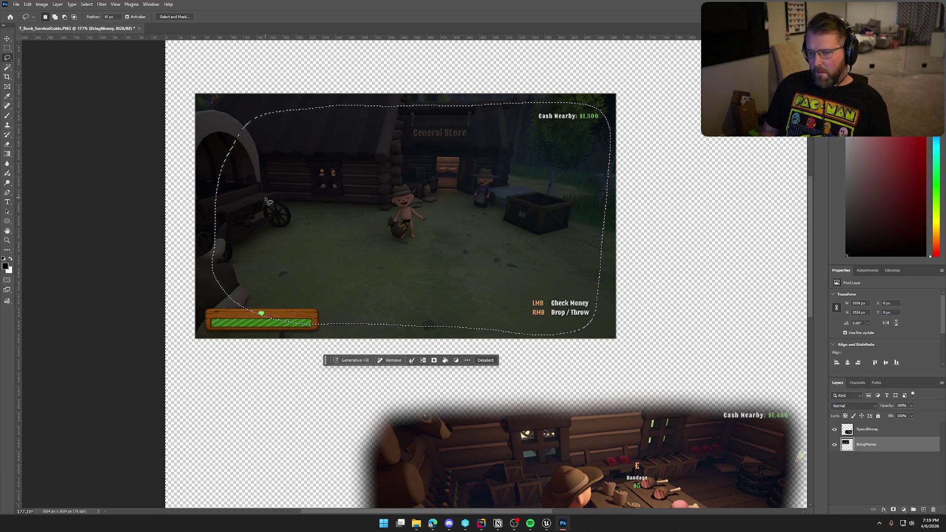
key(ctrl+shift+i)
key(Delete)
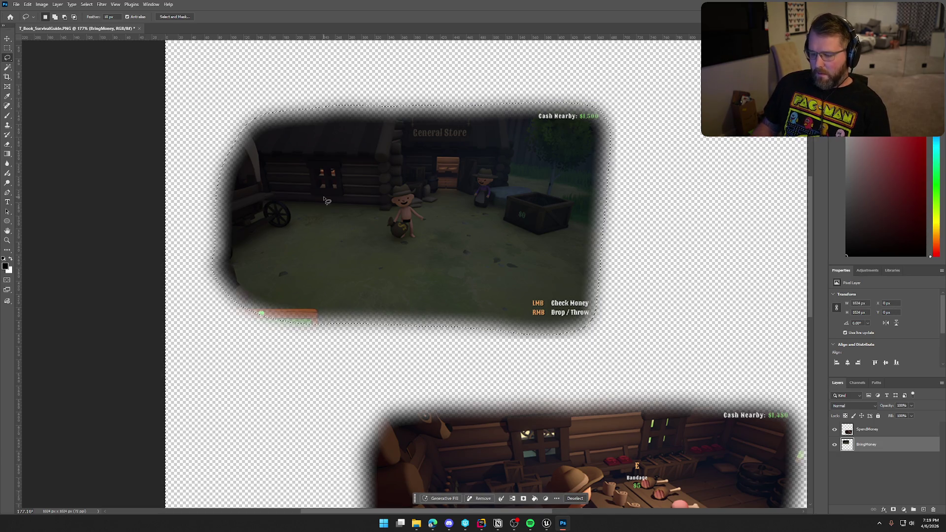
key(ctrl+d)
scroll(524, 285, down, 5)
scroll(601, 316, up, 1)
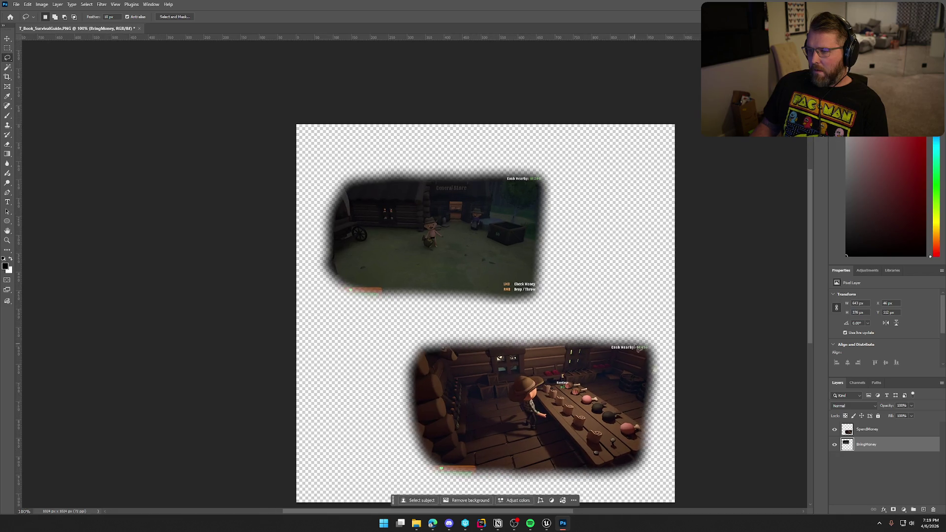
scroll(516, 322, up, 5)
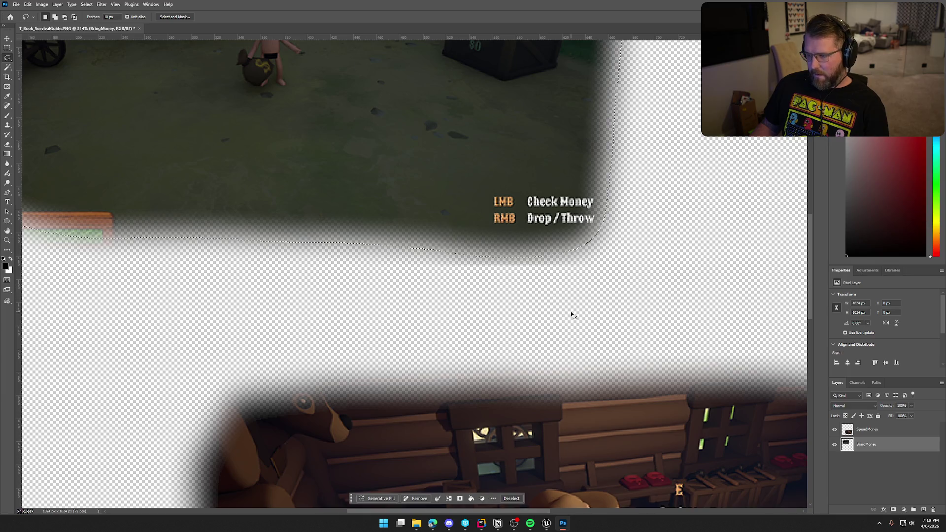
key(ctrl+z)
scroll(569, 314, down, 1)
scroll(569, 314, down, 2)
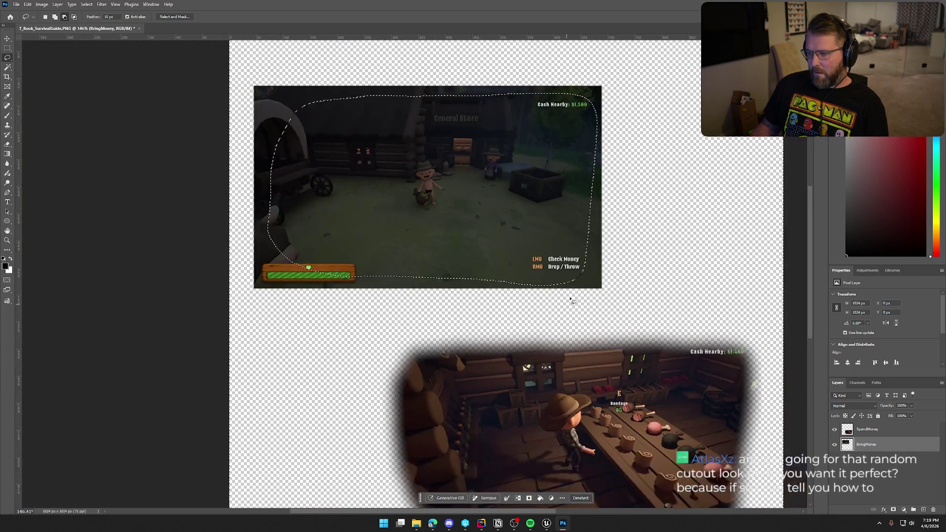
key(ctrl+d)
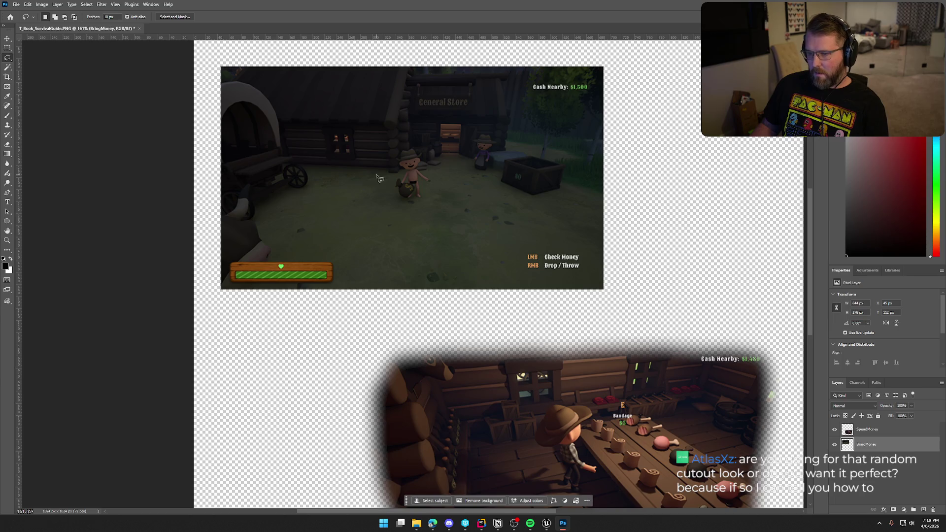
- Retrace a rounded outline just inside BringMoney's edges and delete everything outside it
mouse_move(246, 125)
mouse_down()
mouse_move(278, 78)
mouse_move(347, 80)
mouse_up()
key(ctrl+d)
mouse_move(241, 192)
mouse_down()
mouse_move(260, 109)
mouse_move(352, 88)
mouse_move(535, 77)
mouse_move(576, 80)
mouse_move(594, 94)
mouse_move(589, 244)
mouse_move(576, 272)
mouse_move(330, 279)
mouse_move(271, 270)
mouse_move(239, 231)
mouse_move(239, 190)
mouse_up()
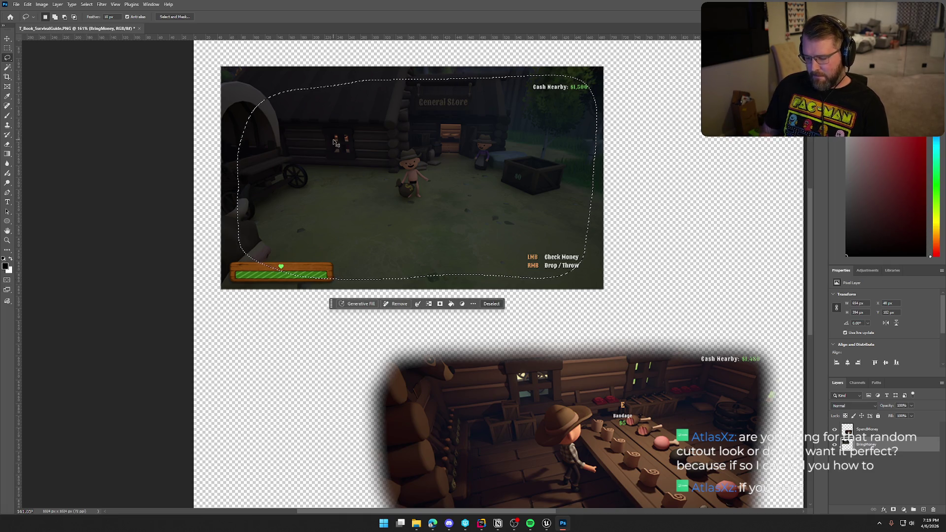
key(ctrl+shift+i)
key(Delete)
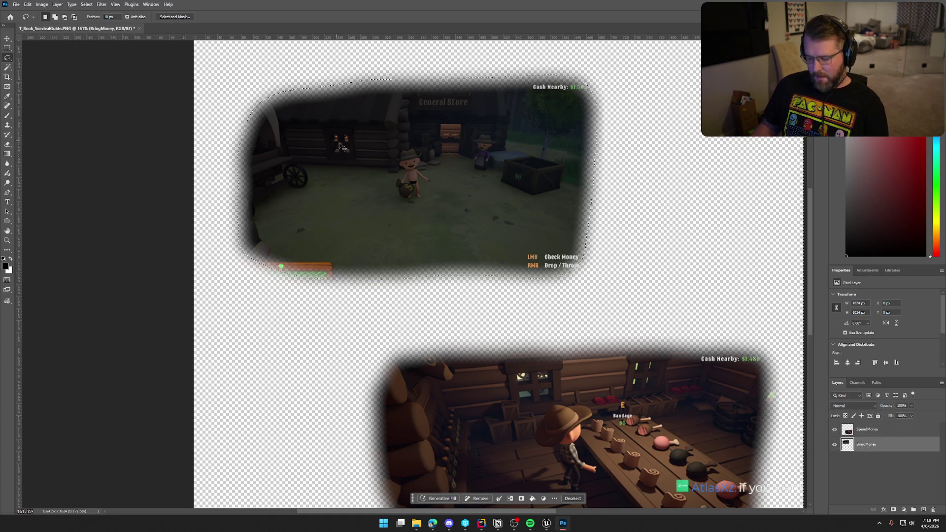
key(ctrl+d)
scroll(600, 260, down, 3)
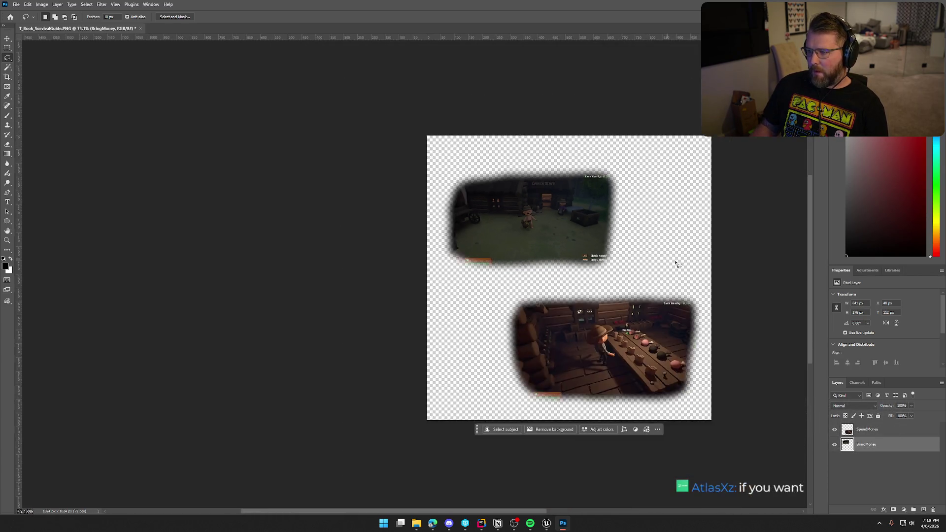
drag(468, 511, 542, 511)
scroll(338, 73, up, 1)
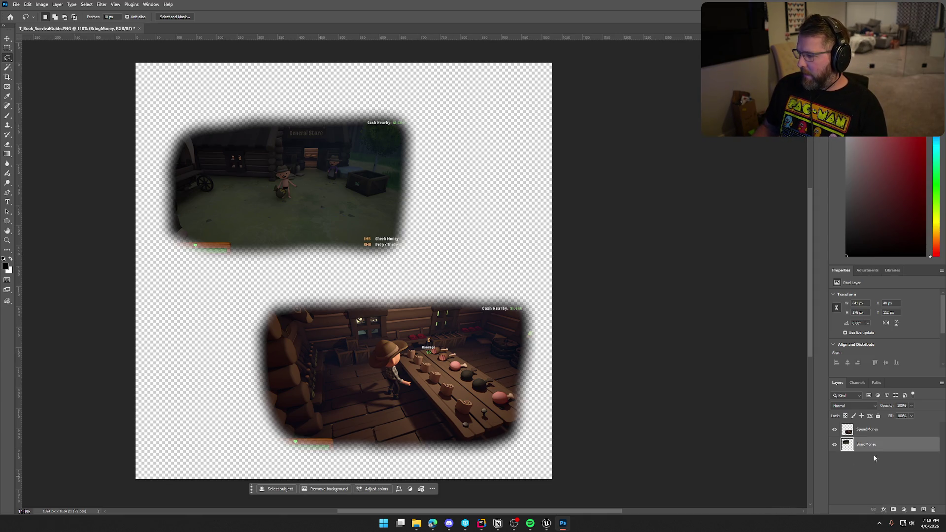
- Merge a copy of both screenshots into Layer 1 and show only that layer
shift+click(875, 431)
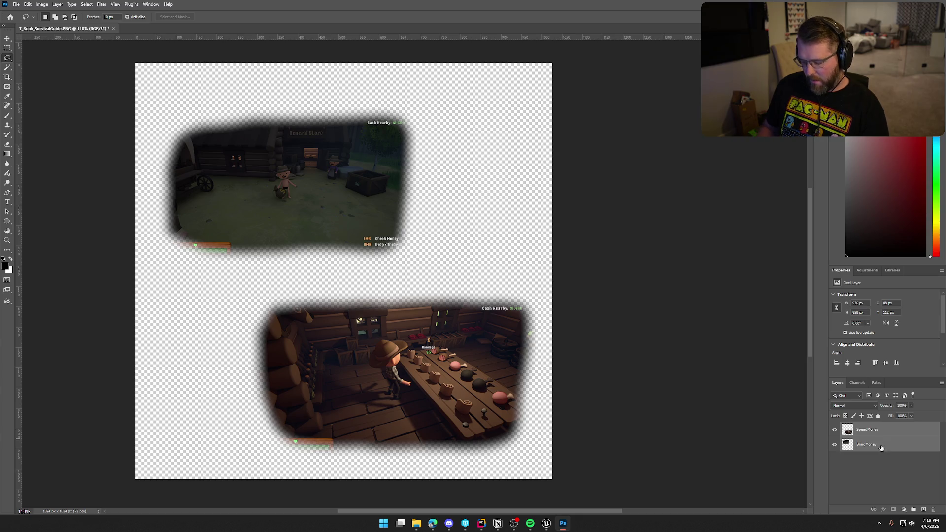
key(ctrl+shift+alt+e)
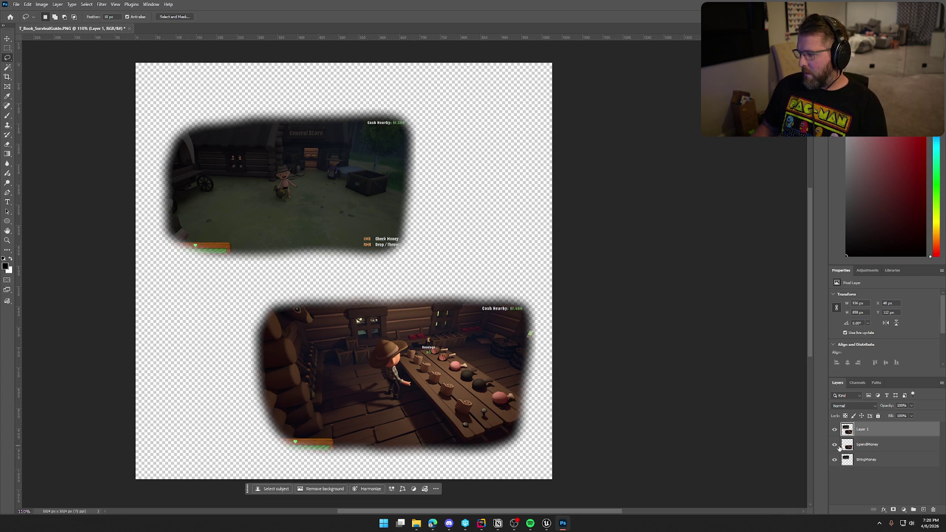
double_click(834, 430)
- Convert Layer 1 to grayscale with the default Black & White adjustment
click(42, 4)
mouse_move(89, 24)
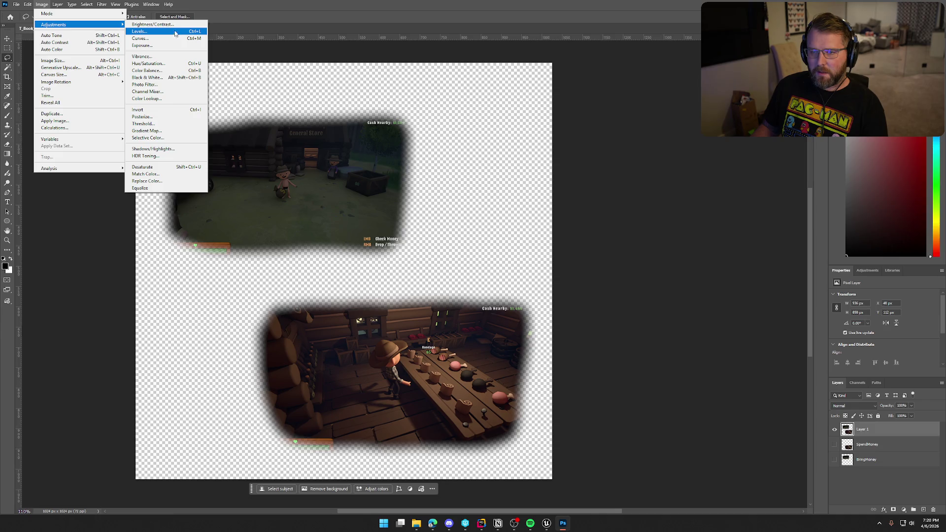
click(172, 78)
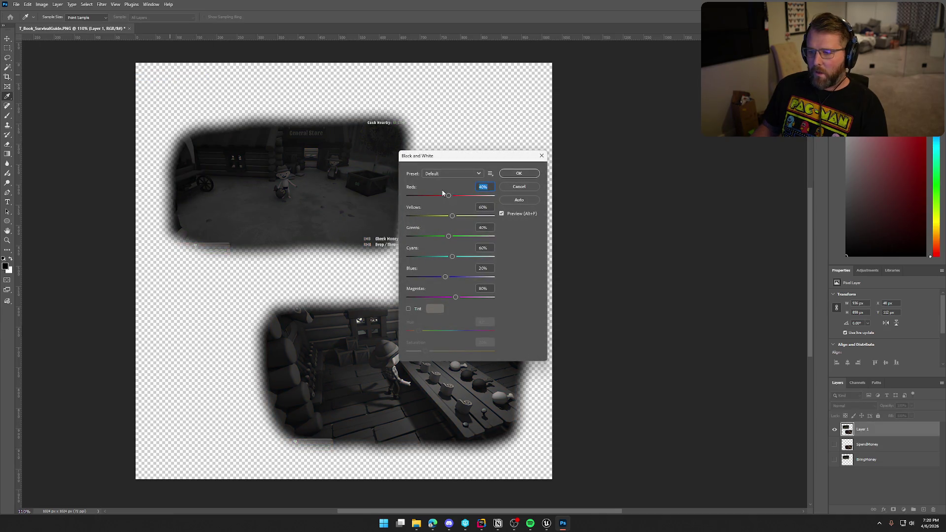
drag(477, 158, 601, 114)
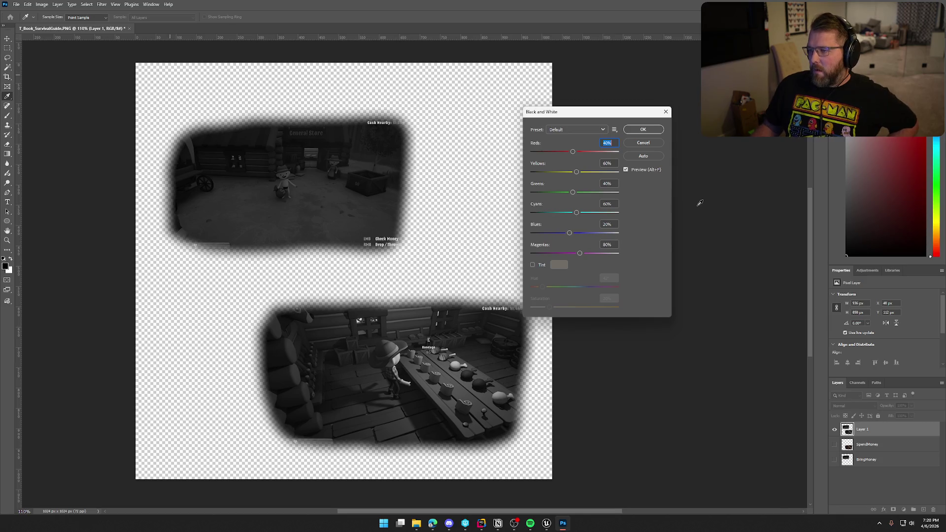
click(642, 129)
key(l)
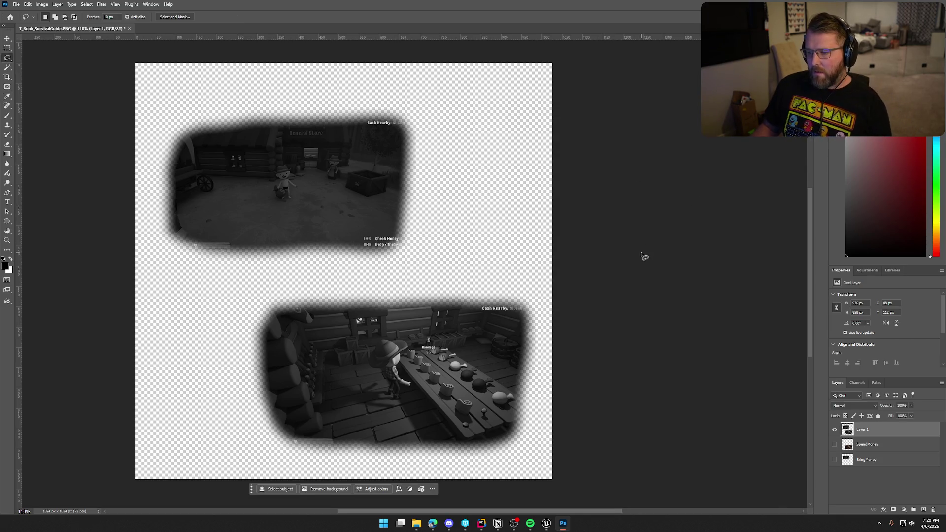
- Start Save a Copy and create a new Pages folder inside the Tutorial folder
click(17, 5)
click(243, 170)
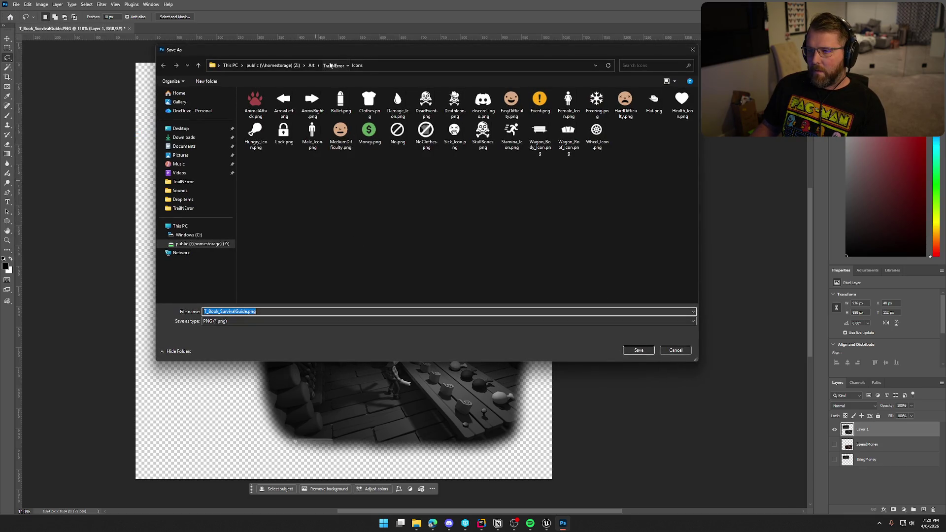
click(333, 65)
double_click(509, 106)
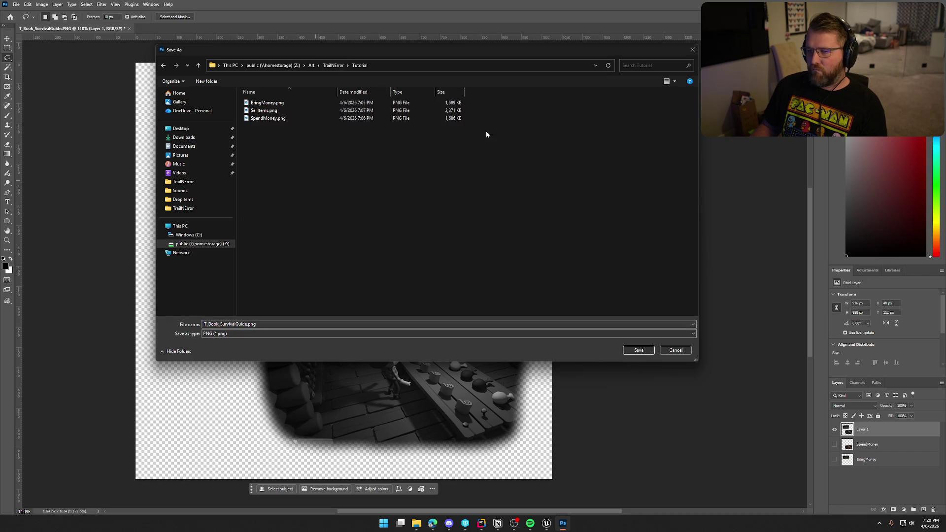
right_click(311, 155)
mouse_move(351, 260)
click(446, 265)
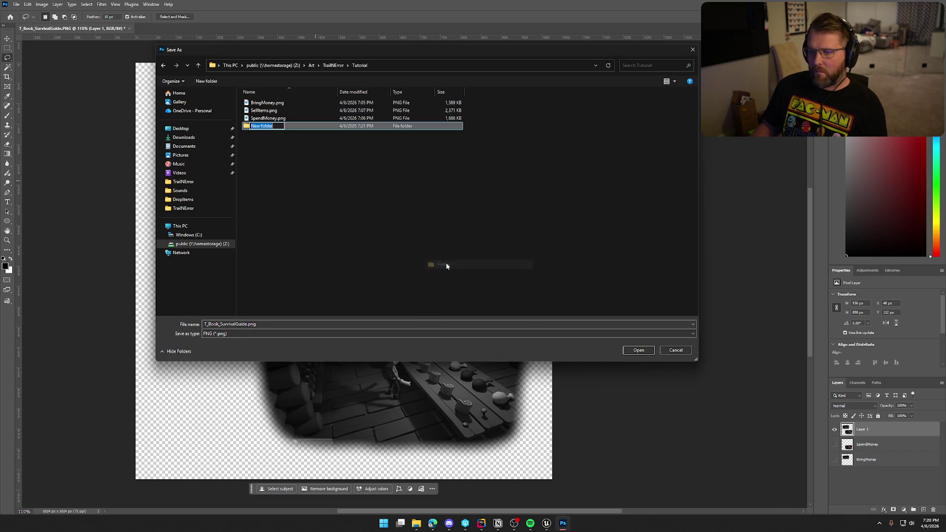
text(Pages)
key(Return)
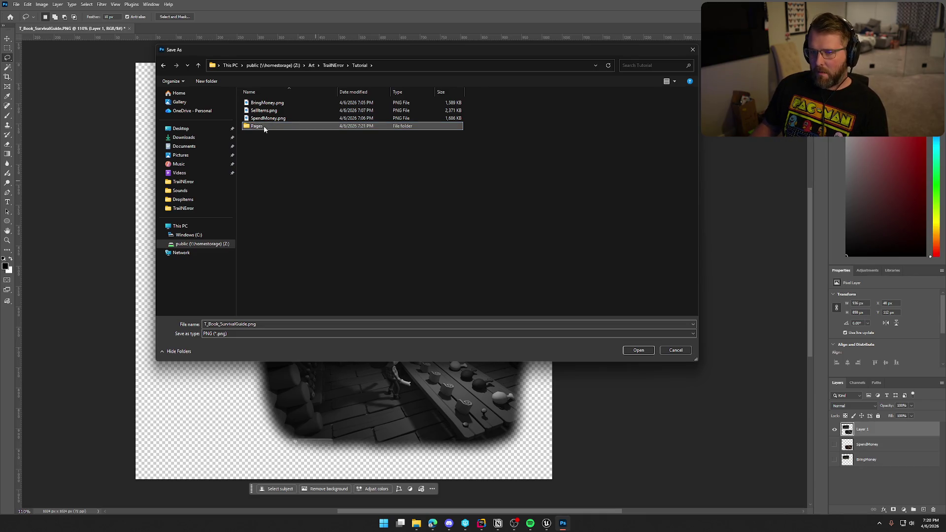
- Save the page as MoneyLeft.png in the Pages folder
double_click(264, 127)
double_click(284, 324)
text(MoneyLeft)
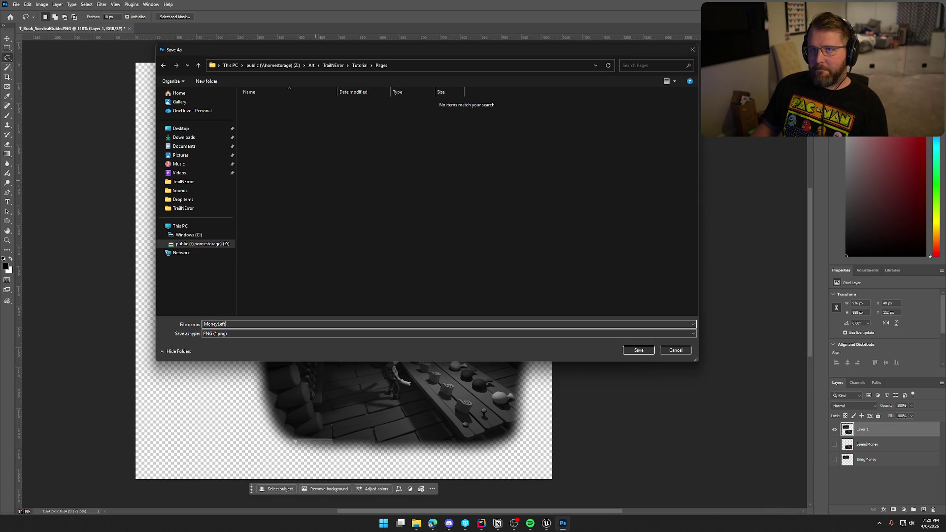
key(Return)
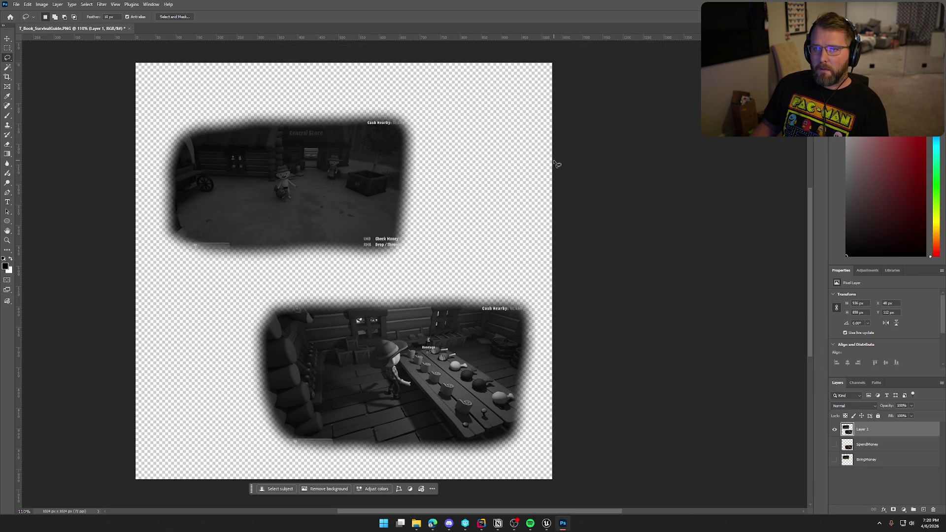
- Create a Tutorial folder under Art/Textures in Unreal's Content Drawer
click(546, 523)
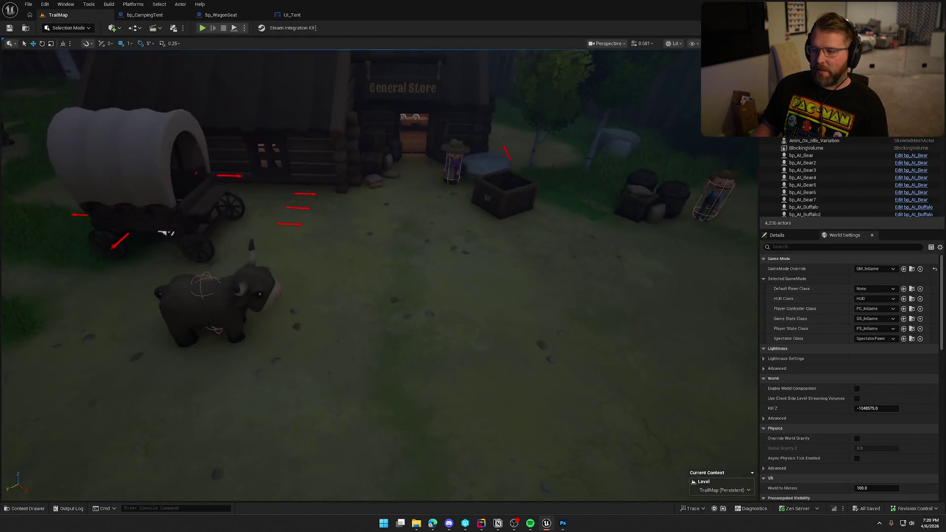
key(ctrl+space)
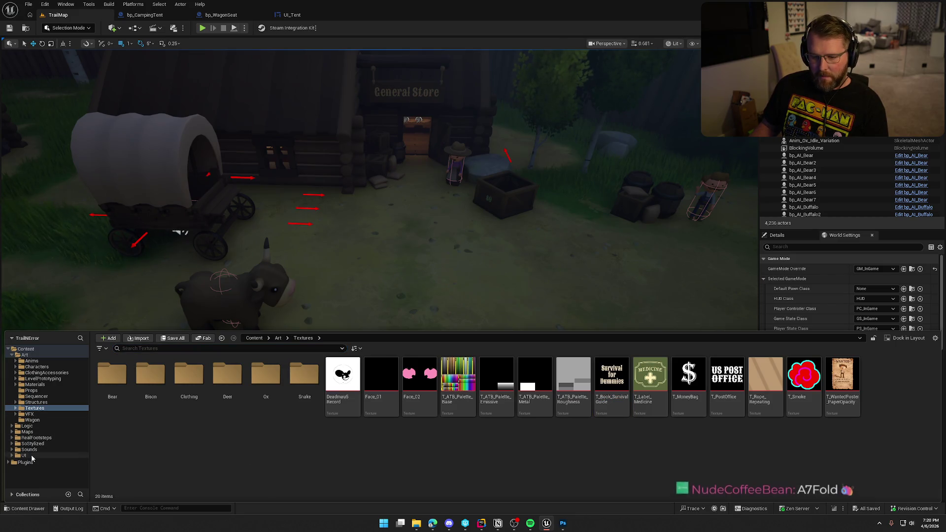
click(32, 455)
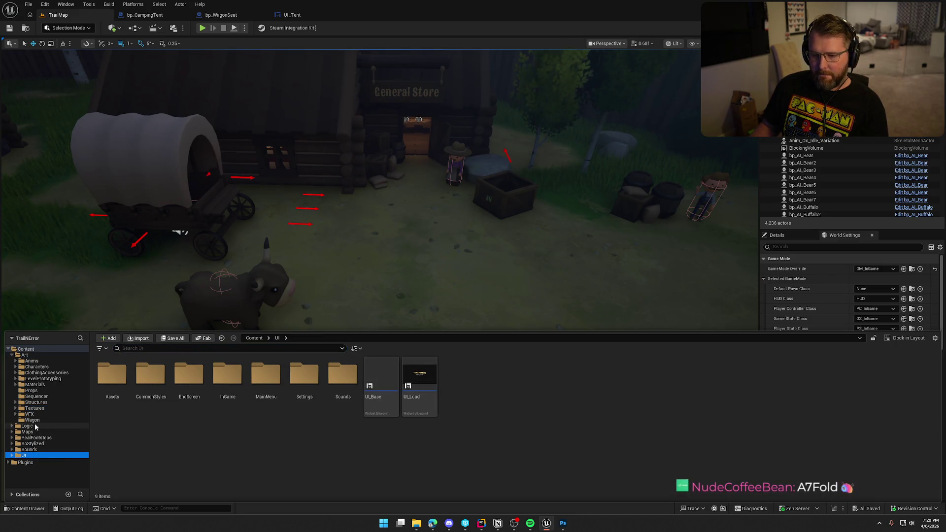
click(33, 408)
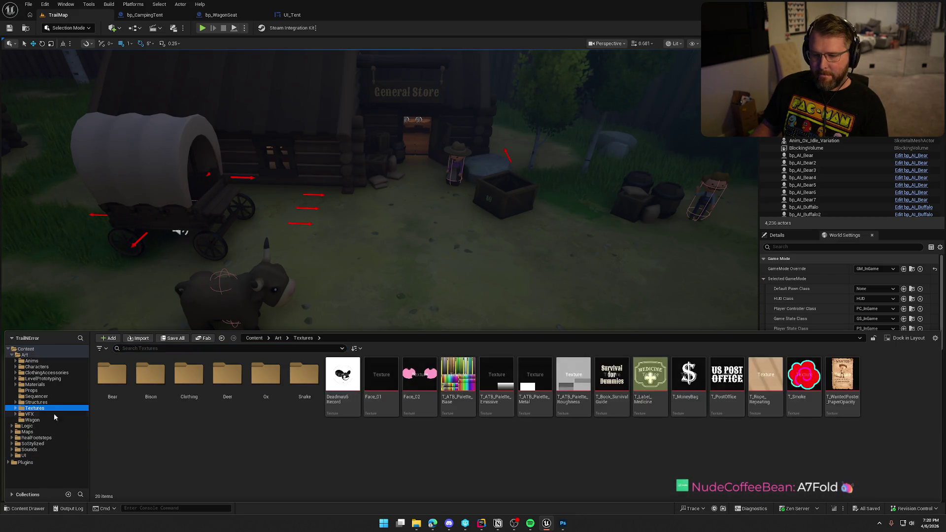
right_click(221, 438)
click(247, 160)
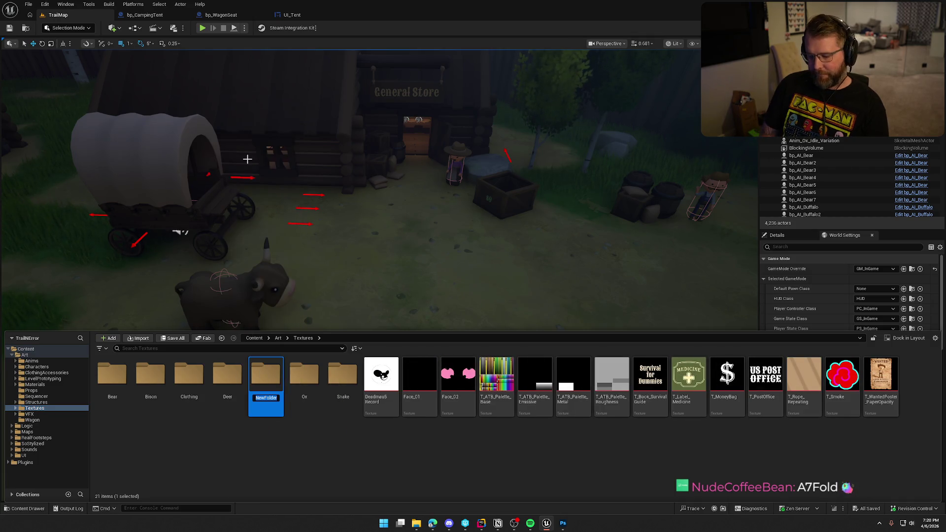
text(Tutorial)
key(Return)
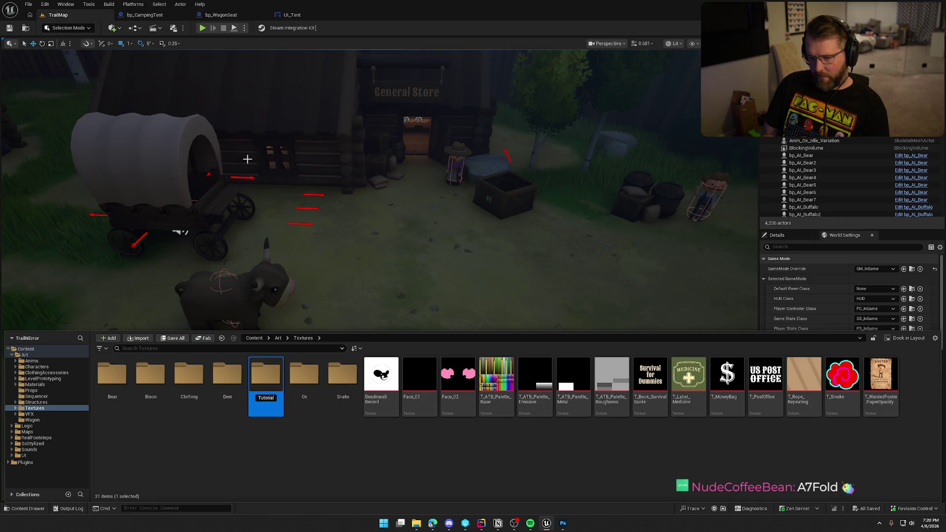
- Import the MoneyLeft image into the Tutorial folder and open the texture
double_click(340, 394)
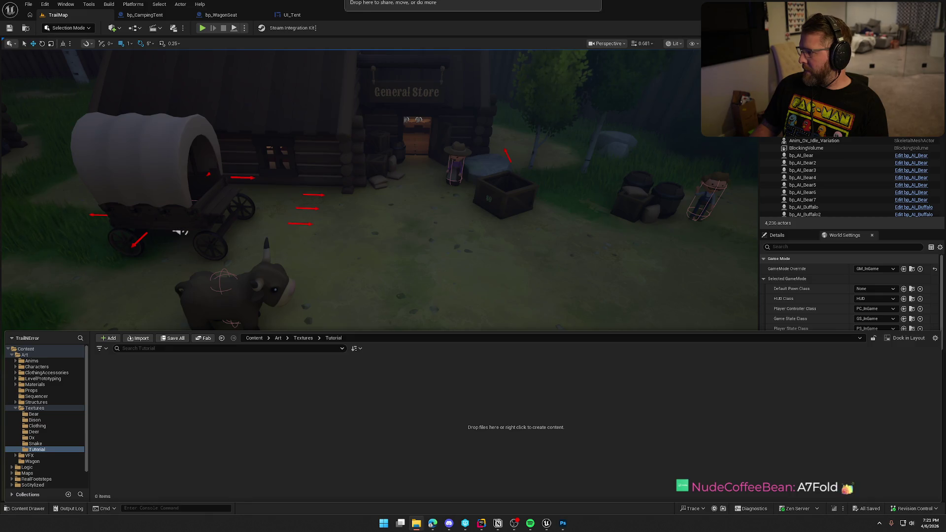
mouse_move(171, 405)
mouse_down()
mouse_move(210, 406)
mouse_move(217, 434)
mouse_up()
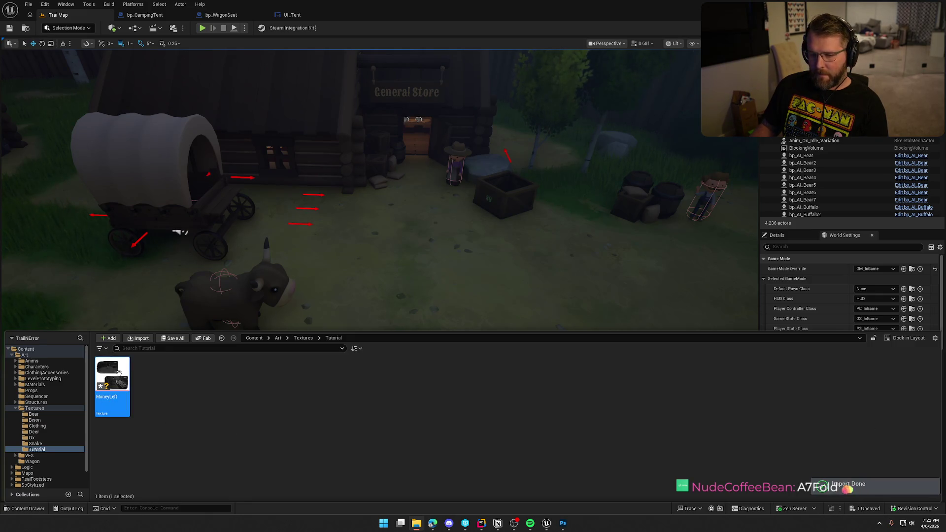
key(Return)
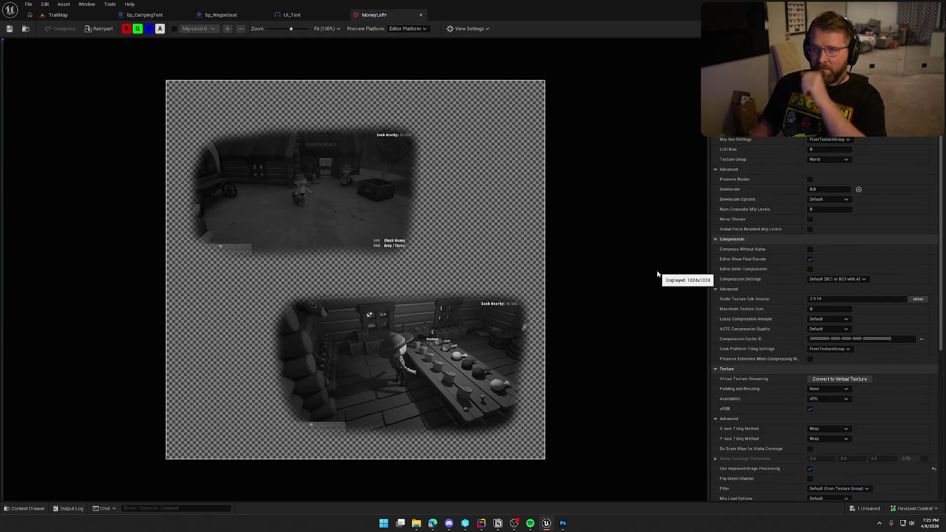
- Put MoneyLeft in the UI texture group and open T_Book_SurvivalGuide for comparison
click(825, 159)
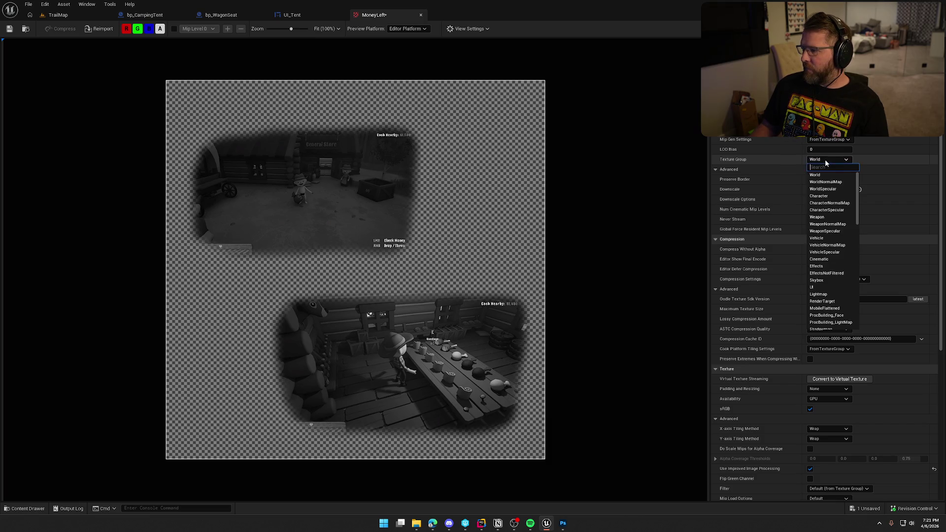
click(829, 288)
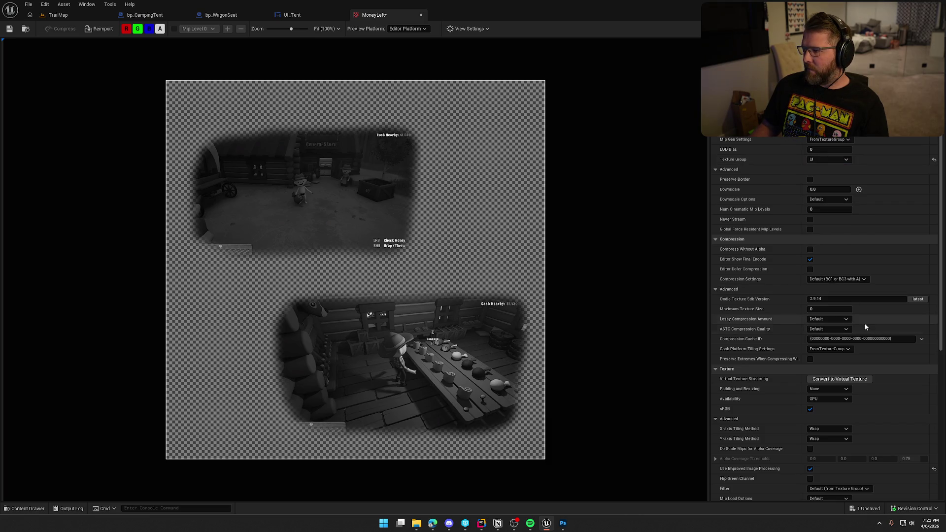
key(ctrl+space)
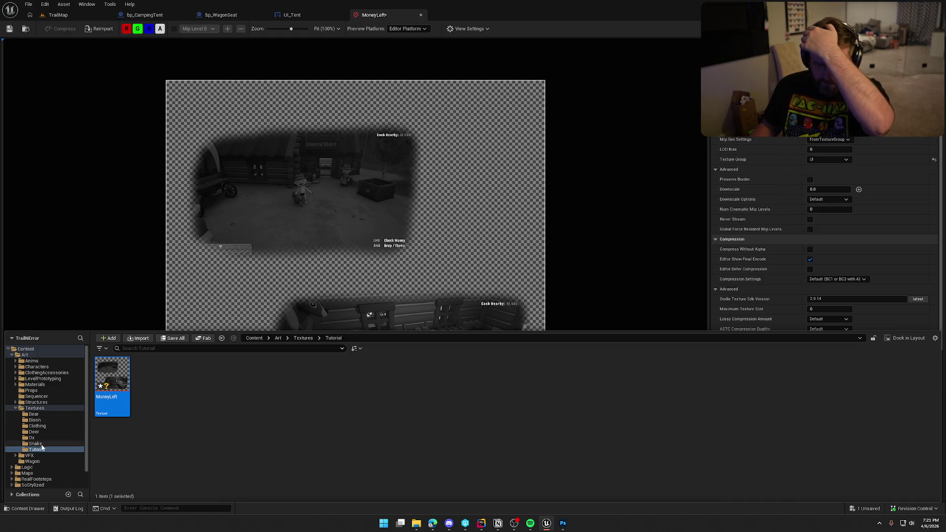
click(40, 408)
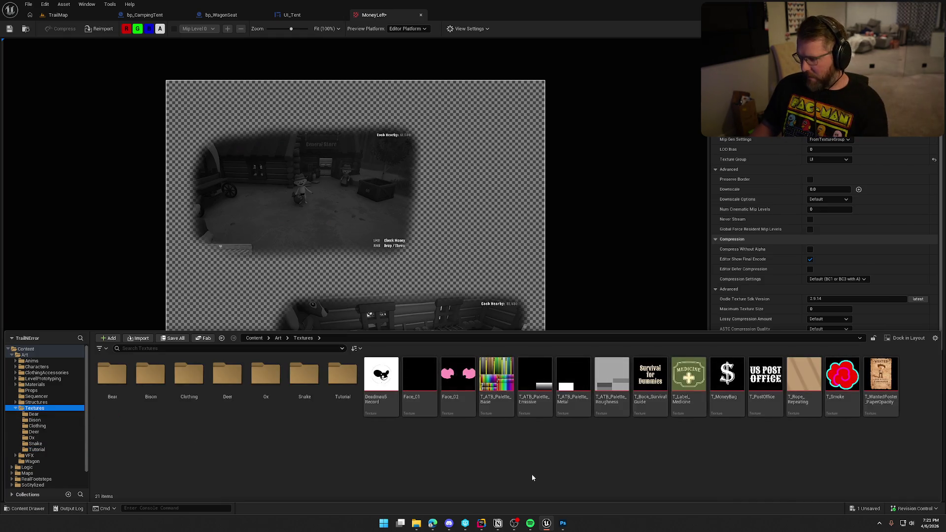
double_click(646, 374)
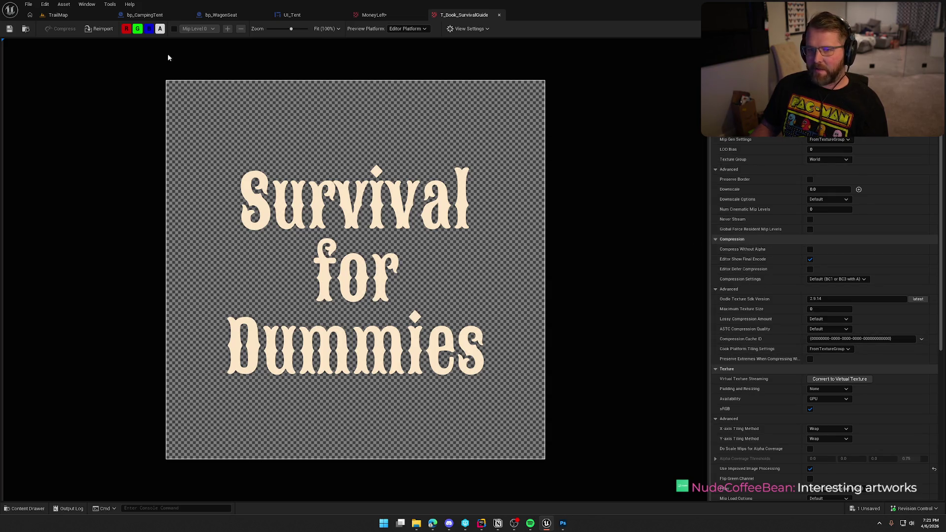
- Set MoneyLeft back to the World group, compare it with the Survival Guide texture, and return to TrailMap
click(376, 14)
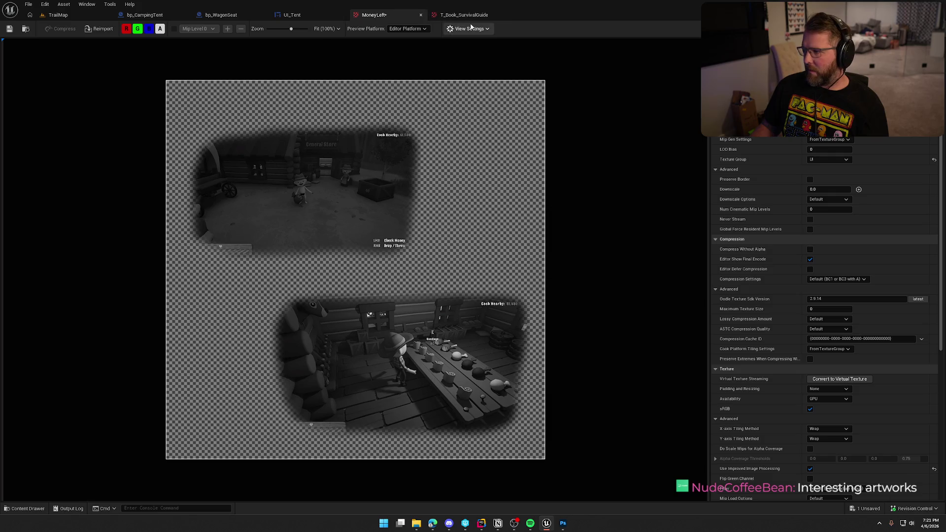
click(828, 159)
click(823, 177)
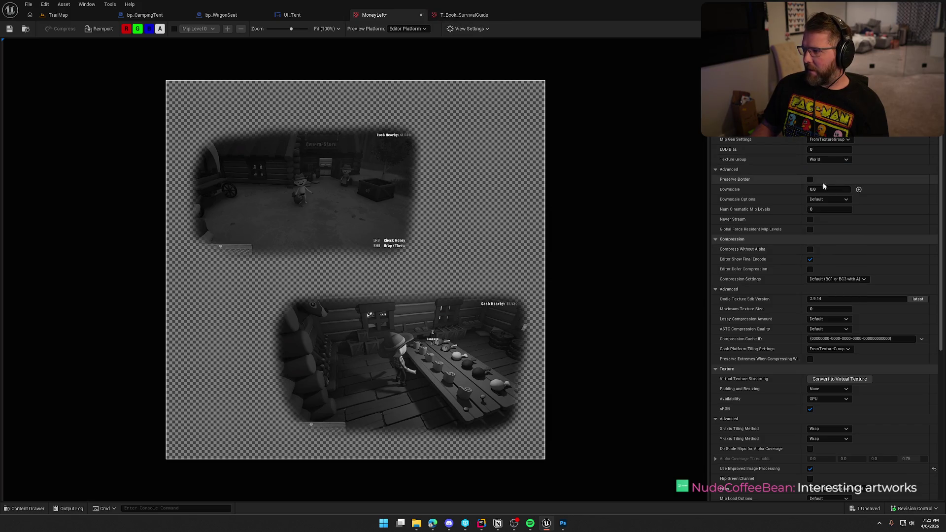
click(472, 15)
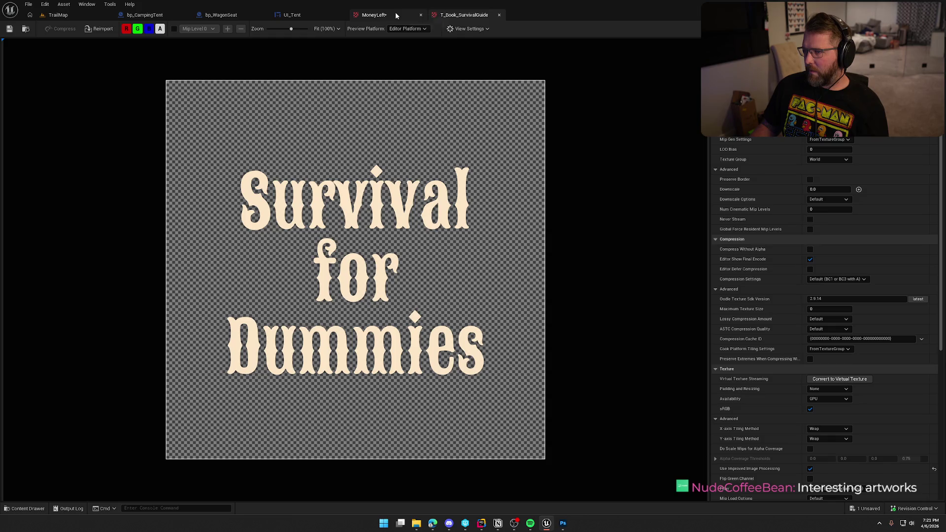
click(397, 16)
click(459, 16)
click(397, 13)
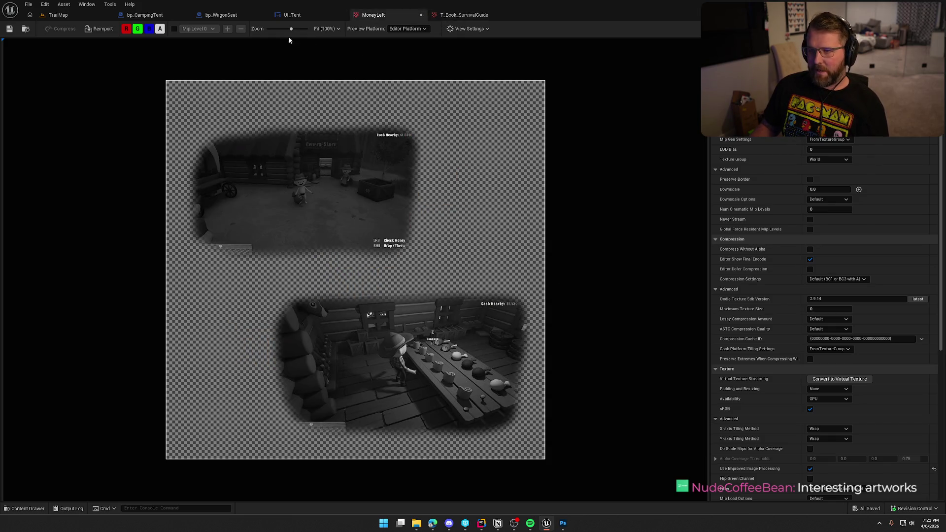
click(103, 16)
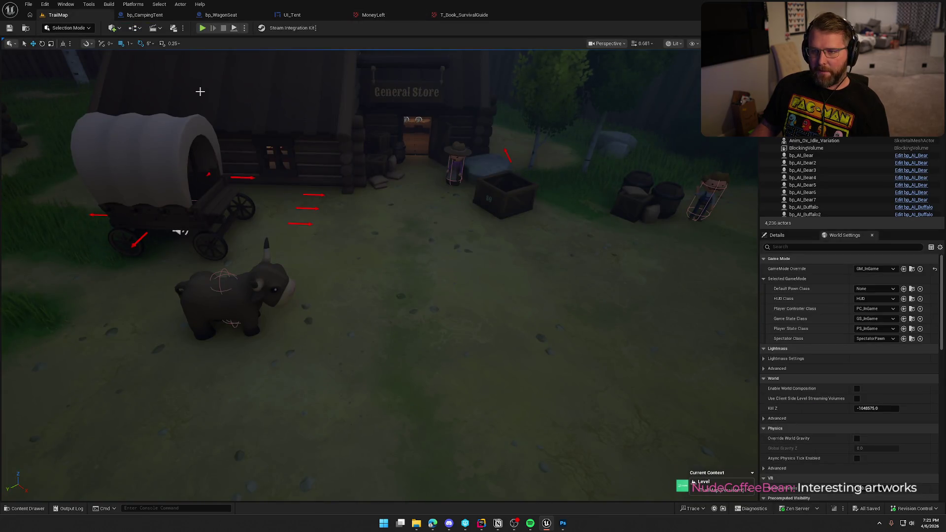
- Close the bp_CampingTent, bp_WagonSeat, UI_Tent and Survival Guide texture editor tabs
middle_click(138, 15)
middle_click(138, 16)
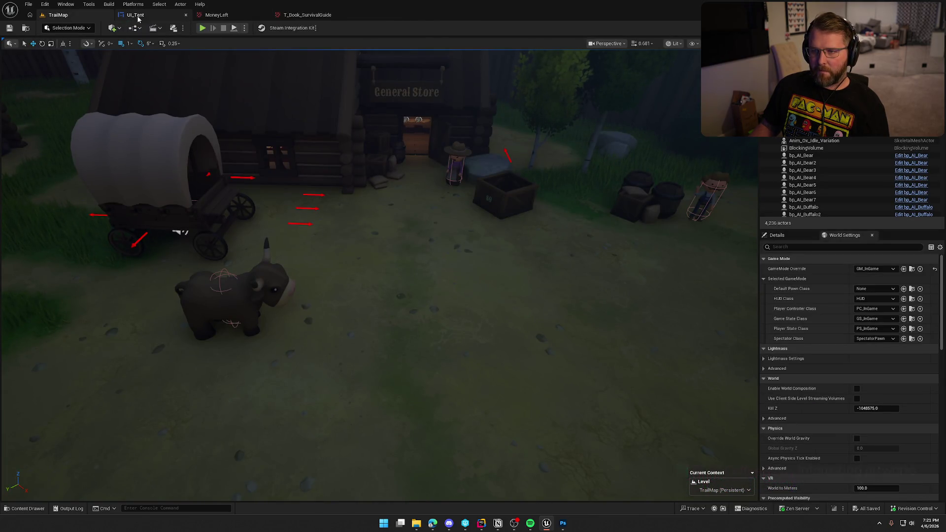
middle_click(138, 15)
middle_click(216, 14)
- Open bp_Player from Logic/Player and show the LeftPageContent variable's default textures
key(ctrl+space)
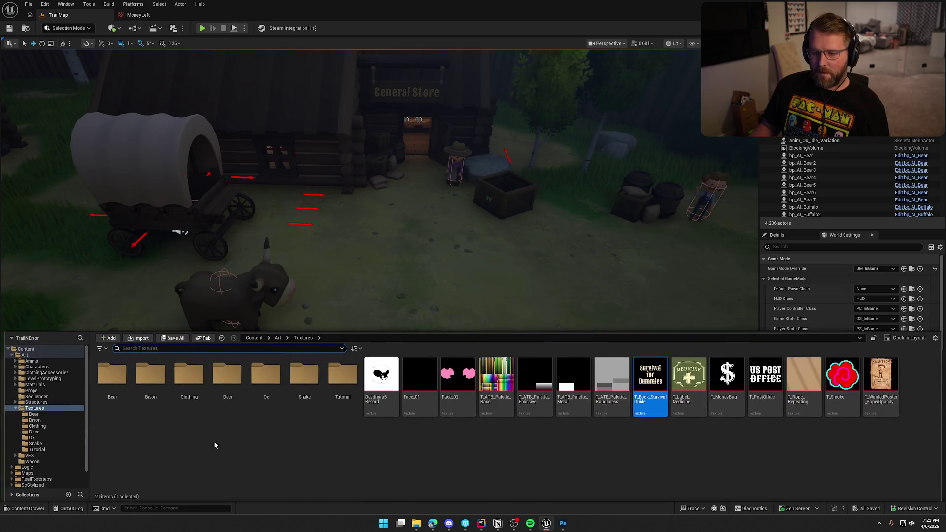
scroll(44, 425, down, 2)
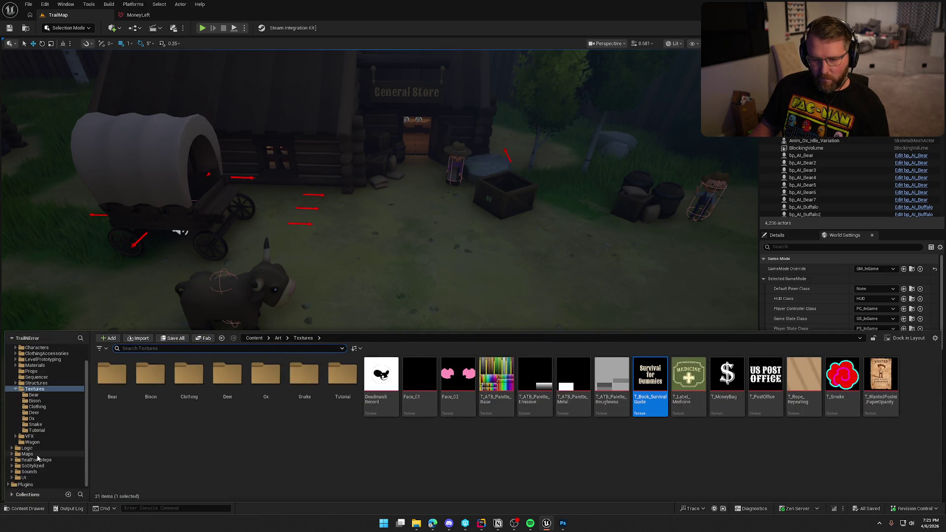
click(27, 448)
double_click(458, 379)
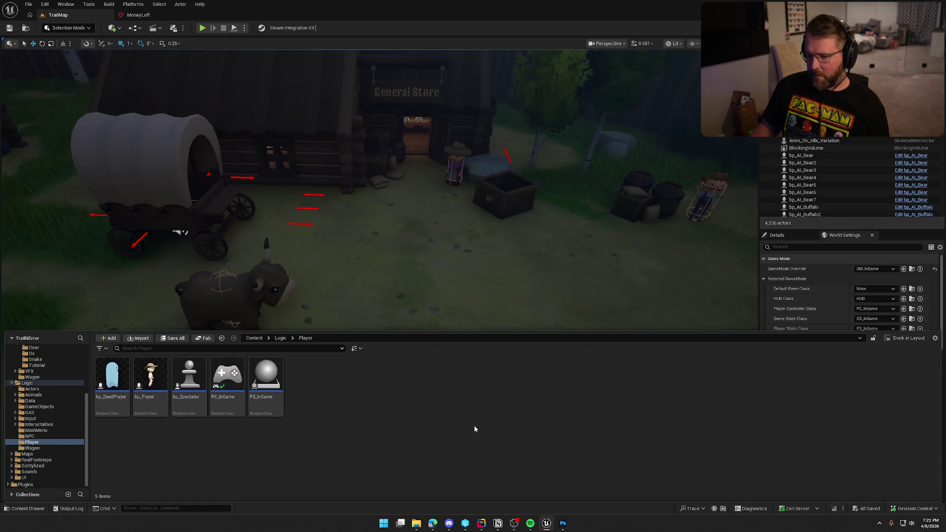
double_click(150, 376)
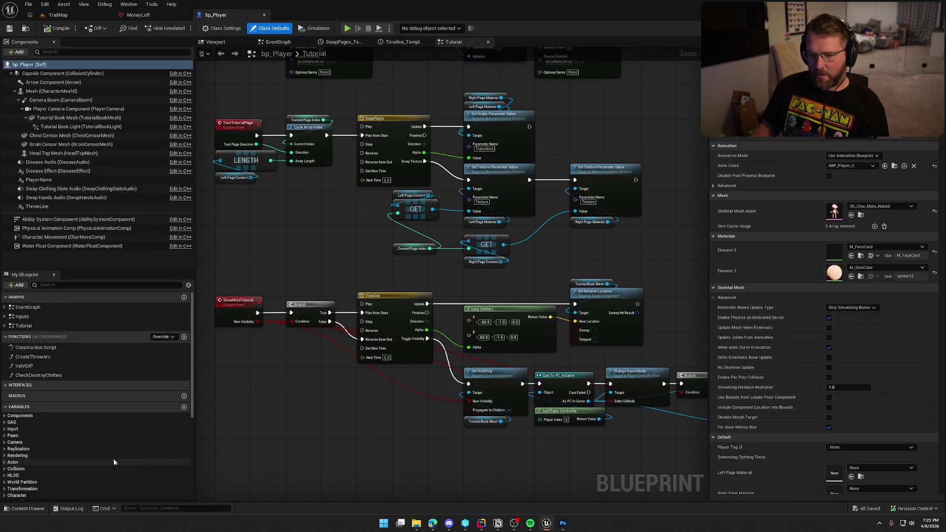
scroll(103, 443, down, 5)
click(54, 427)
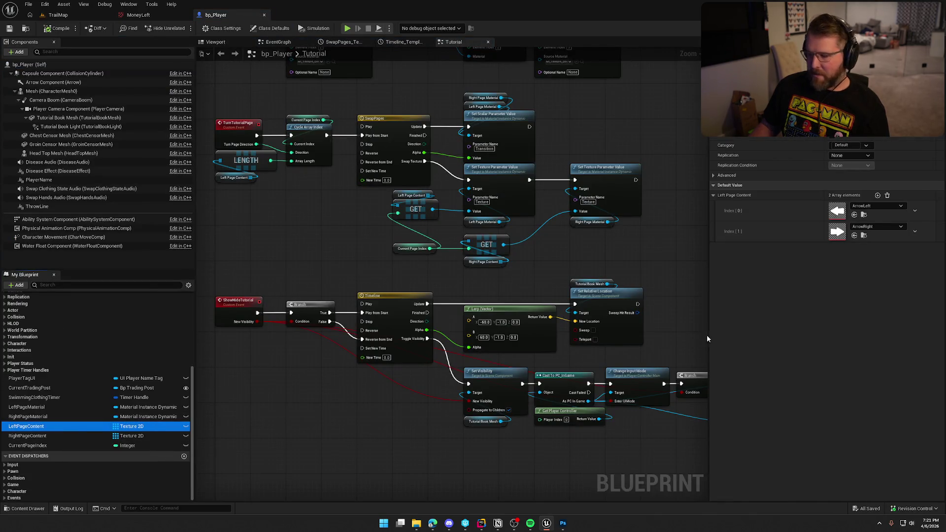
- Set LeftPageContent Index[0] to MoneyLeft, compile and check out bp_Player, then return to TrailMap
key(ctrl+space)
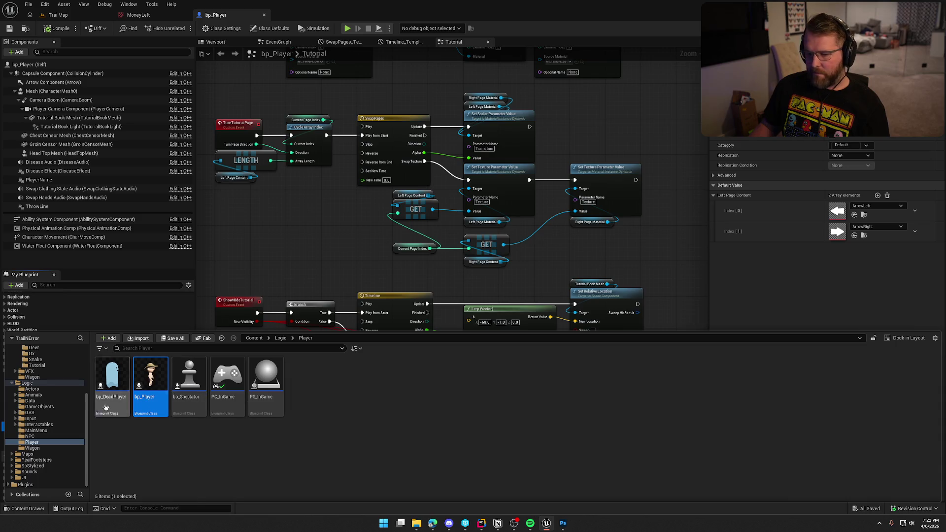
click(36, 400)
click(112, 384)
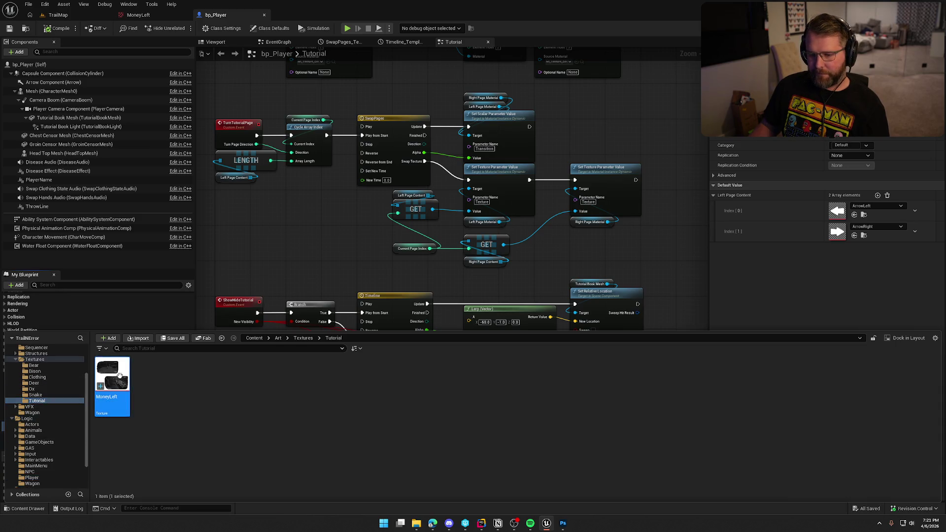
click(854, 214)
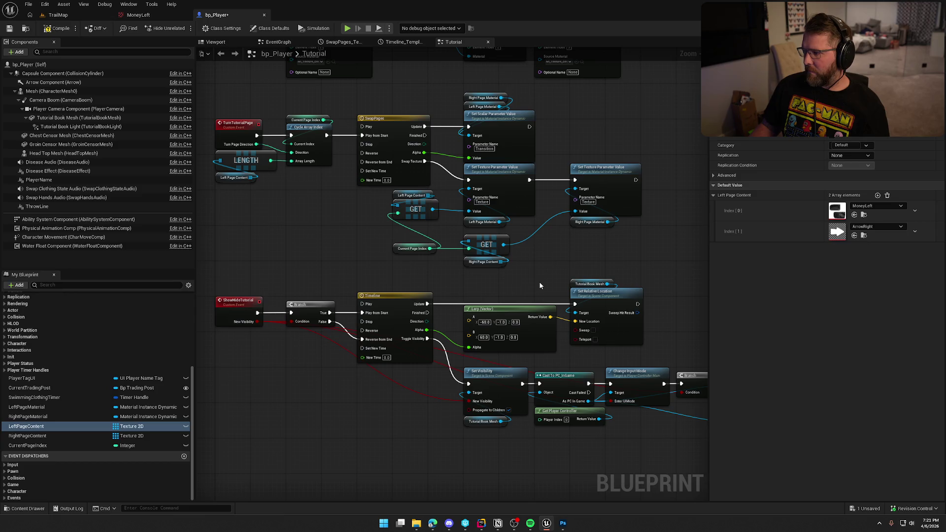
click(61, 29)
click(484, 343)
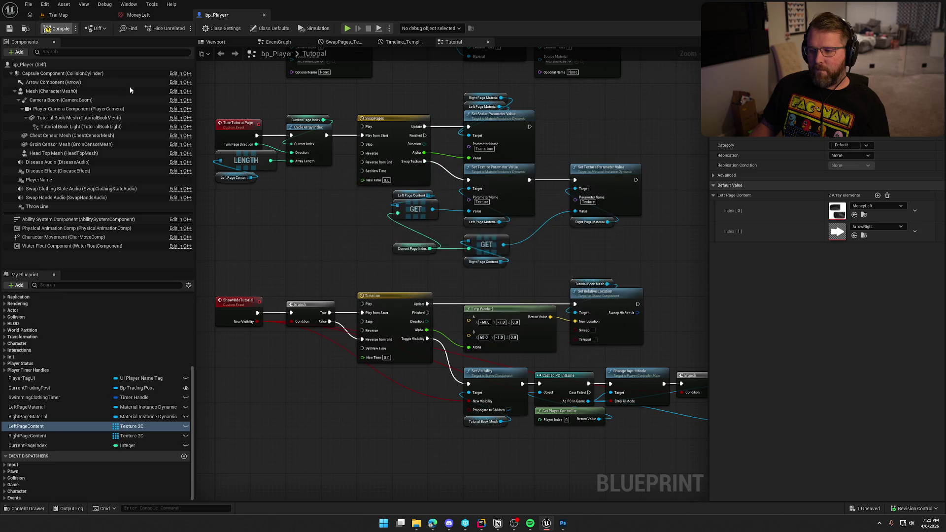
click(67, 16)
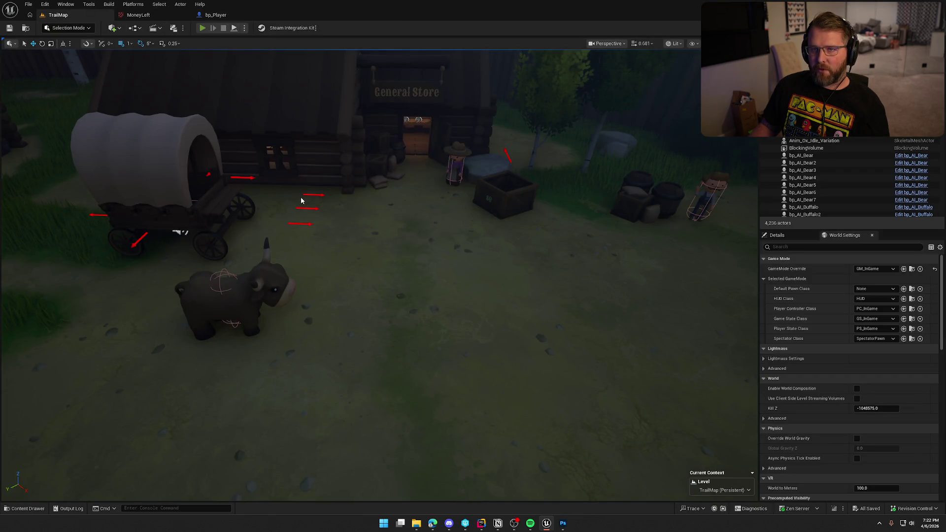
- Playtest and read the tutorial book to check its left-page screenshots, then switch to MoneyLeft
click(200, 28)
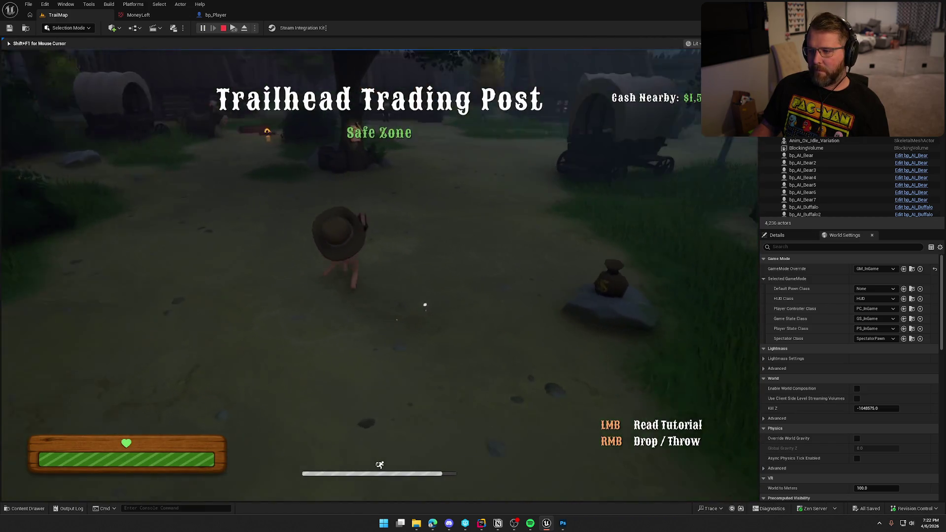
click(369, 300)
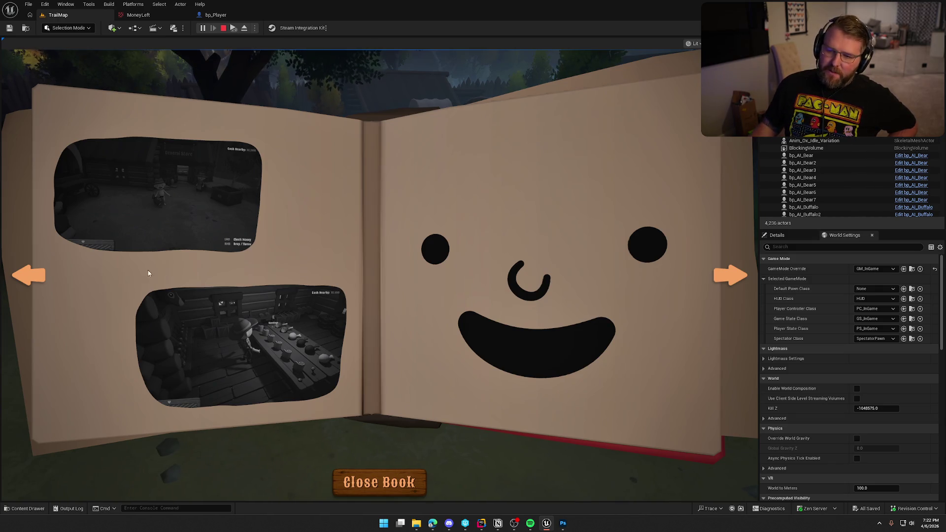
key(Escape)
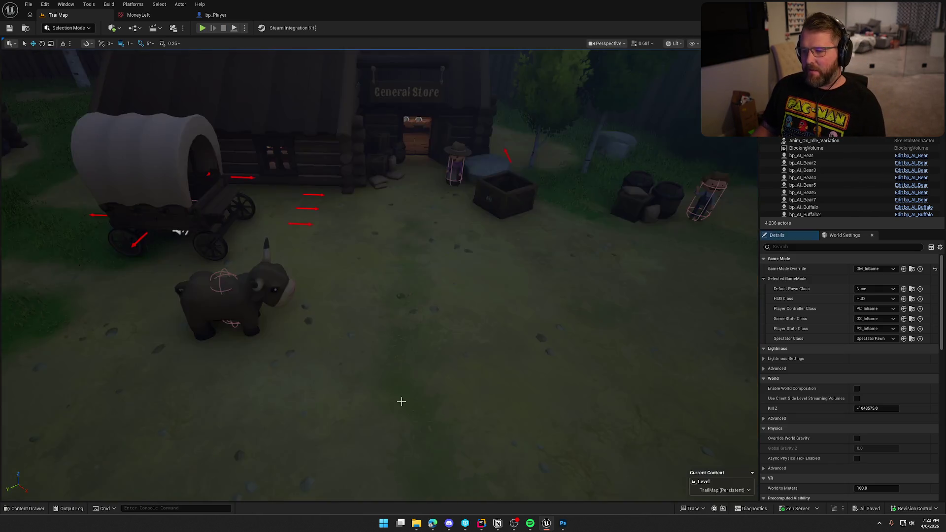
click(137, 15)
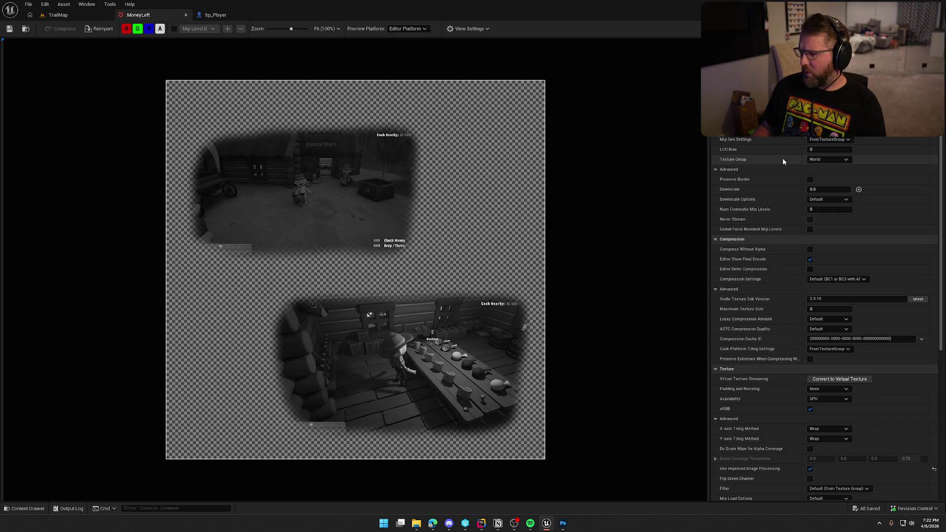
- Switch MoneyLeft's Texture Group to UI, save the texture, and go back to TrailMap
click(823, 160)
click(813, 289)
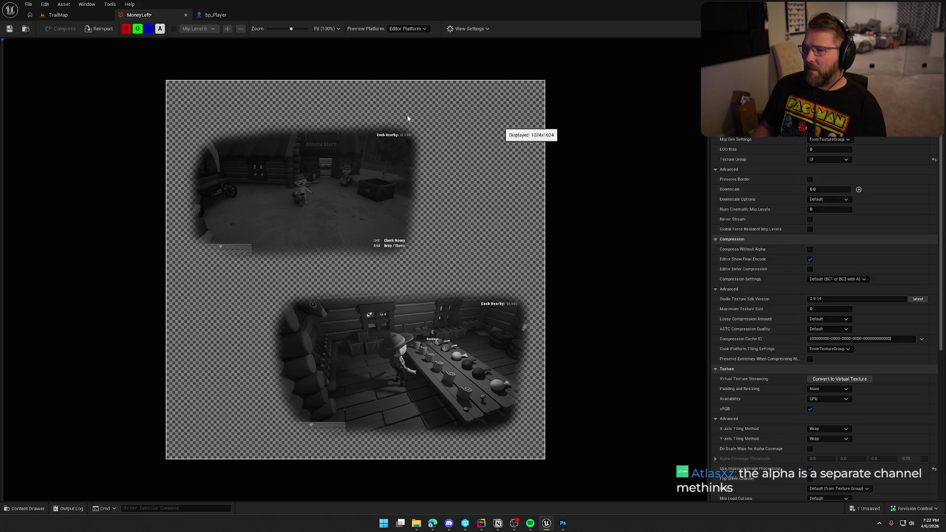
click(9, 30)
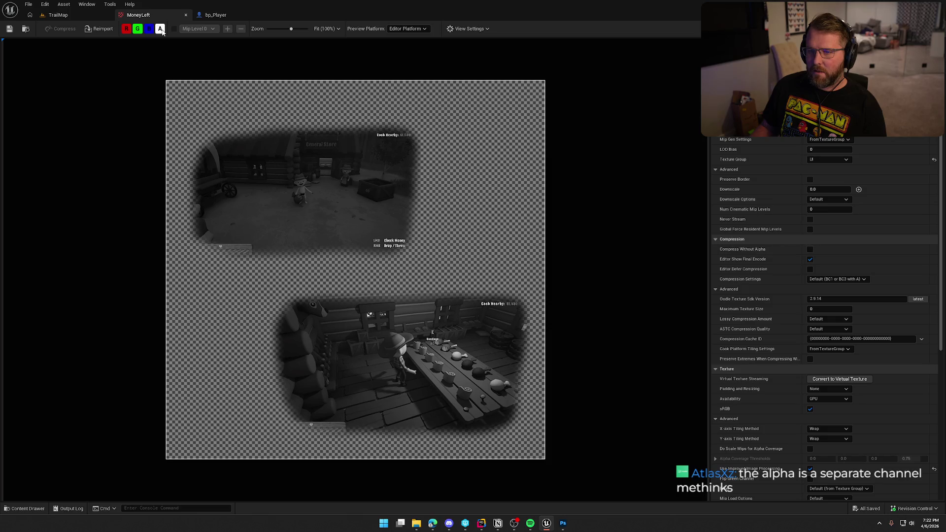
click(66, 16)
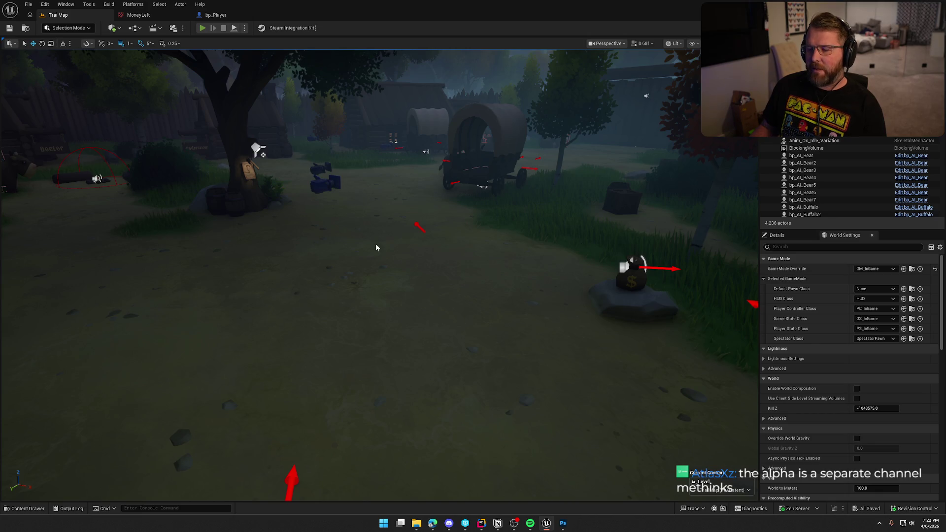
key(alt+p)
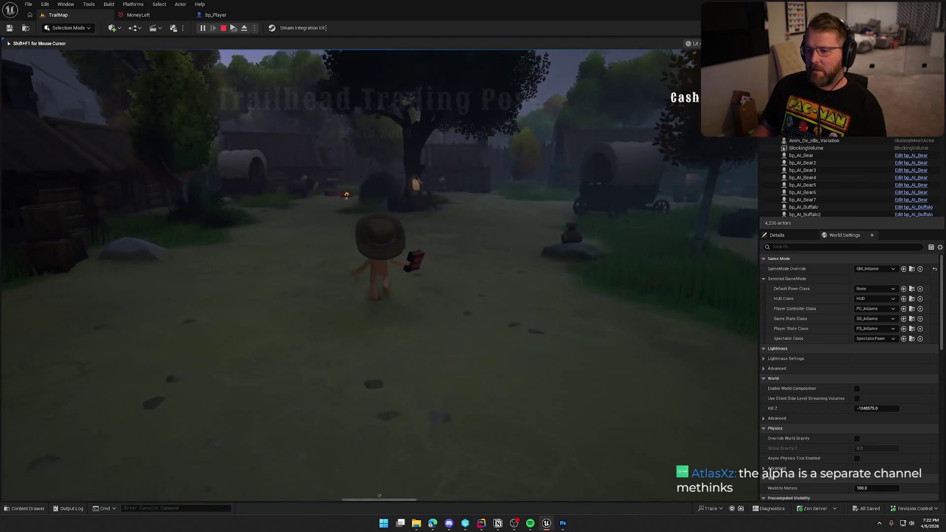
click(379, 256)
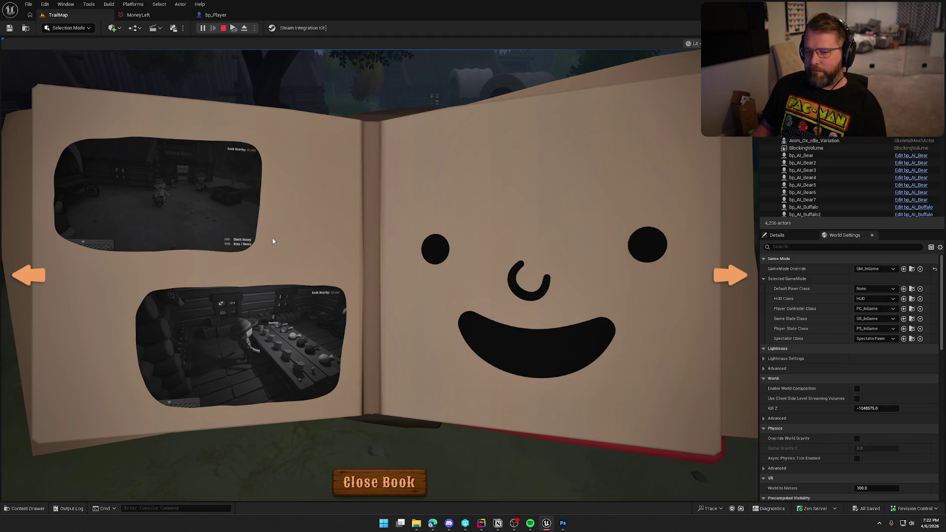
key(Escape)
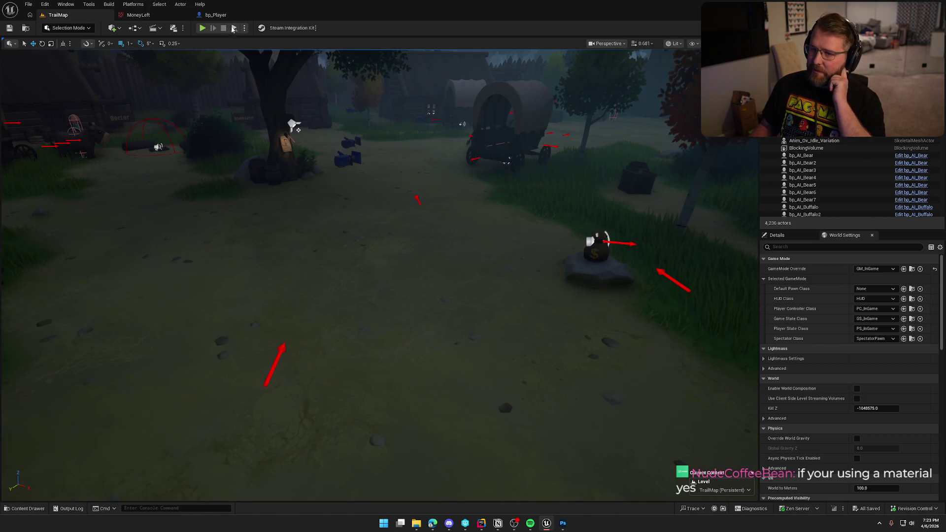
- Reset MoneyLeft's Texture Group to World and return to the TrailMap level
click(141, 15)
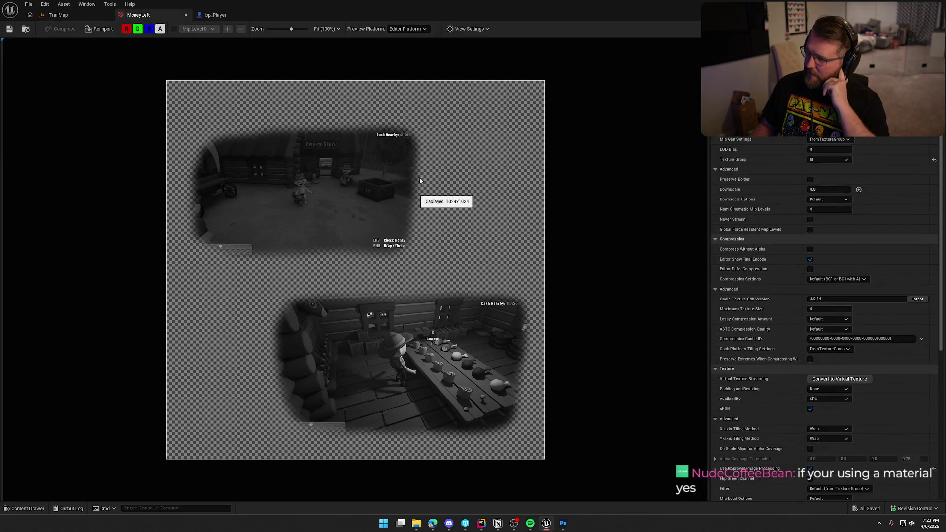
click(933, 159)
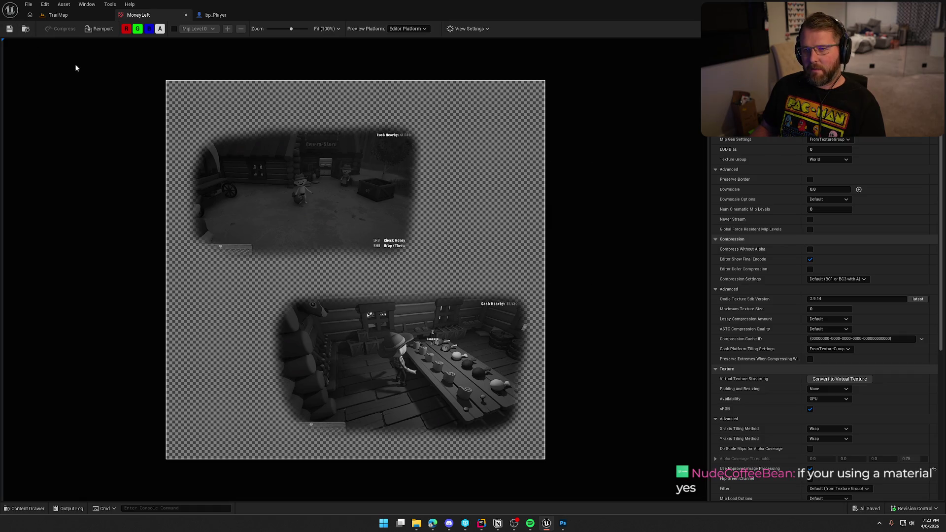
click(59, 14)
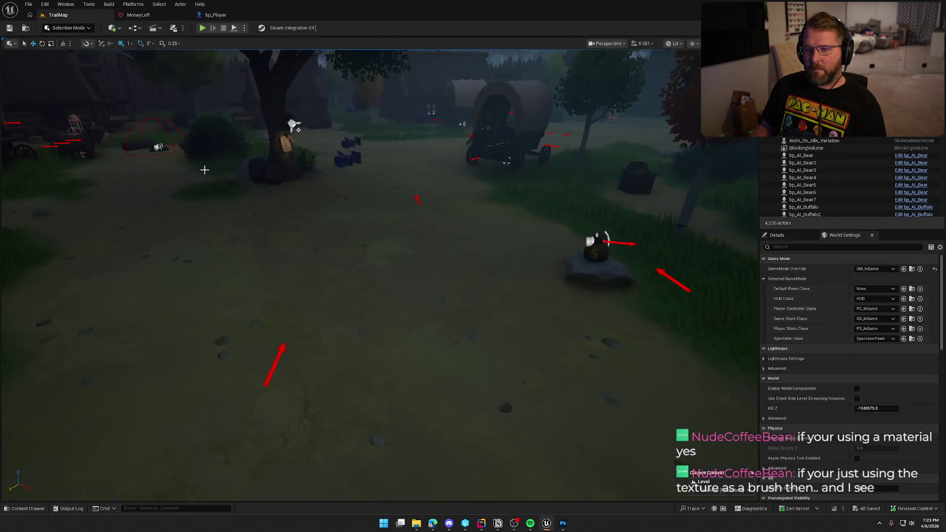
- Open the M_Tutorial material from the Art/Materials folder
key(ctrl+space)
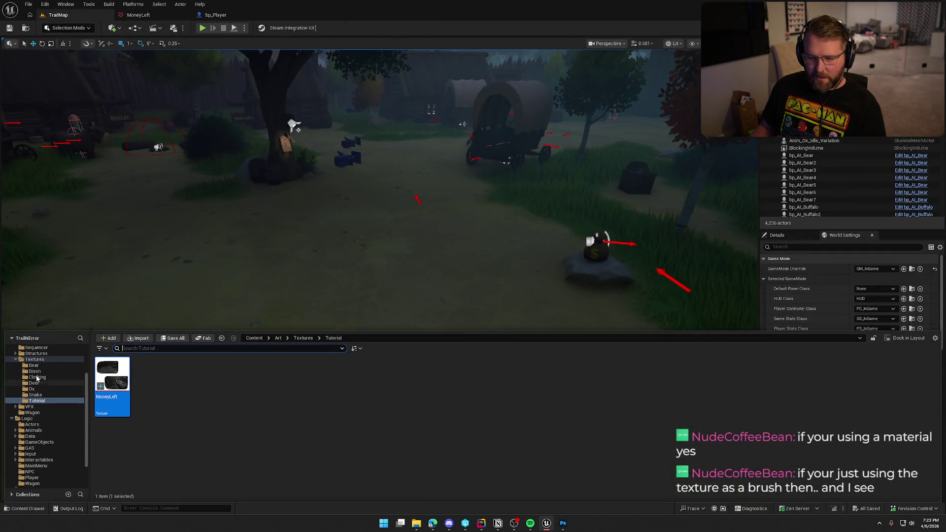
scroll(15, 414, up, 2)
click(34, 365)
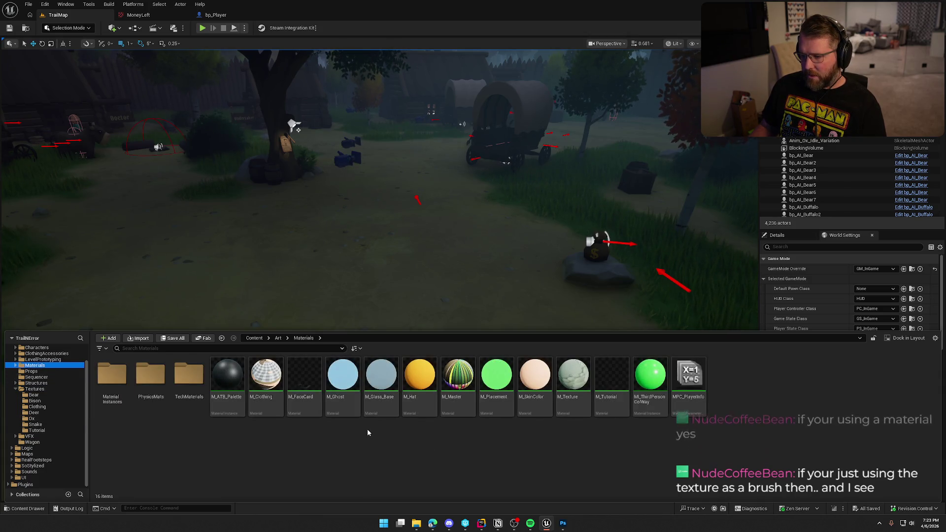
click(611, 379)
double_click(606, 365)
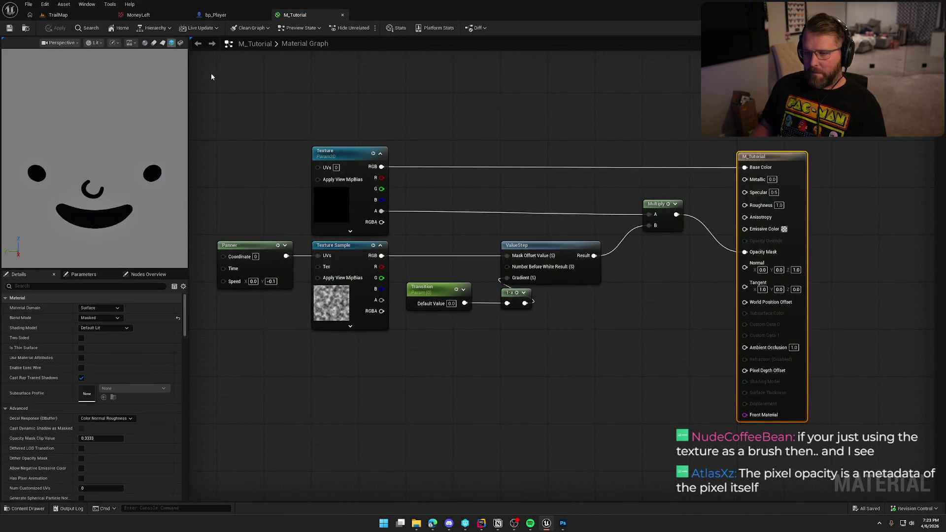
- Replace Face_01 with MoneyLeft in M_Tutorial's Texture parameter node and inspect the preview
click(375, 178)
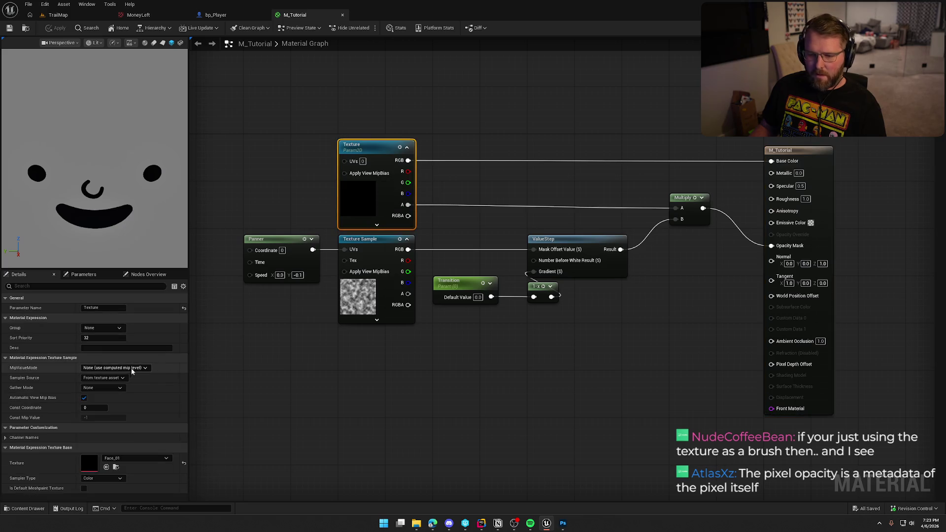
click(126, 459)
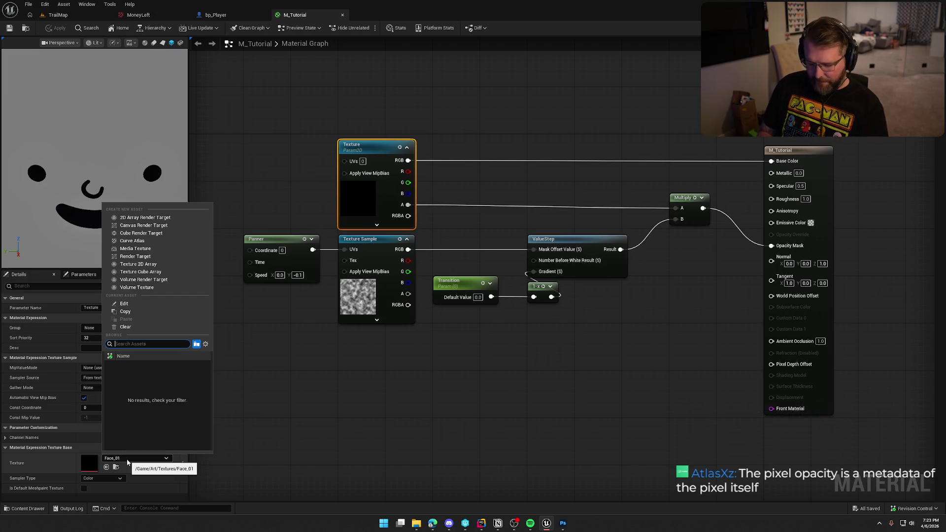
text(money)
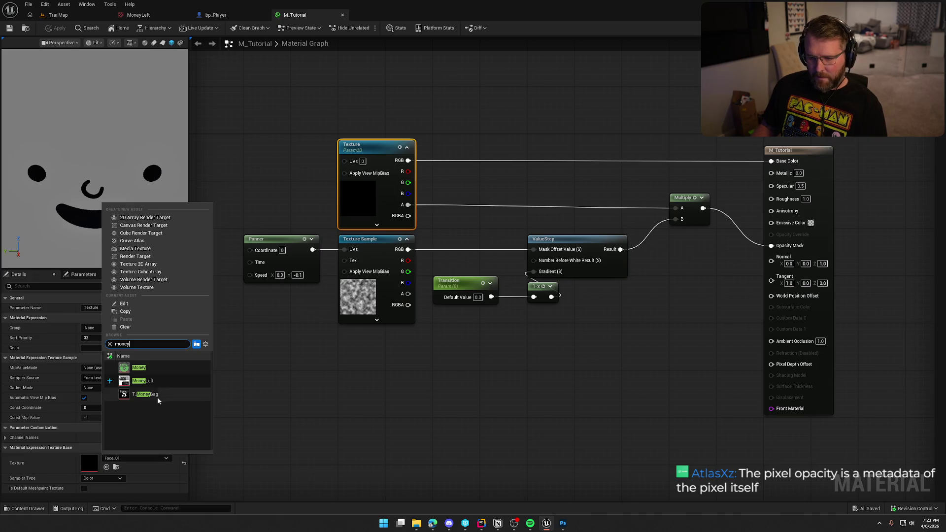
click(148, 381)
drag(109, 177, 149, 209)
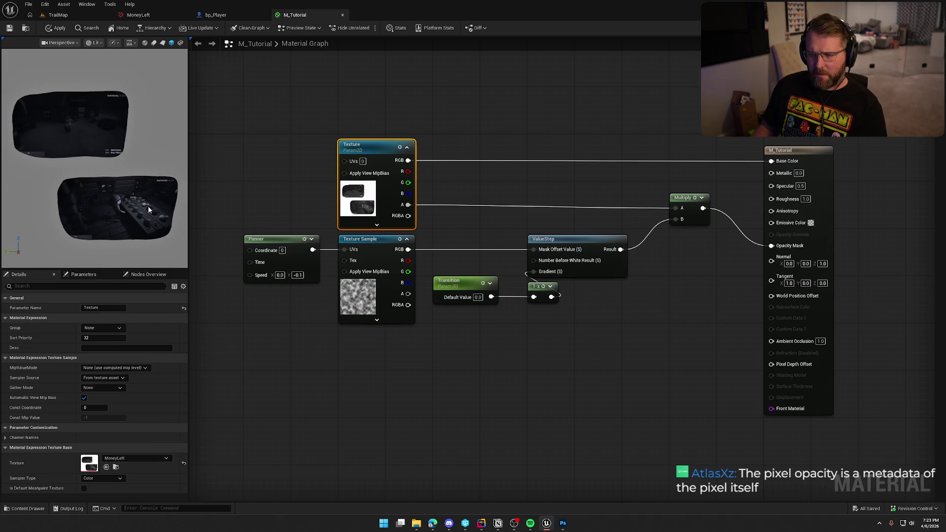
click(496, 389)
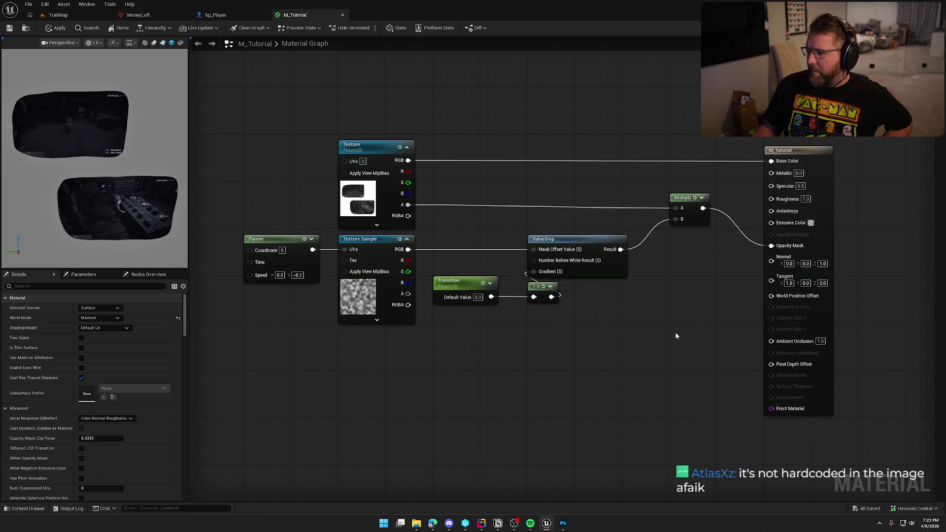
click(102, 318)
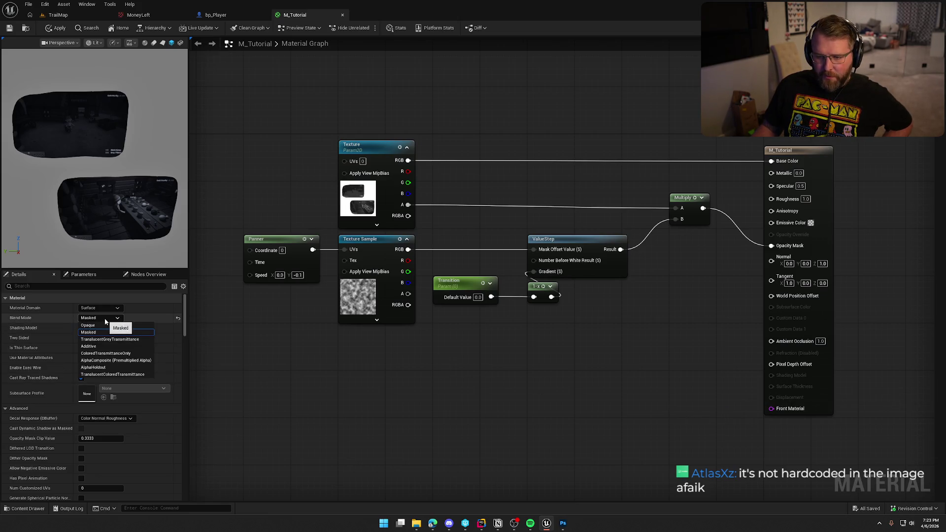
- Set Blend Mode to TranslucentGreyTransmittance, wire Multiply into Opacity Override, and apply the material
click(120, 339)
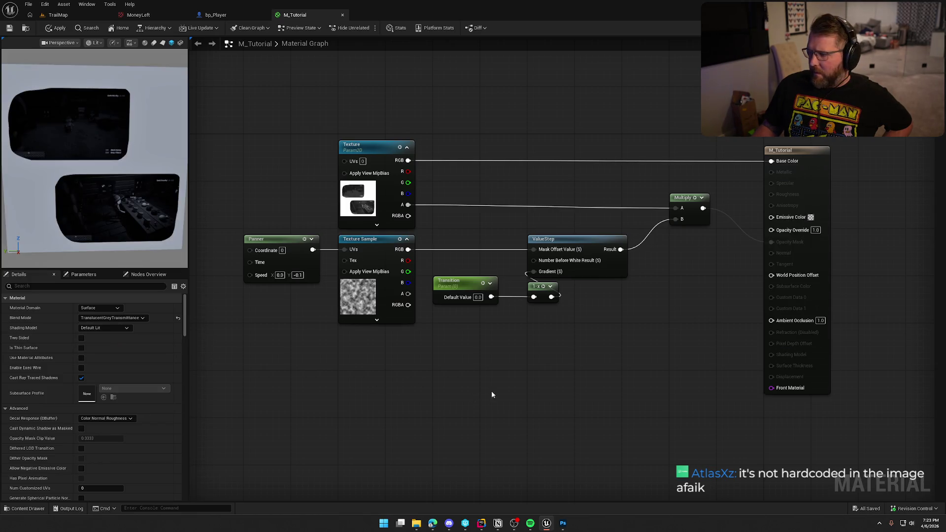
mouse_move(703, 208)
mouse_down()
mouse_move(714, 221)
mouse_move(771, 230)
mouse_up()
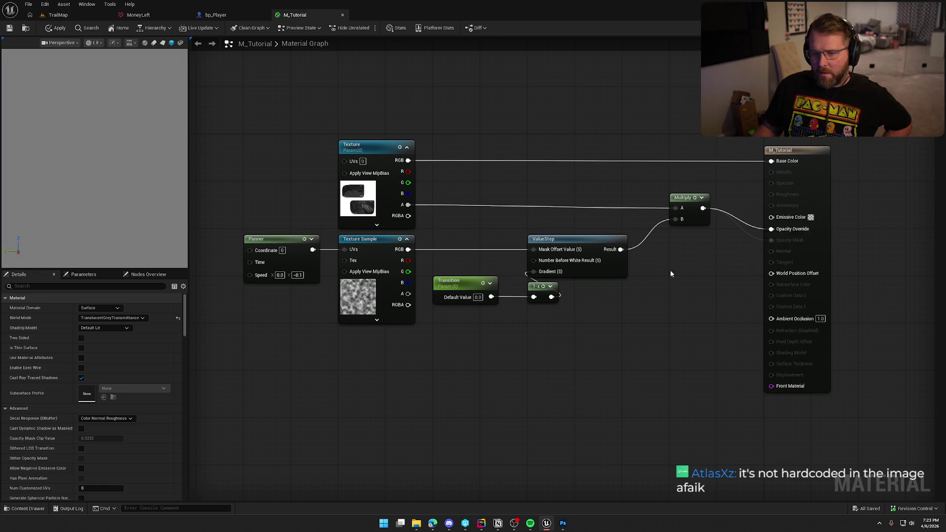
mouse_move(93, 158)
mouse_down()
mouse_move(113, 148)
mouse_move(133, 162)
mouse_move(99, 157)
mouse_up()
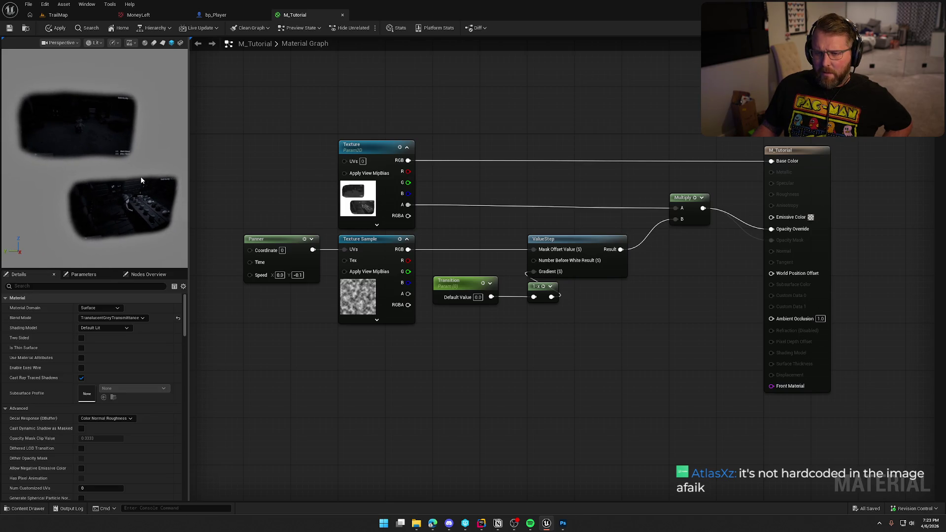
click(55, 28)
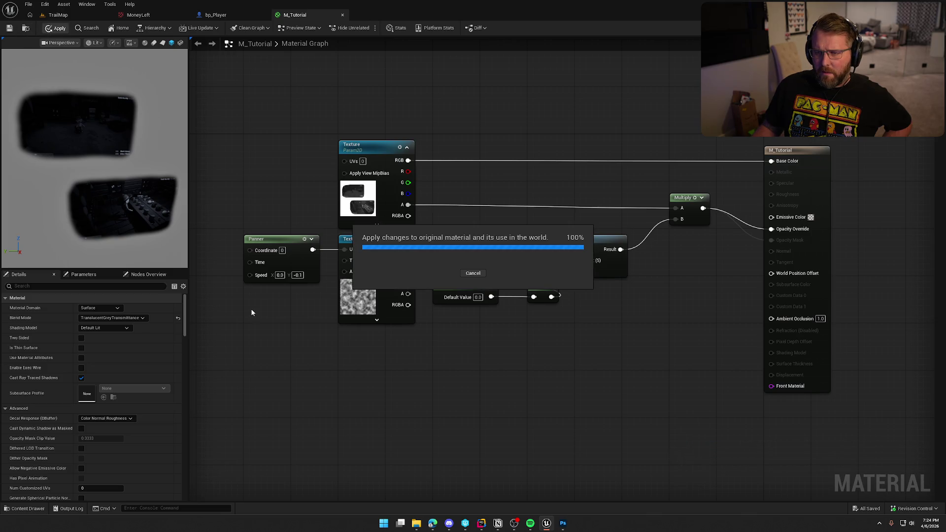
click(25, 28)
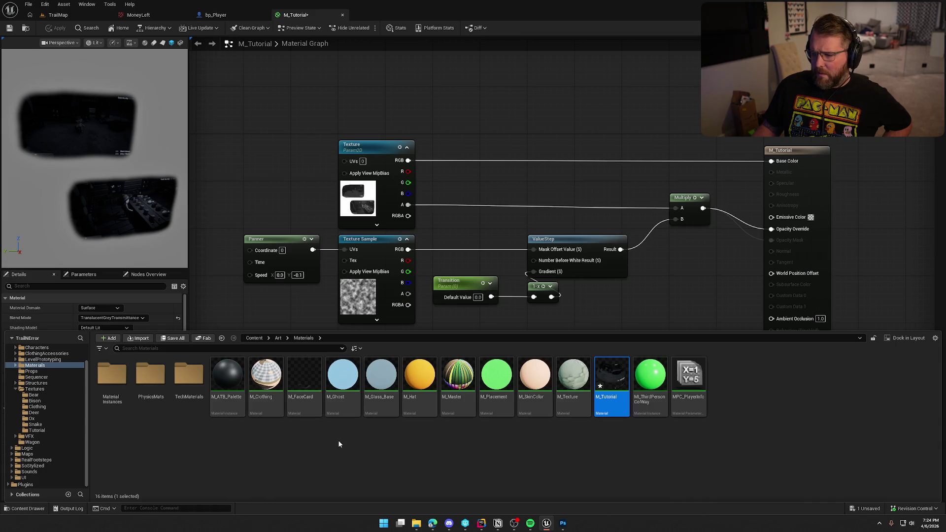
- Open MI_Texture_Book_SurvivalGuide and set its Texture to MoneyLeft, testing the Transition value
double_click(189, 375)
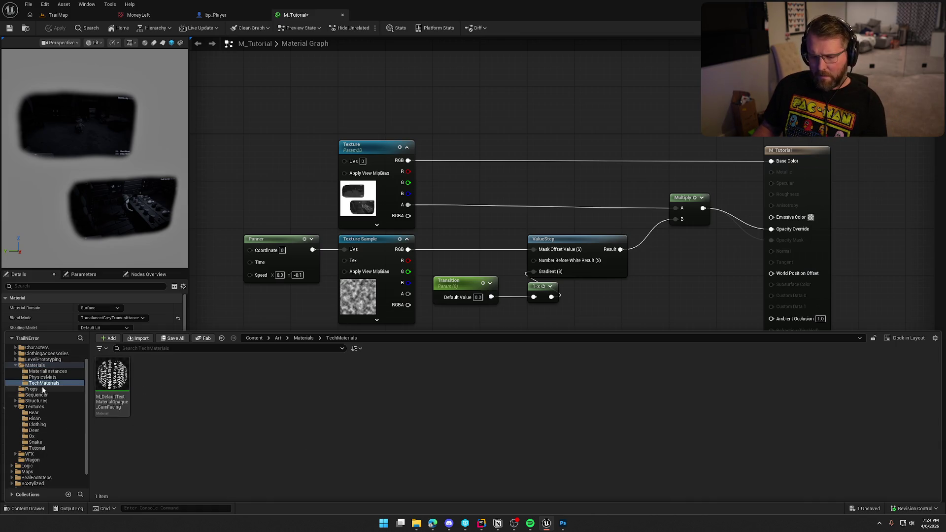
click(46, 371)
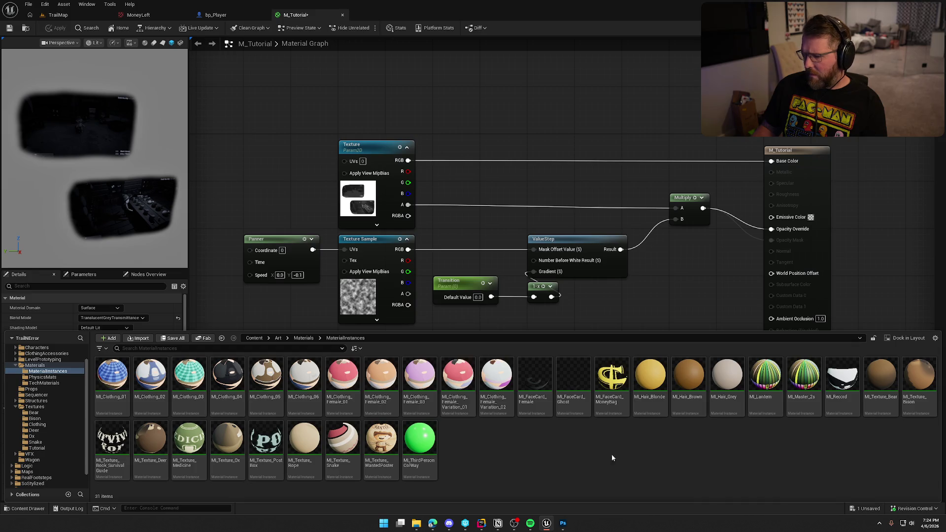
double_click(103, 440)
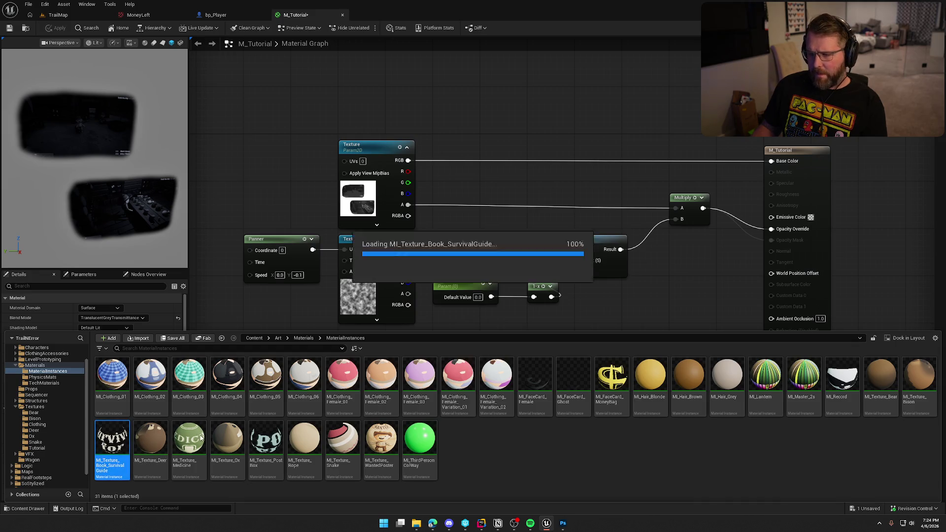
click(690, 107)
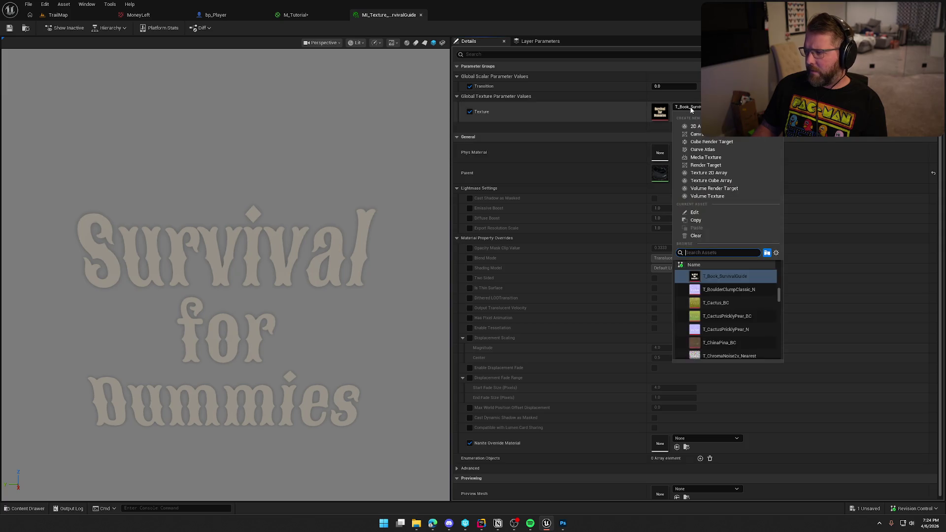
text(money)
key(Return)
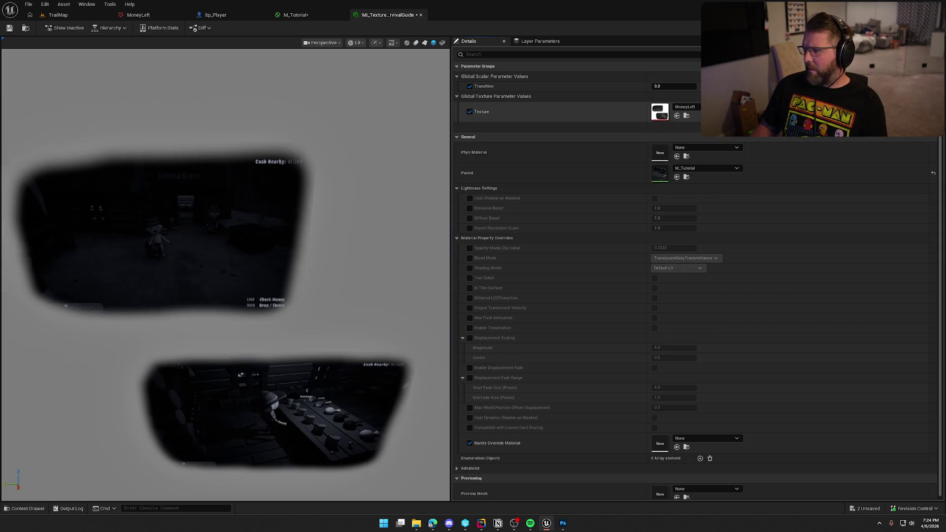
mouse_move(656, 86)
mouse_down()
mouse_move(688, 86)
mouse_move(652, 87)
mouse_up()
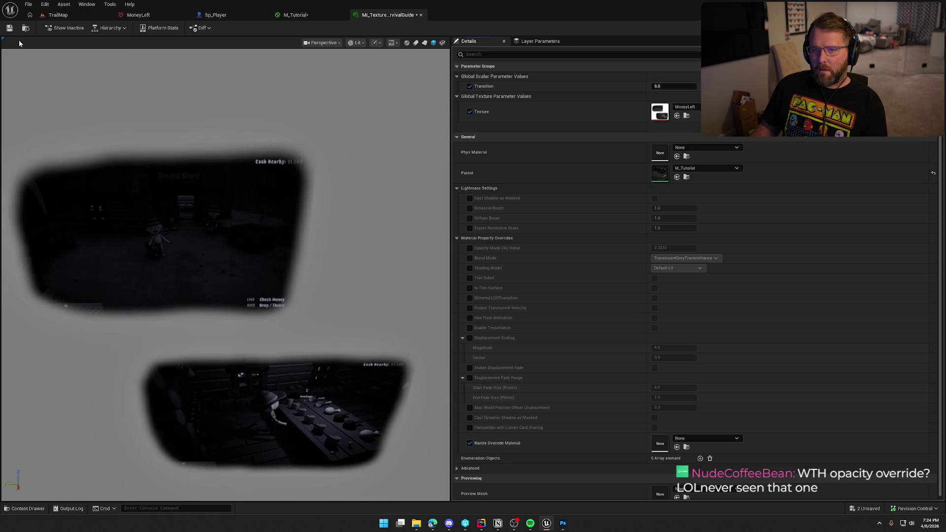
- Save and check out both modified material assets, then return to TrailMap
key(ctrl+s)
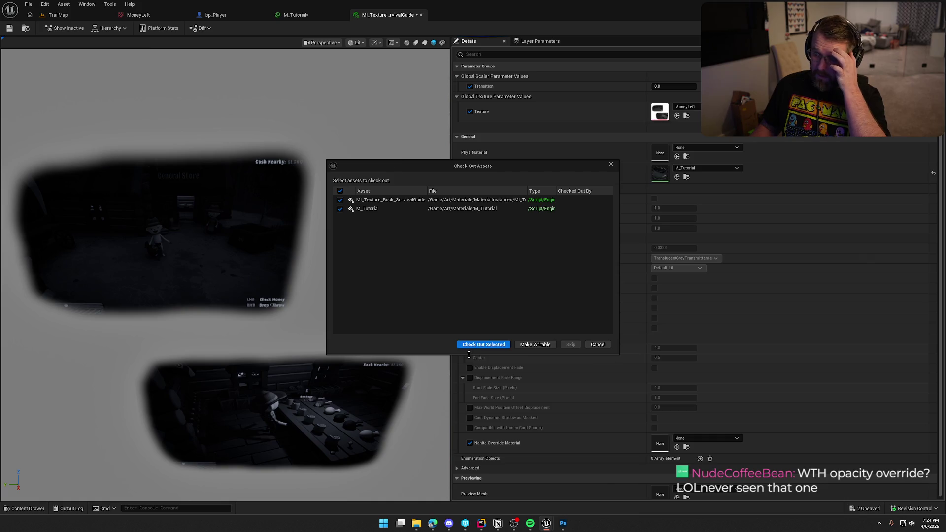
click(469, 345)
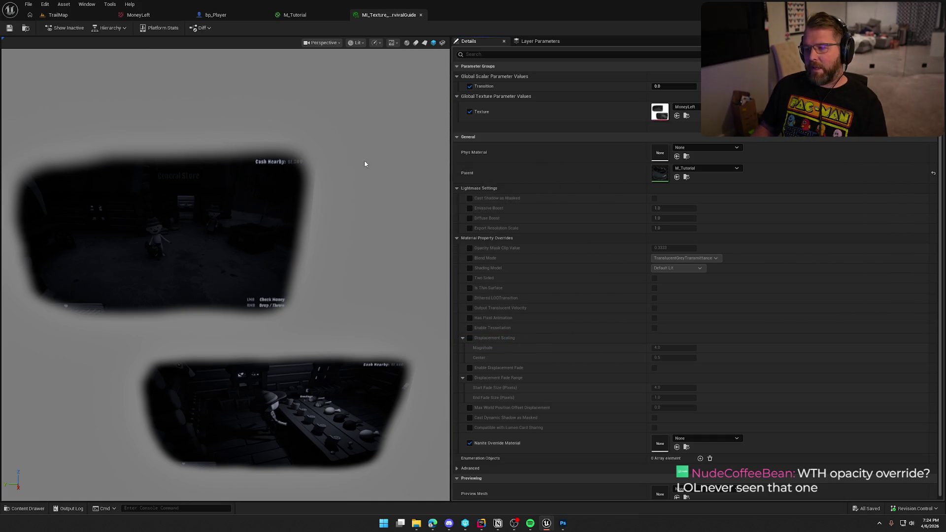
key(ctrl+shift+Tab)
key(ctrl+shift+Tab)
key(ctrl+shift+Tab)
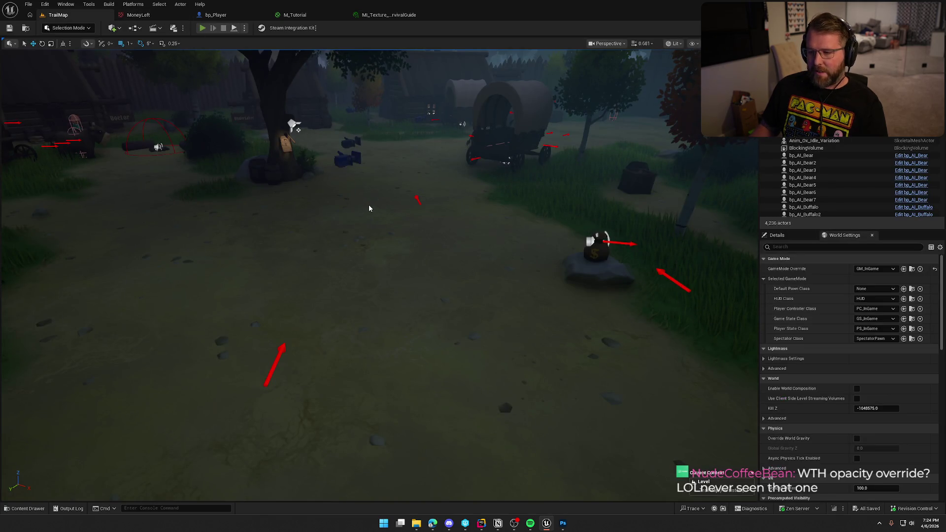
- Playtest, walk forward and read the tutorial book's left page, then return to M_Tutorial
key(alt+p)
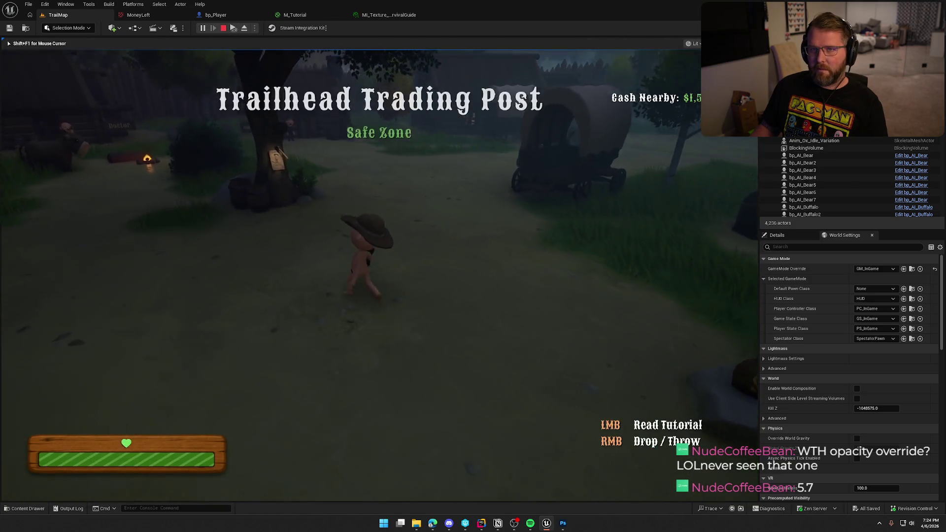
key(w)
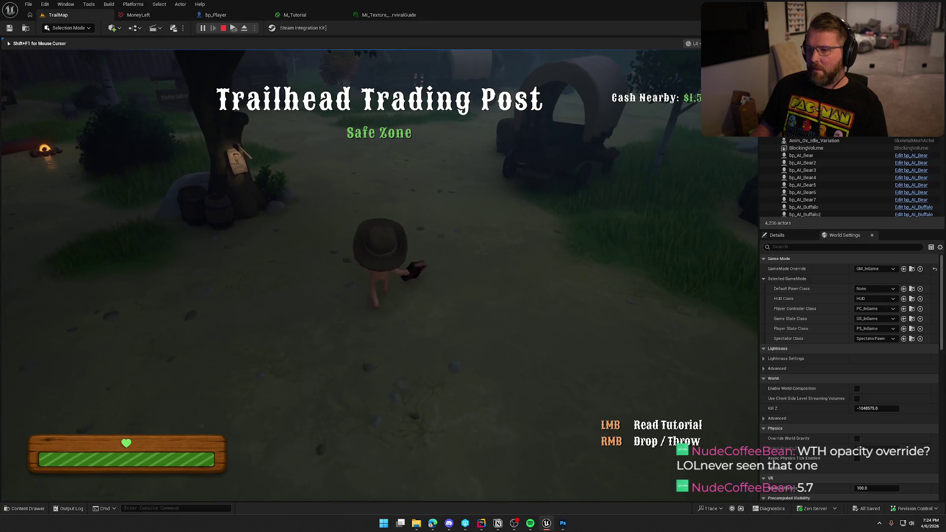
click(460, 294)
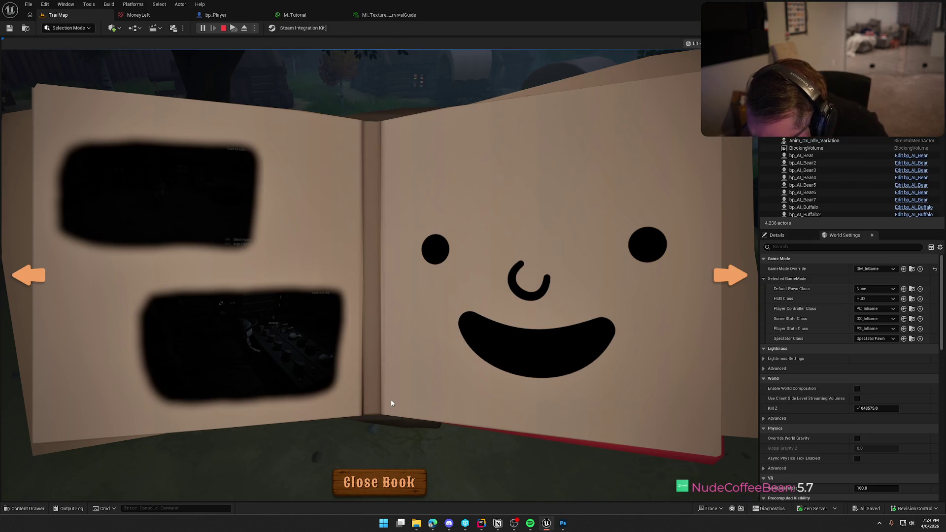
key(Escape)
click(295, 15)
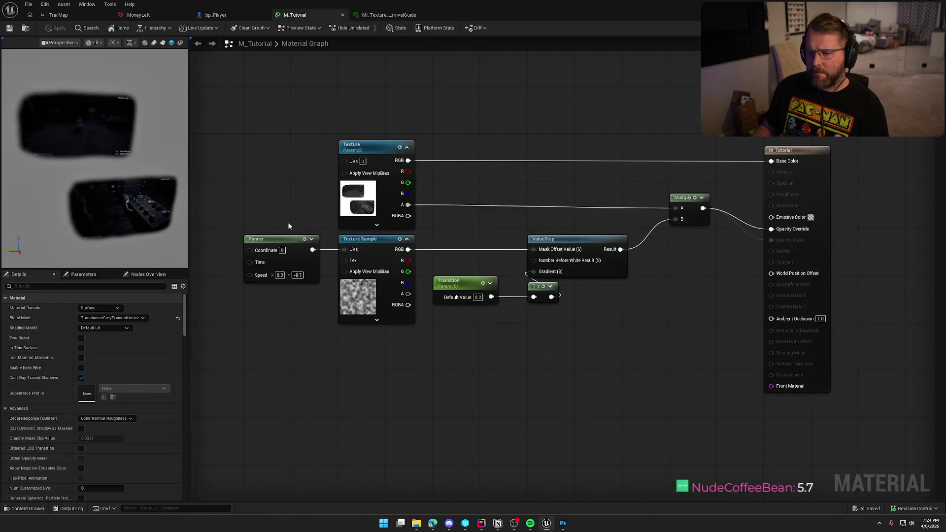
- Make M_Tutorial Unlit and wire the Texture RGB output into Emissive Color
click(102, 328)
click(102, 336)
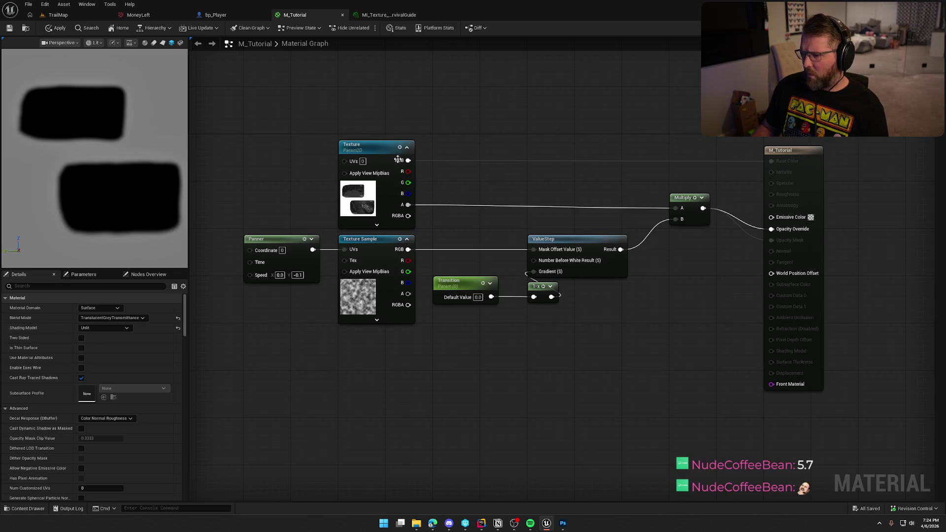
mouse_move(407, 154)
mouse_down()
mouse_move(758, 207)
mouse_move(411, 142)
mouse_move(407, 154)
mouse_move(772, 217)
mouse_up()
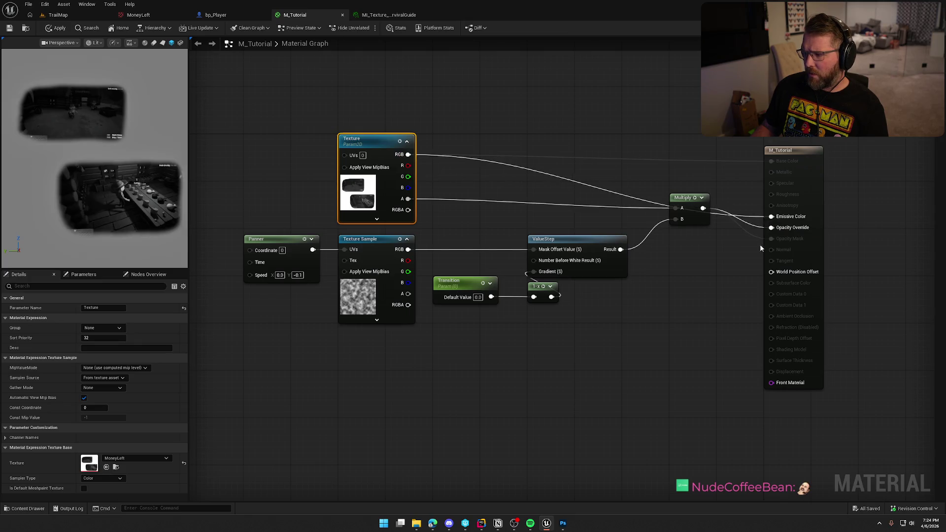
mouse_move(124, 197)
mouse_down()
mouse_move(74, 190)
mouse_move(180, 253)
mouse_up()
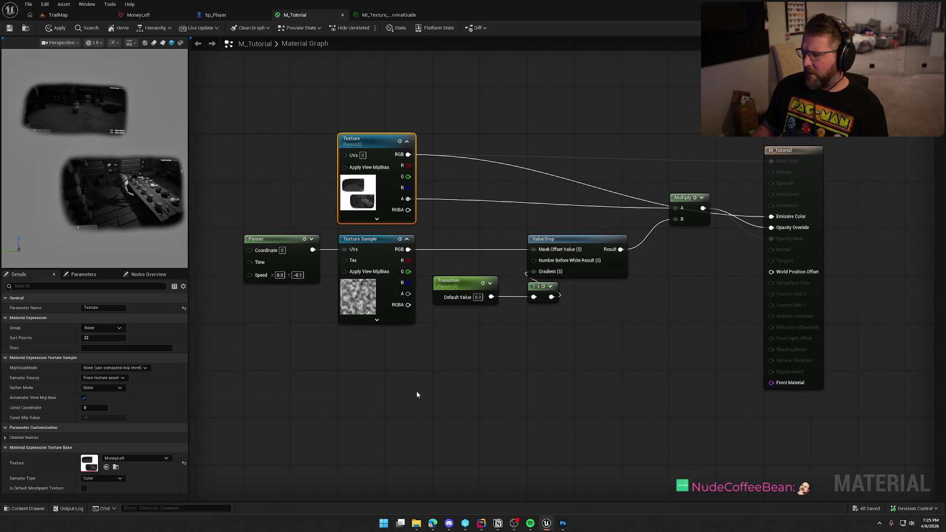
- Move the Multiply node and lower node row down, apply and save M_Tutorial, then return to TrailMap
mouse_move(695, 198)
mouse_down()
mouse_move(692, 241)
mouse_move(690, 233)
mouse_up()
click(650, 342)
mouse_move(605, 342)
mouse_down()
mouse_move(546, 309)
mouse_move(241, 232)
mouse_up()
drag(369, 243, 368, 255)
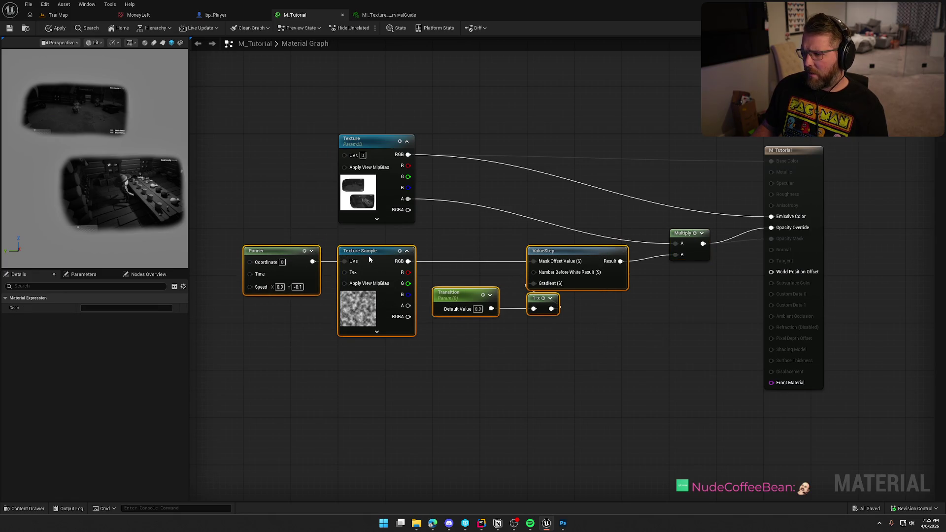
click(598, 382)
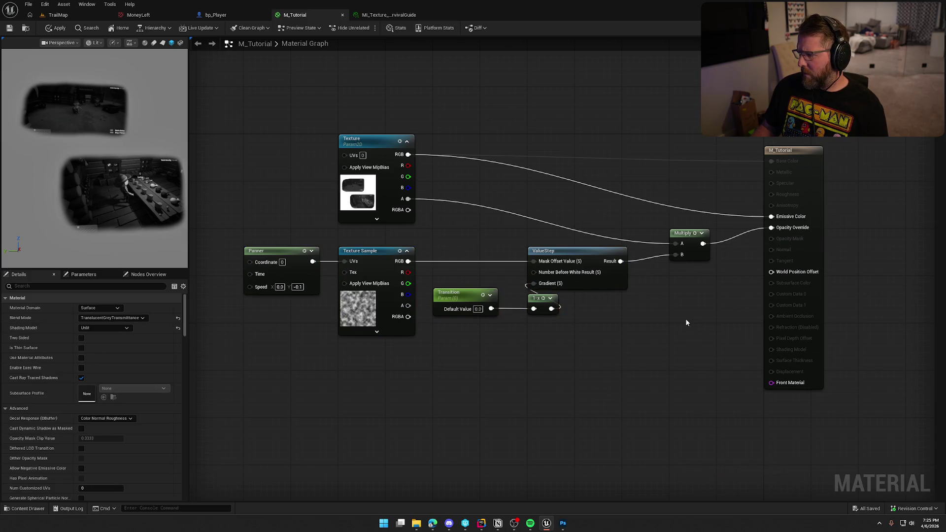
click(57, 28)
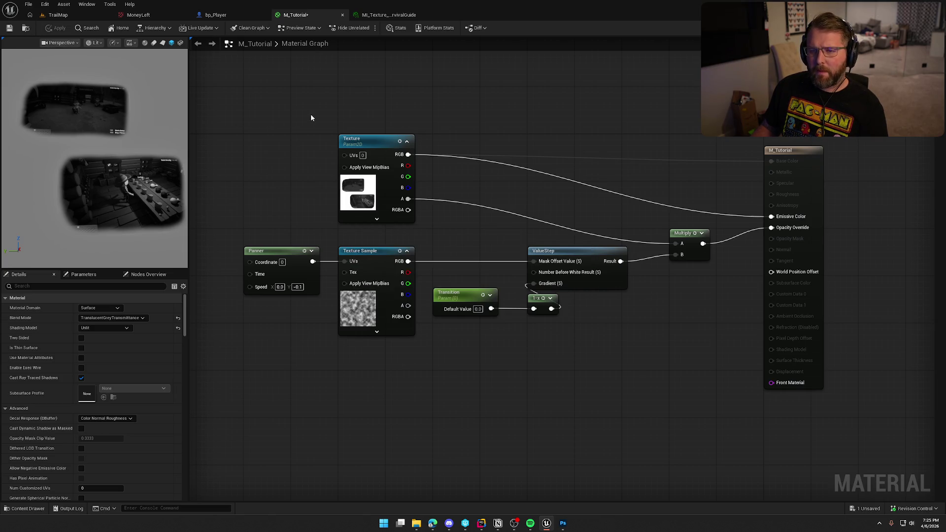
click(9, 28)
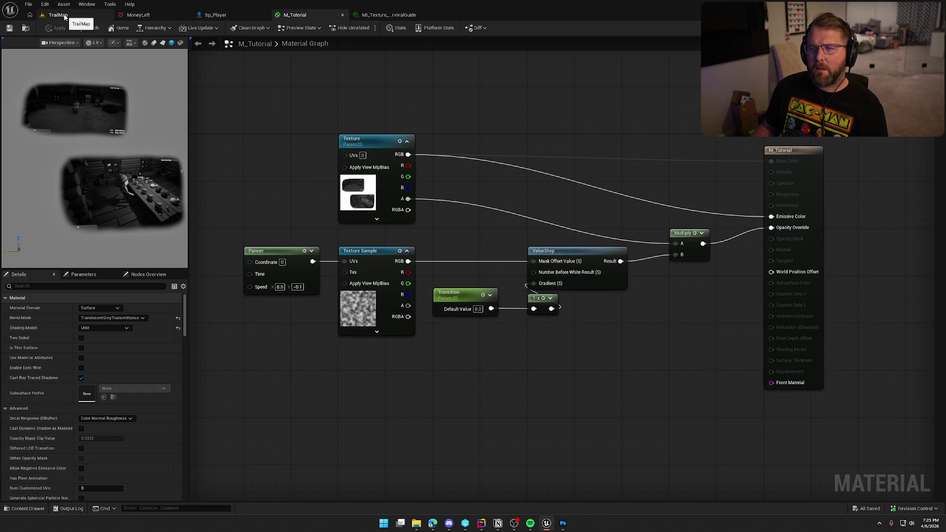
click(64, 15)
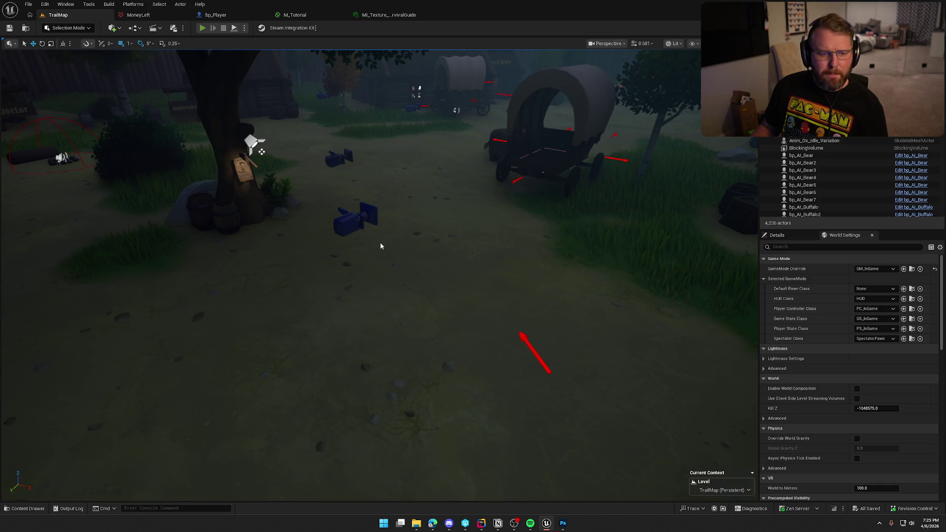
- Playtest the level and open the tutorial book to check the grayscale screenshots
key(alt+p)
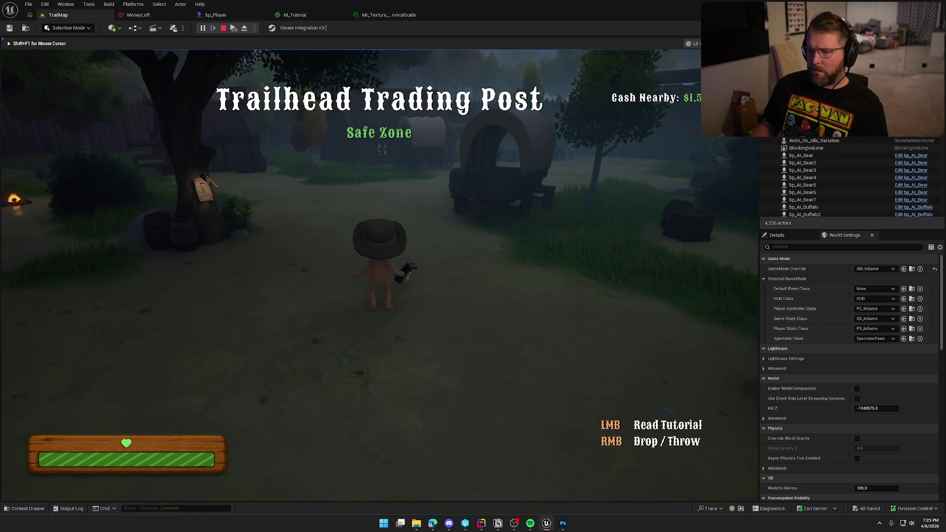
click(431, 295)
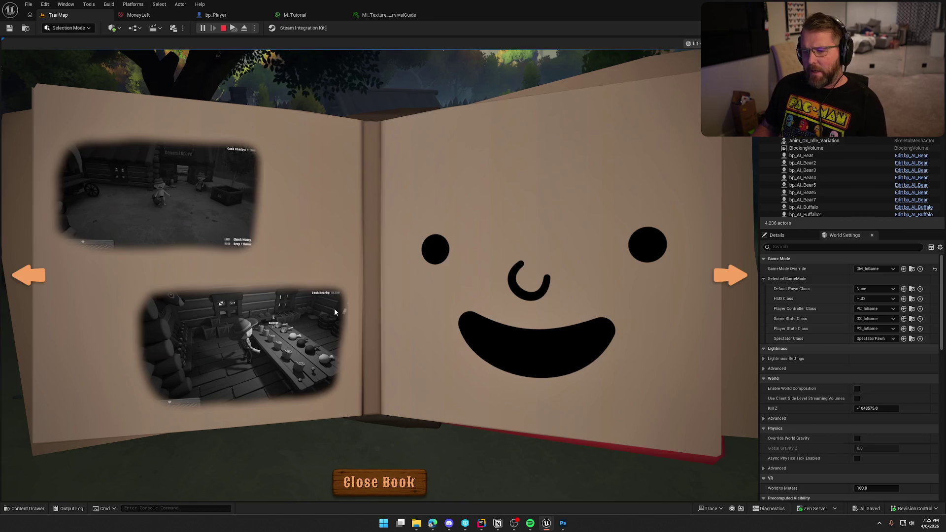
key(Escape)
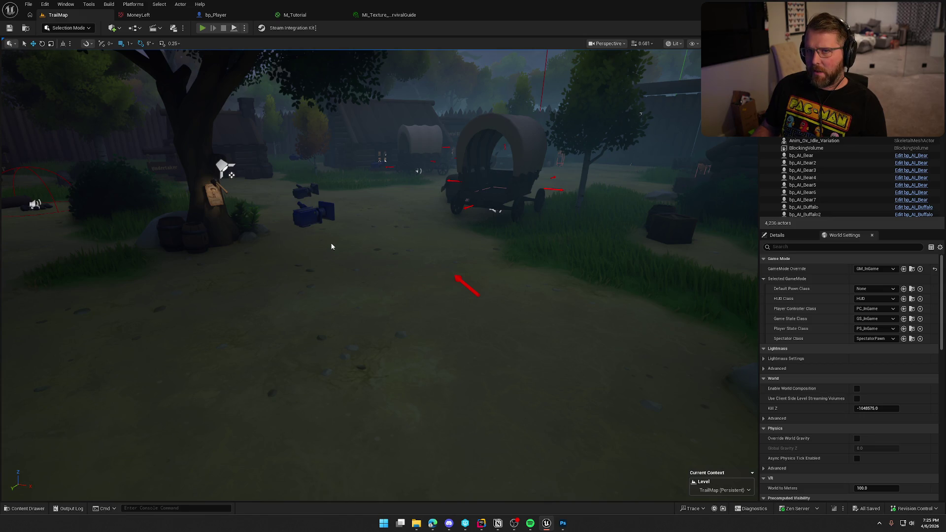
- Run a second playtest, then bring up the MaterialInstances folder in the Content Drawer
key(alt+p)
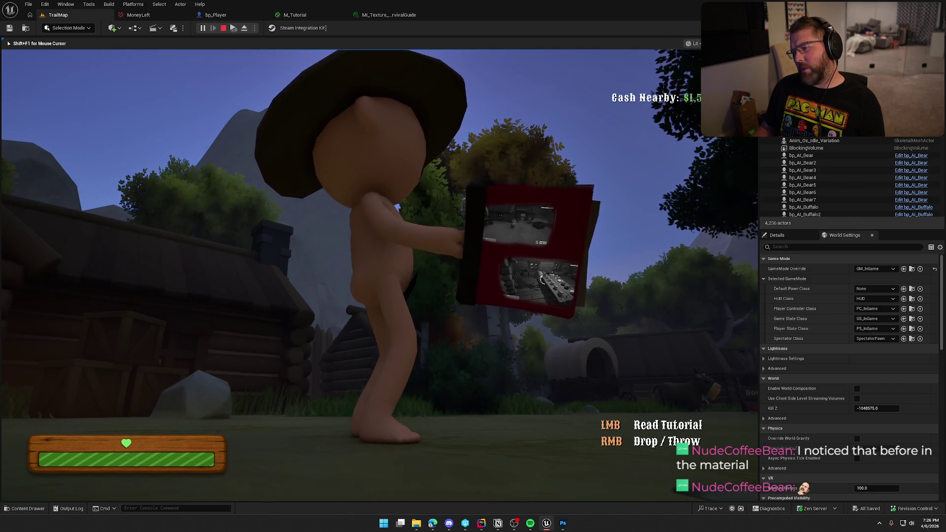
key(Escape)
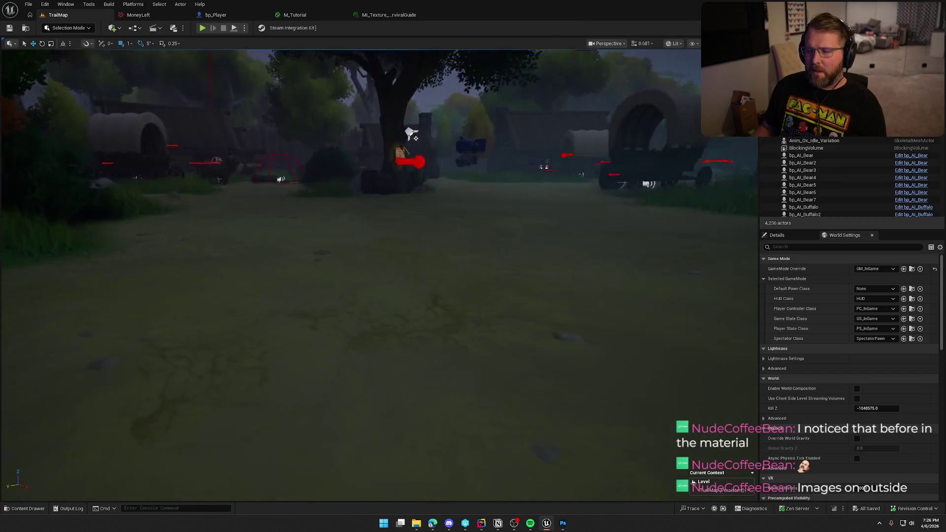
key(ctrl+space)
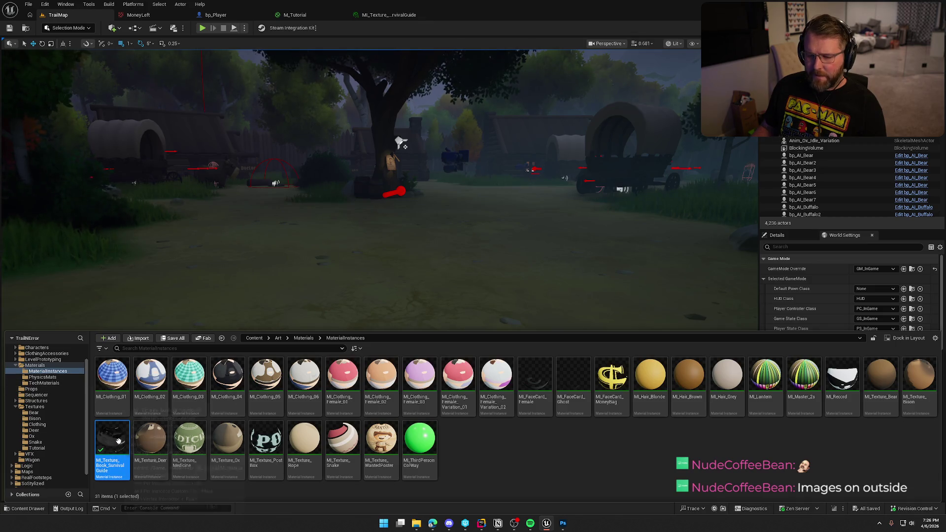
- Confirm the M_Tutorial Texture Param2D node uses MoneyLeft, then switch to Photoshop
mouse_move(118, 438)
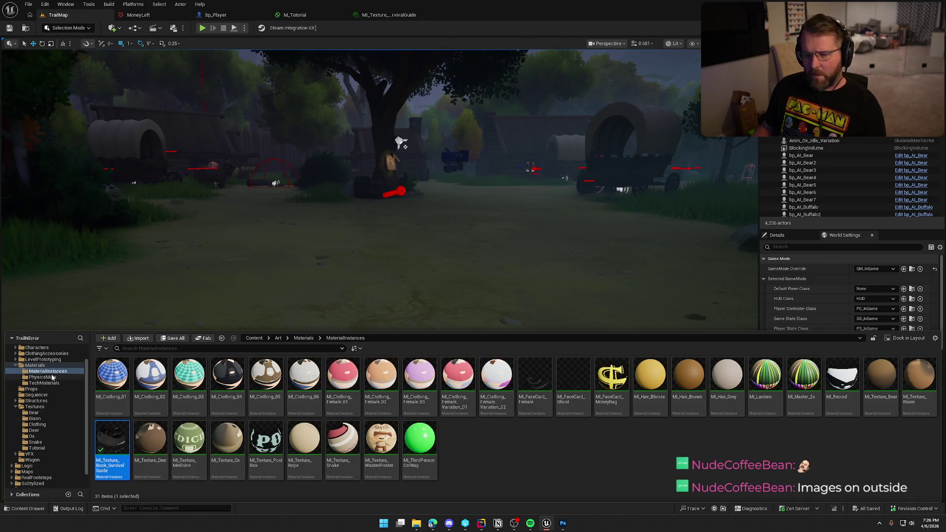
click(35, 365)
click(298, 18)
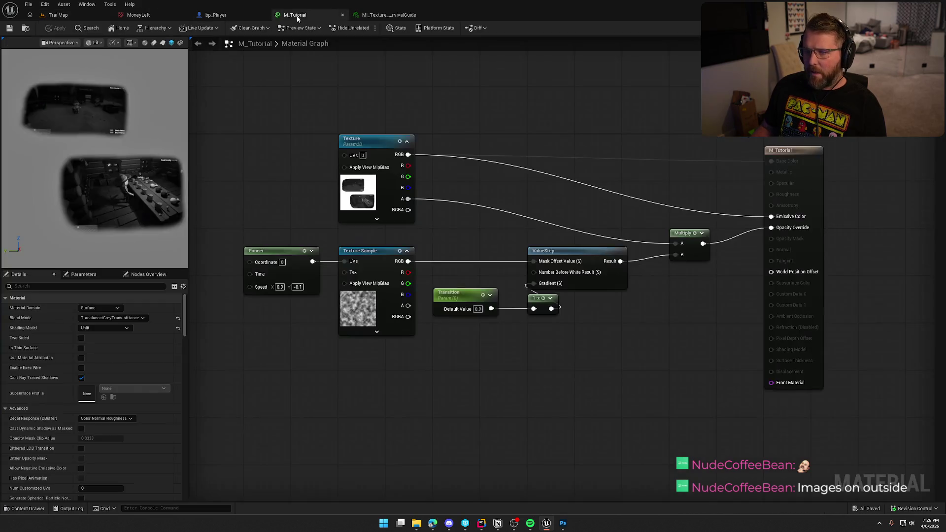
click(354, 195)
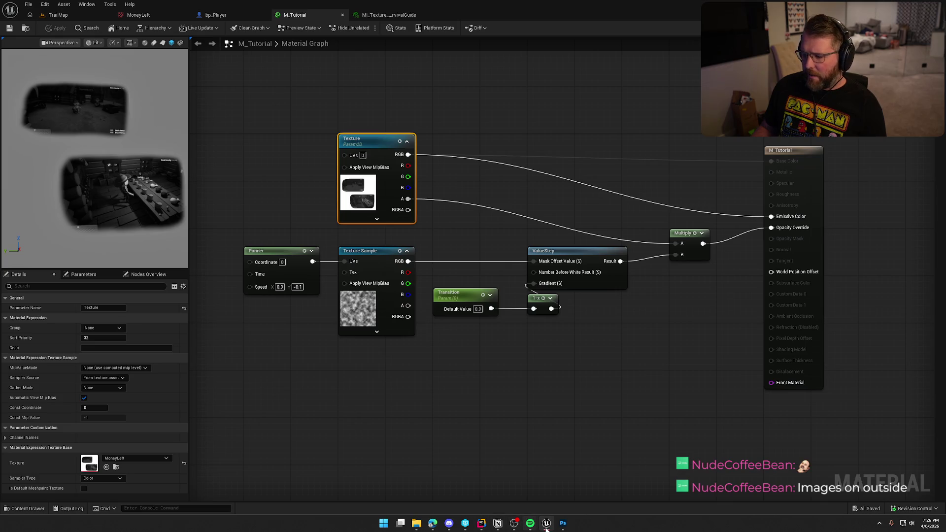
click(562, 523)
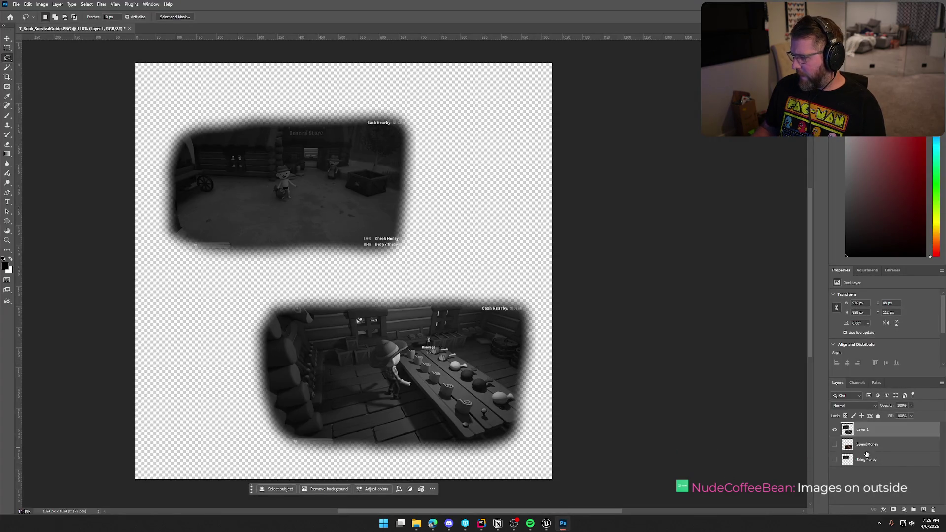
- Try a Drop Shadow layer style on Layer 1, discard it, and return to Unreal
double_click(875, 431)
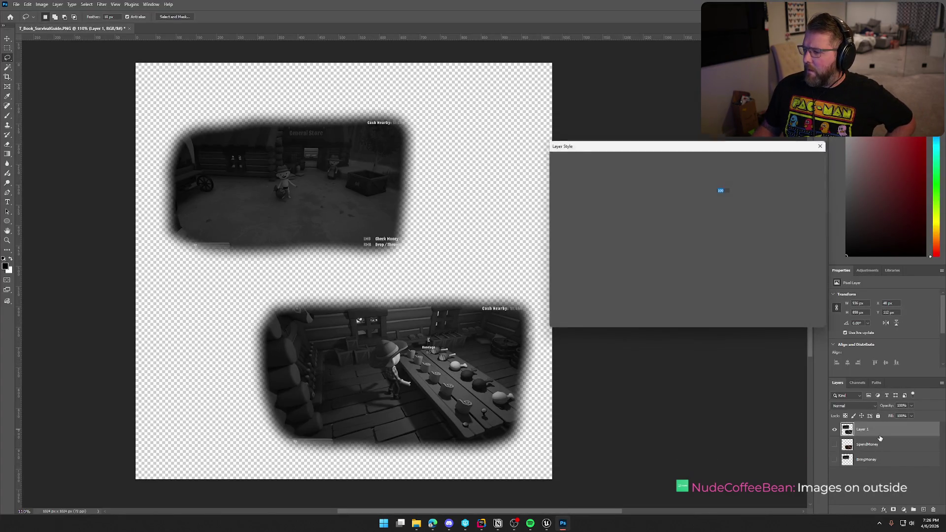
click(553, 294)
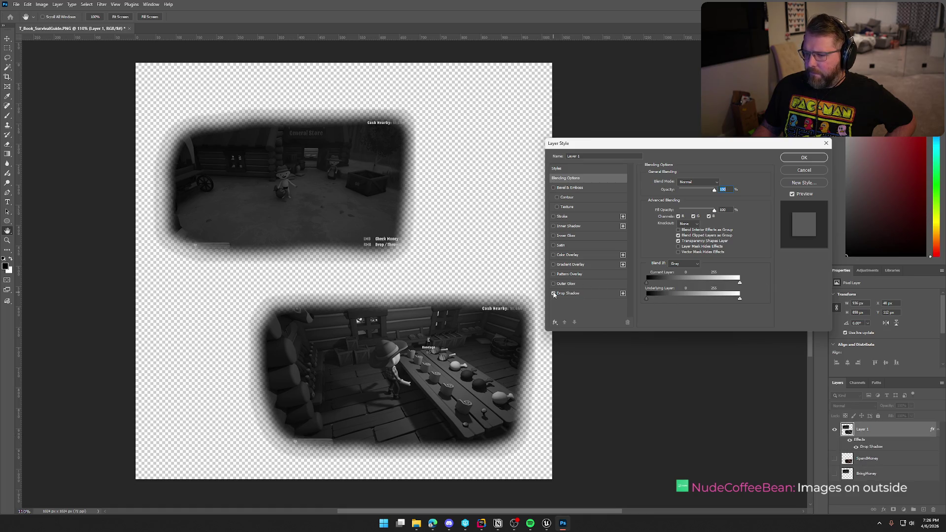
click(570, 294)
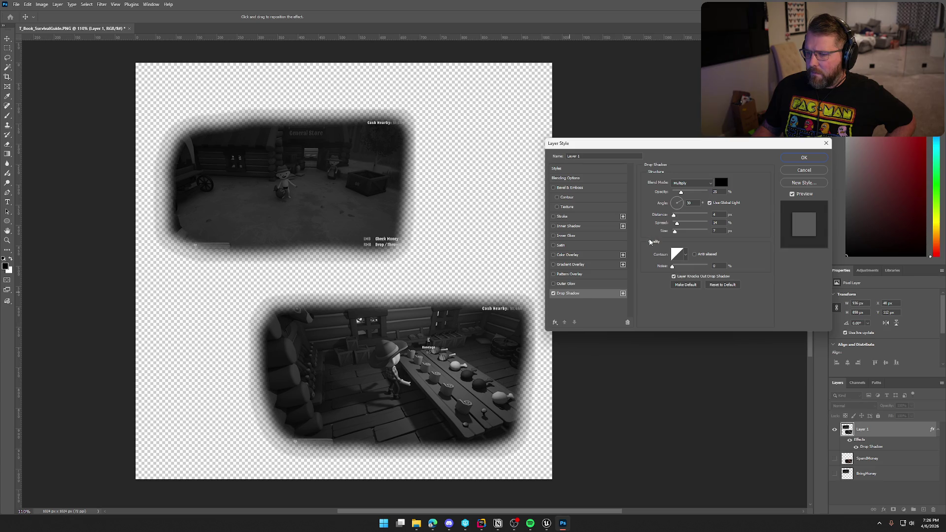
click(553, 294)
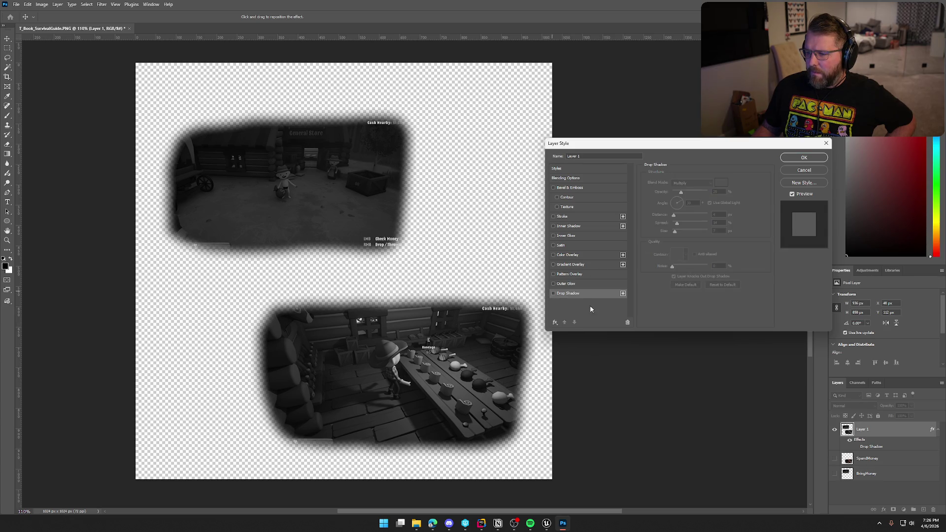
click(804, 170)
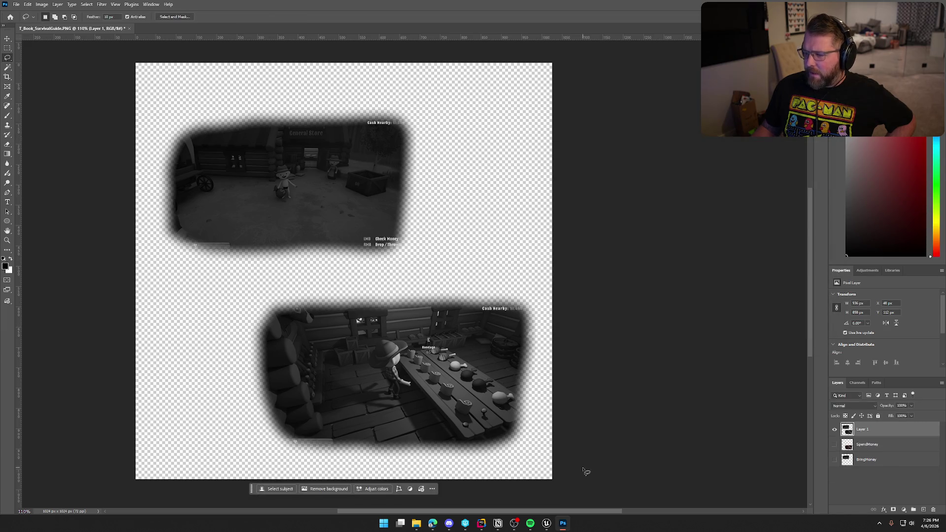
click(550, 524)
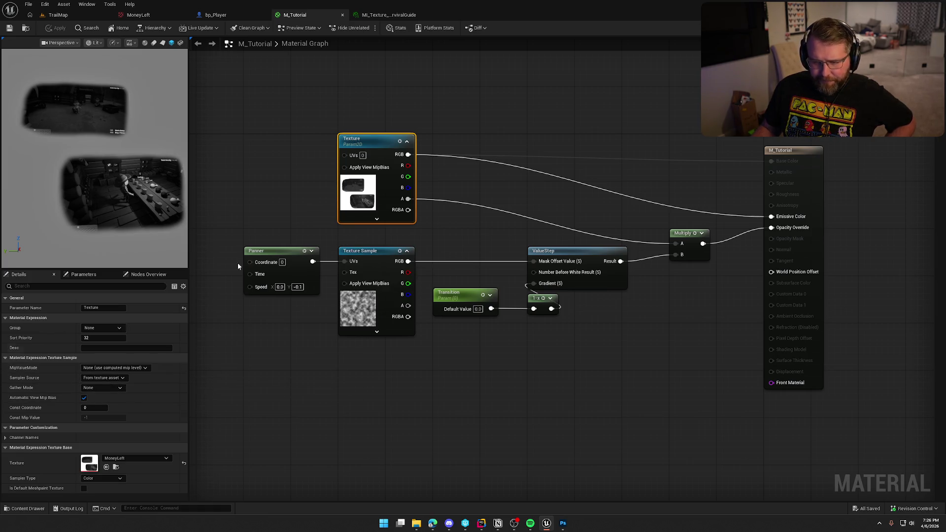
- View the MoneyLeft texture's feathered greyscale screenshots in Unreal, then go back to Photoshop
click(144, 14)
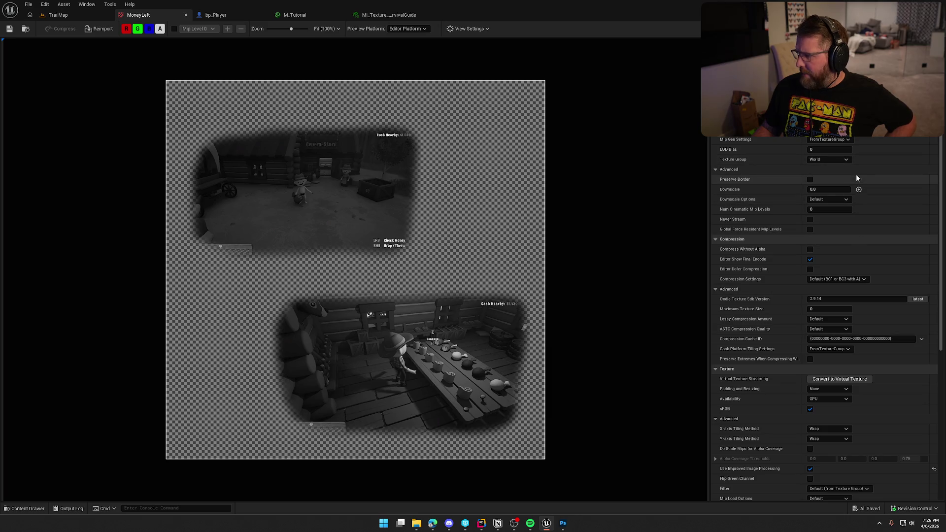
click(563, 523)
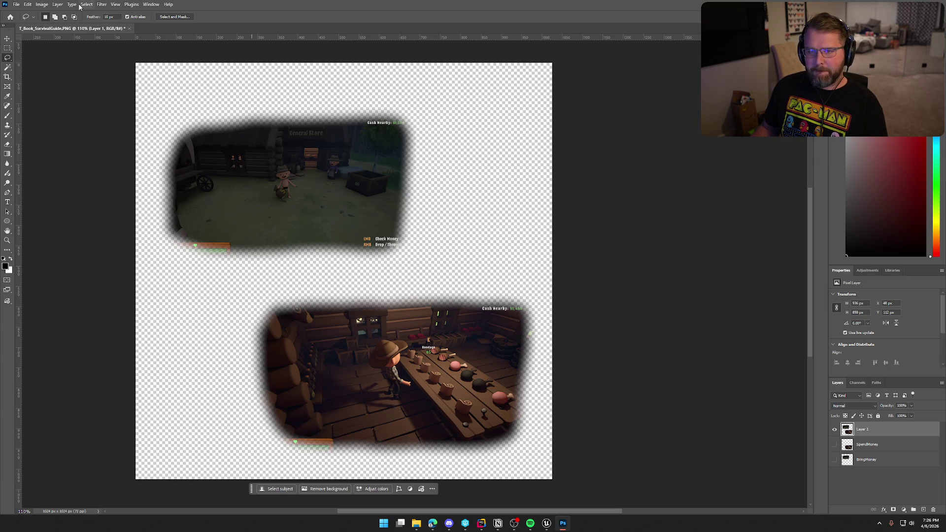
- Restore full colour to the screenshot layer by undoing the desaturation
click(42, 4)
mouse_move(65, 25)
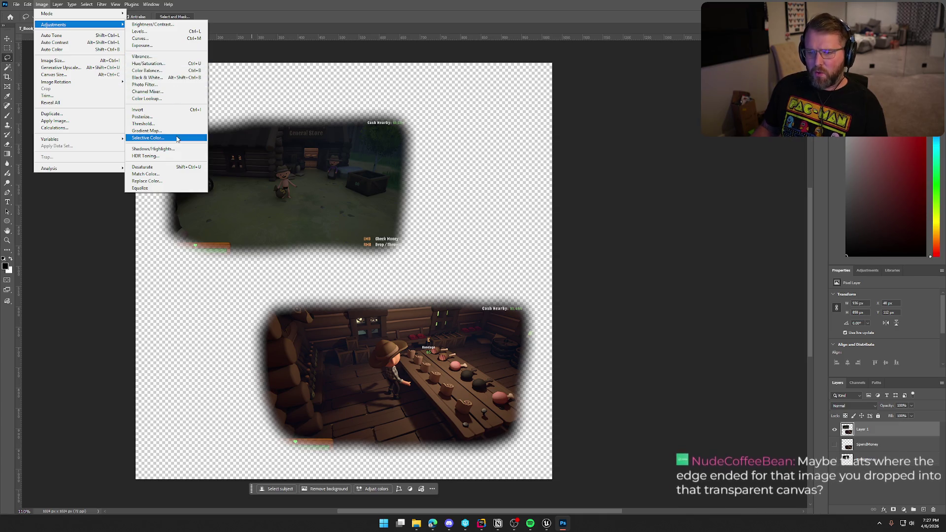
click(160, 171)
key(ctrl+z)
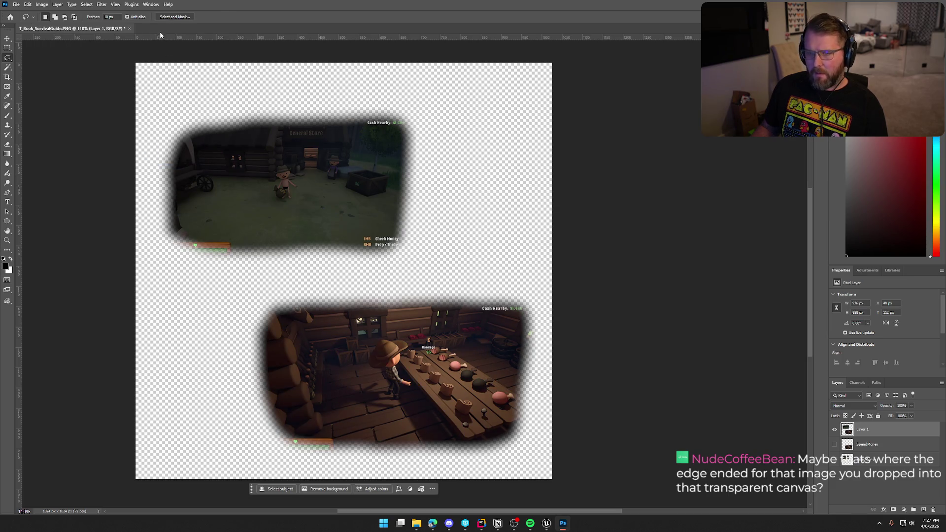
- Try a Black & White conversion, browse its presets, and cancel it
click(47, 5)
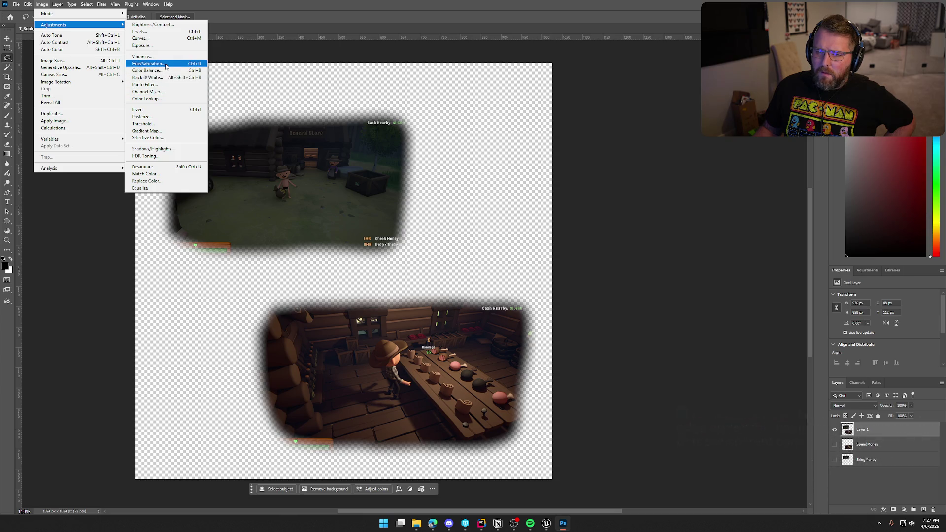
click(148, 77)
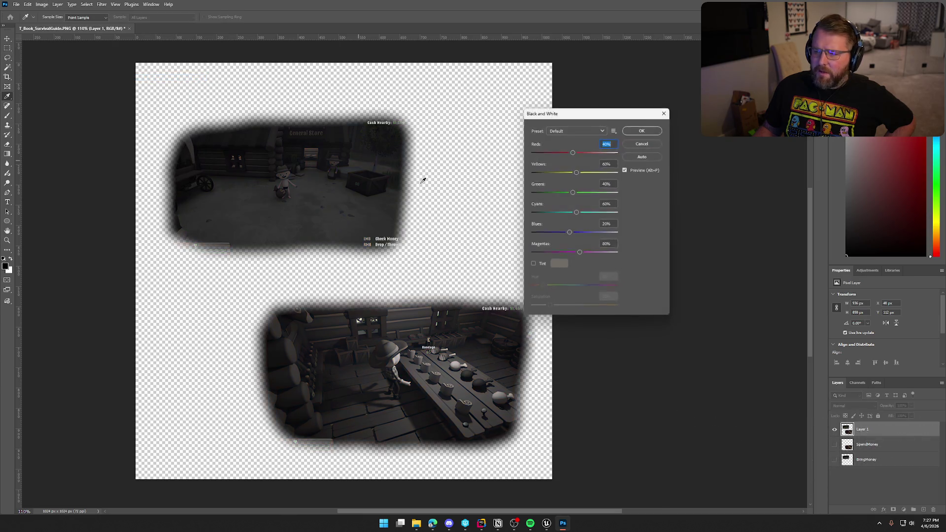
click(584, 134)
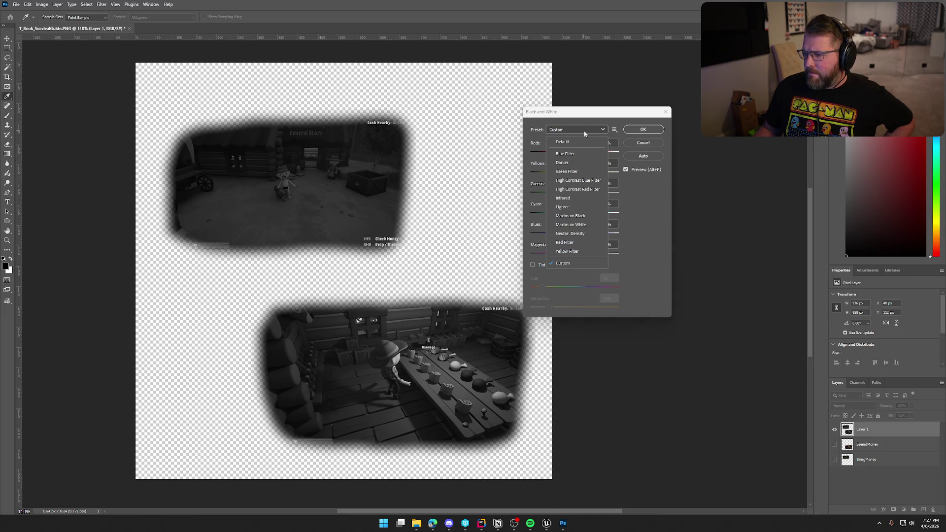
click(584, 133)
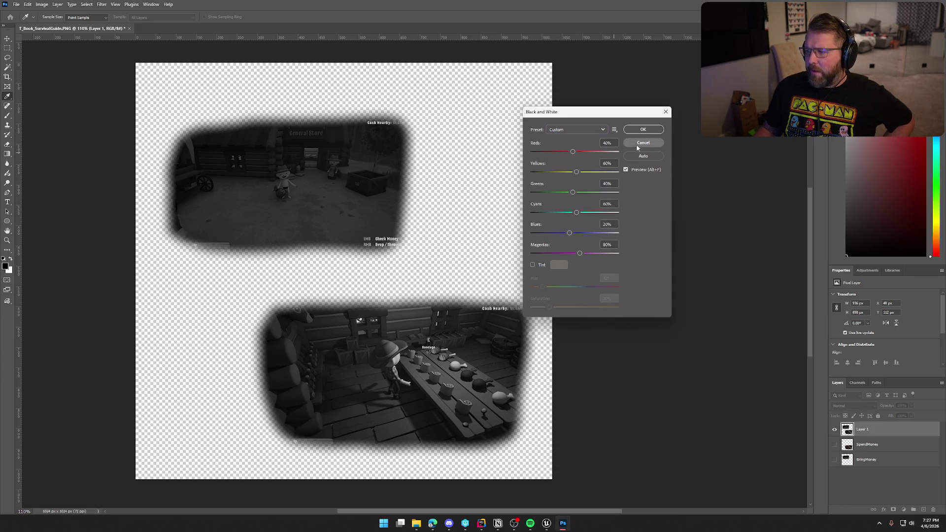
click(642, 143)
key(l)
- Bring up the Hue/Saturation adjustment from Image > Adjustments
click(42, 4)
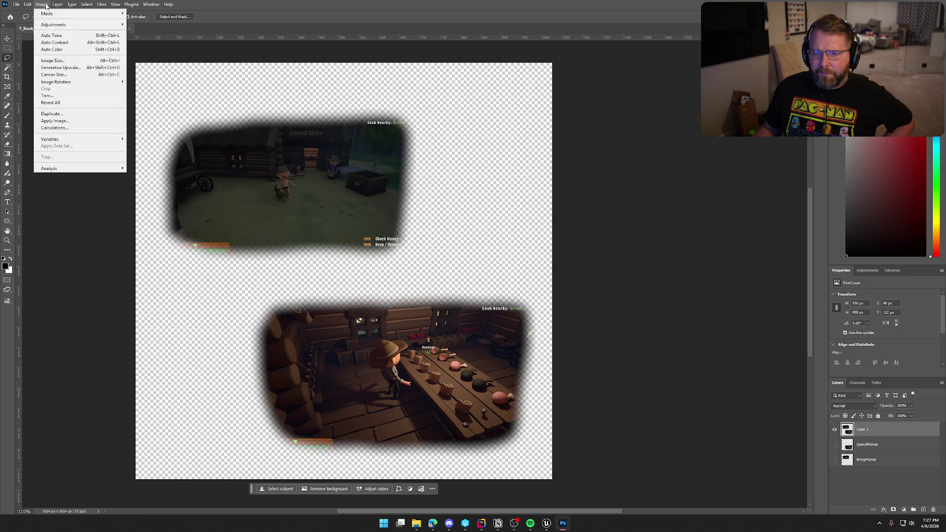
mouse_move(79, 25)
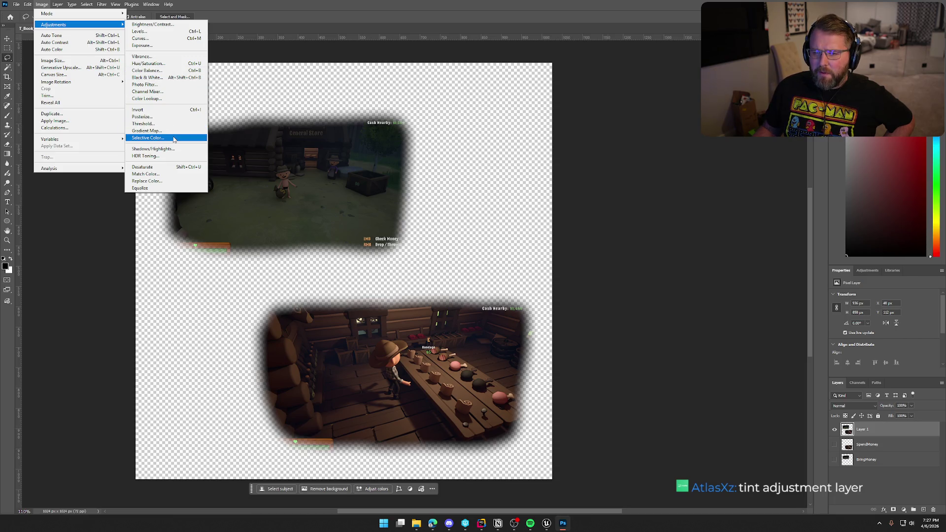
click(148, 63)
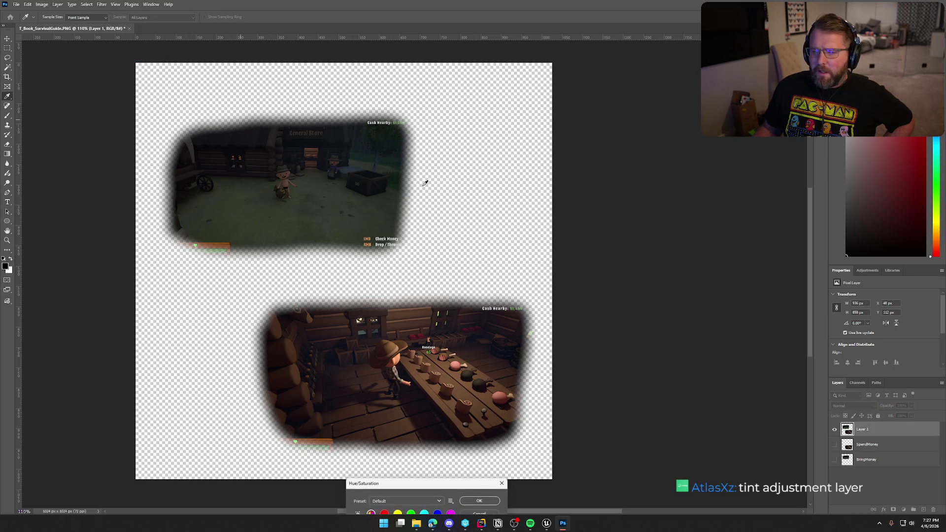
- Apply the Sepia Hue/Saturation preset with Colorize on, after comparing it with Old Style
mouse_move(424, 487)
mouse_down()
mouse_move(536, 129)
mouse_move(532, 94)
mouse_up()
click(520, 110)
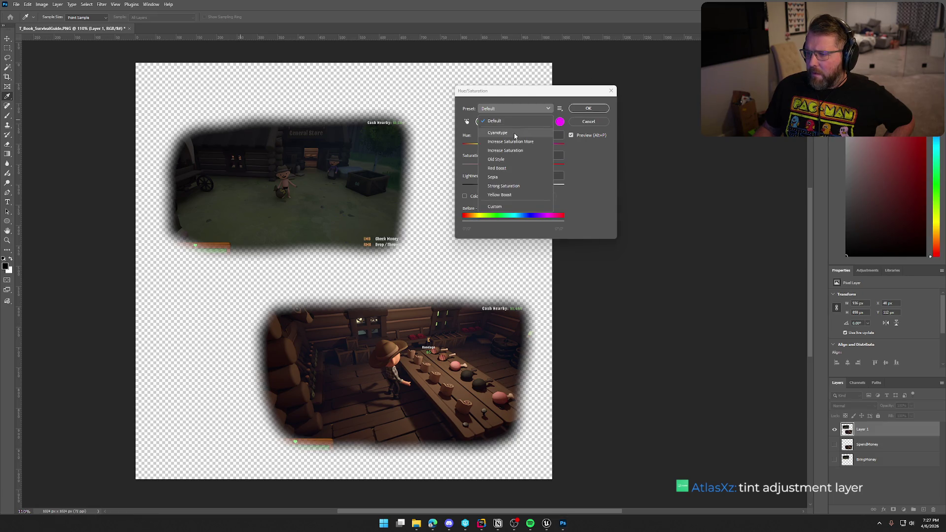
click(507, 176)
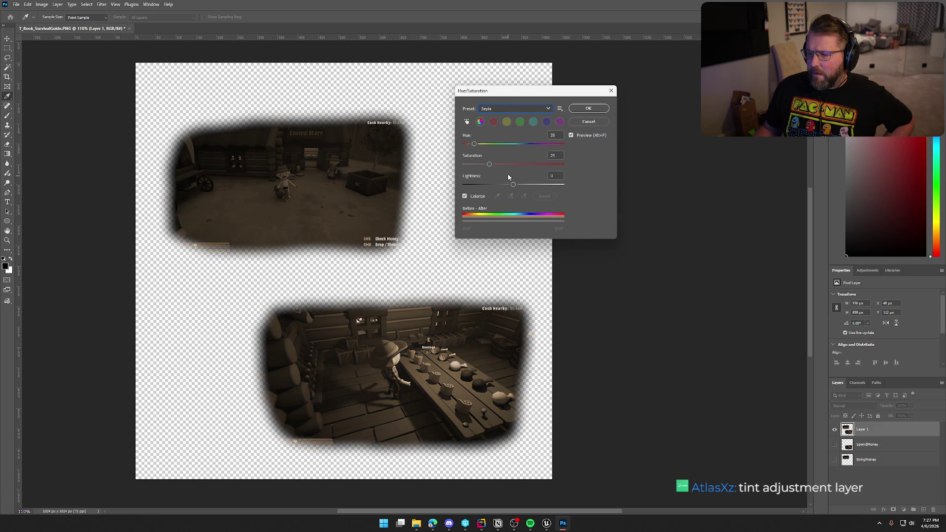
double_click(553, 156)
click(501, 109)
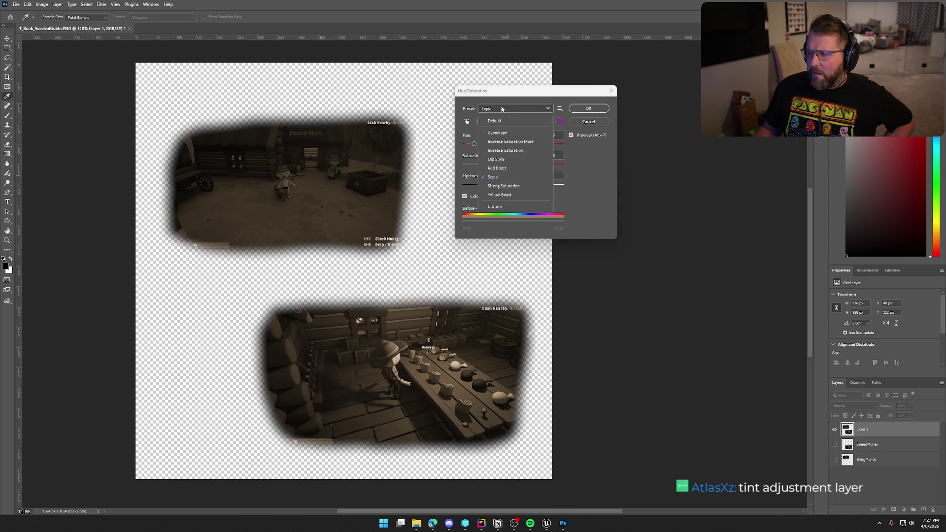
click(501, 161)
click(507, 108)
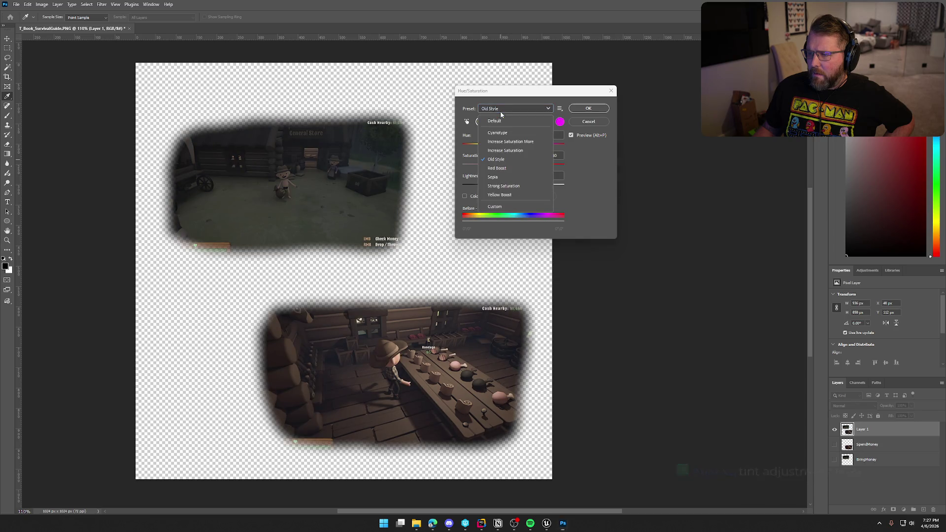
click(516, 176)
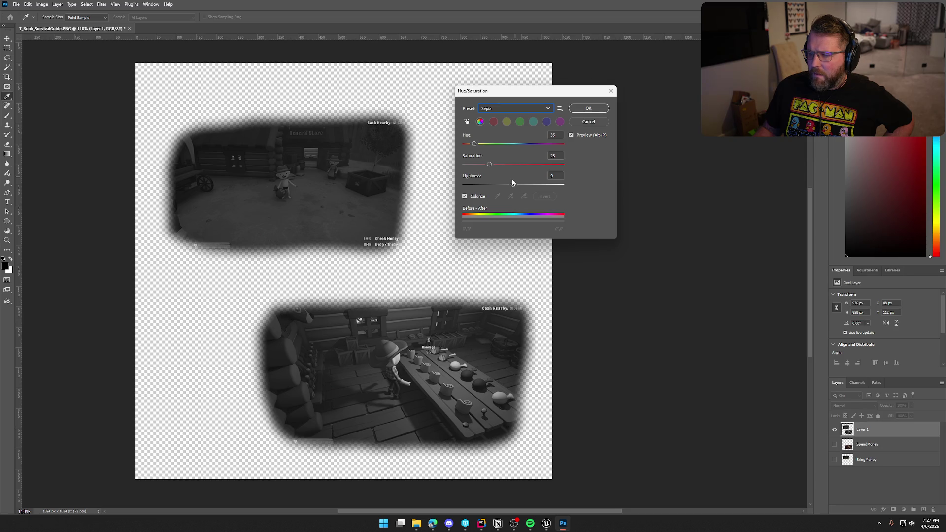
click(464, 196)
click(465, 196)
click(512, 108)
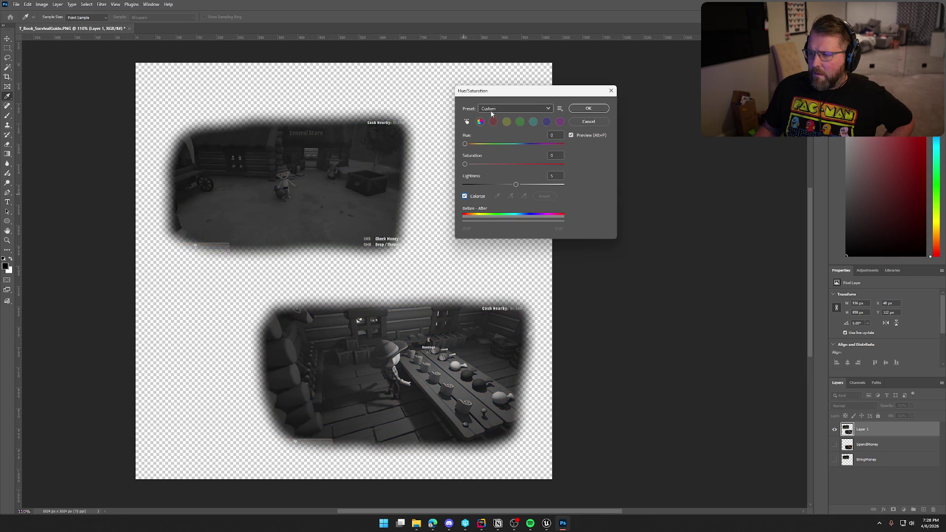
click(504, 177)
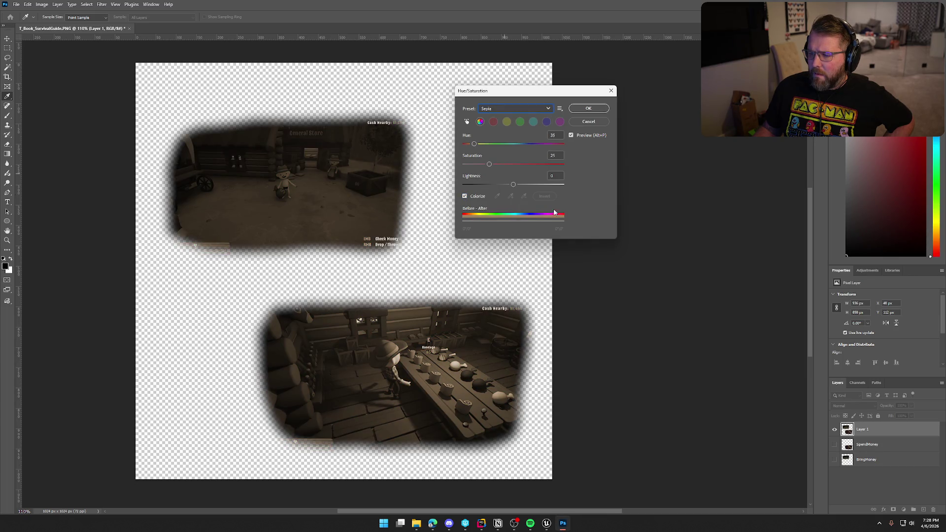
- Raise the sepia tint's Lightness to 13 and commit the adjustment
drag(513, 185, 518, 185)
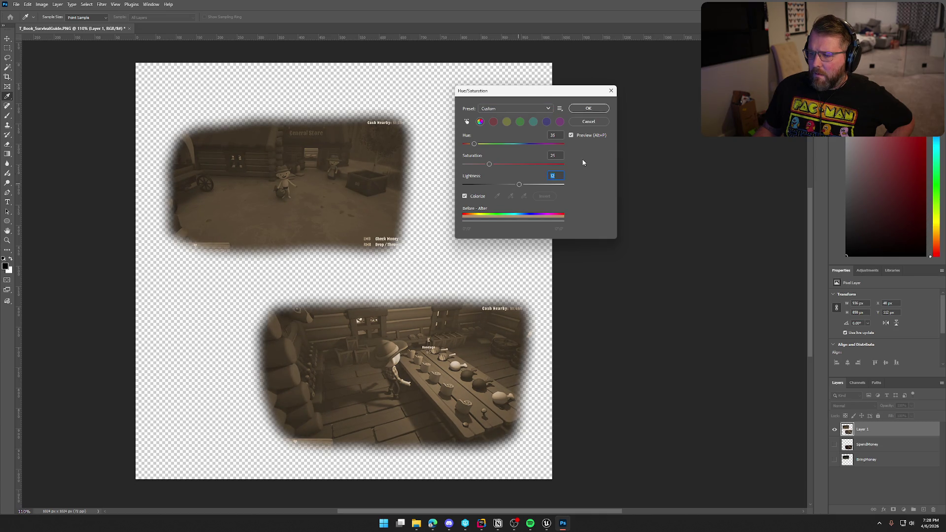
click(588, 108)
key(l)
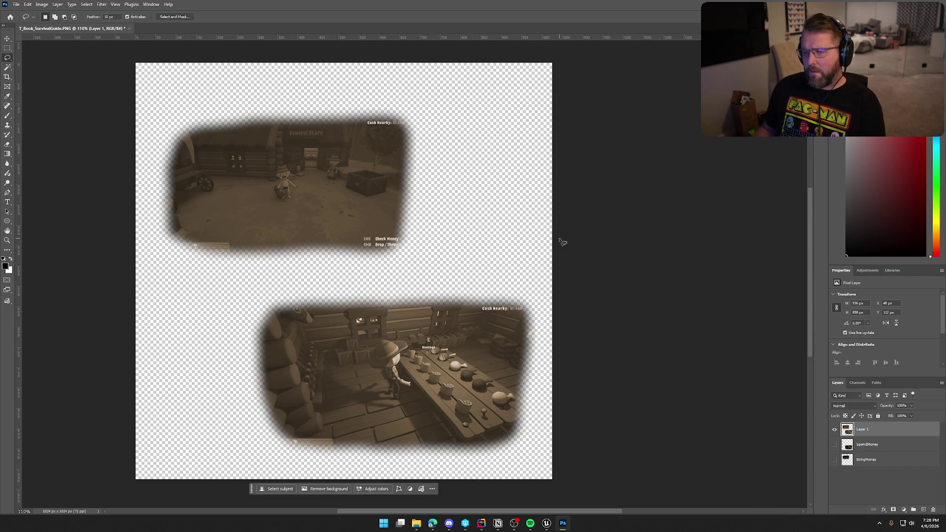
- Start saving the tinted page as a PNG from the File menu
click(16, 3)
mouse_move(74, 134)
click(124, 134)
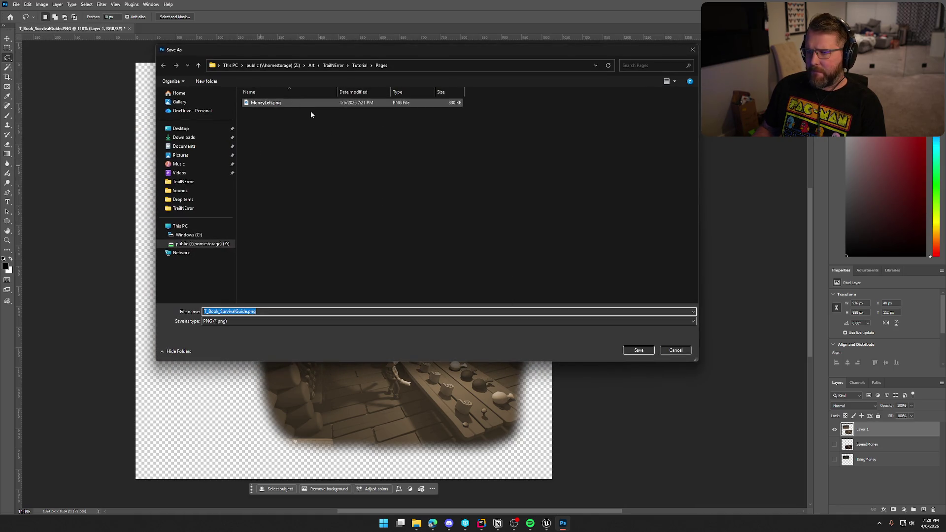
- Overwrite MoneyLeft.png with the sepia page, confirming the replacement
click(673, 82)
click(697, 44)
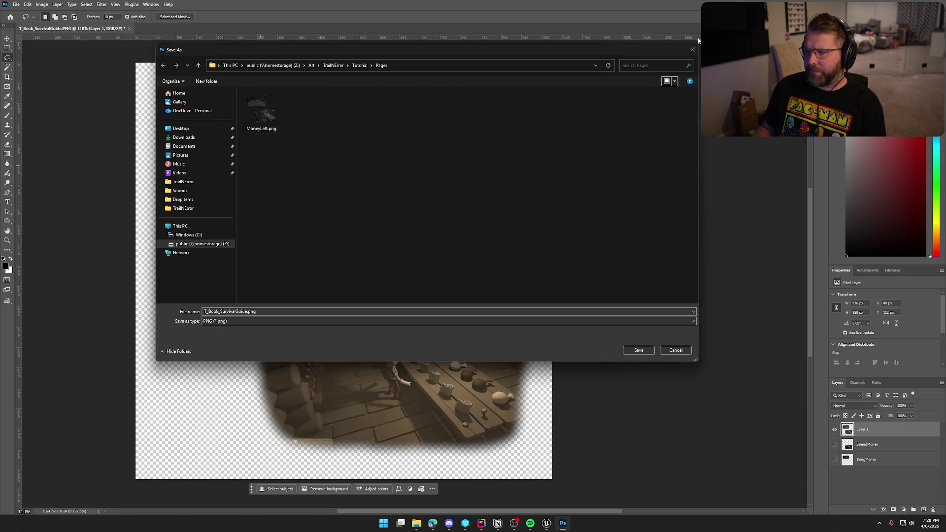
click(261, 110)
click(638, 350)
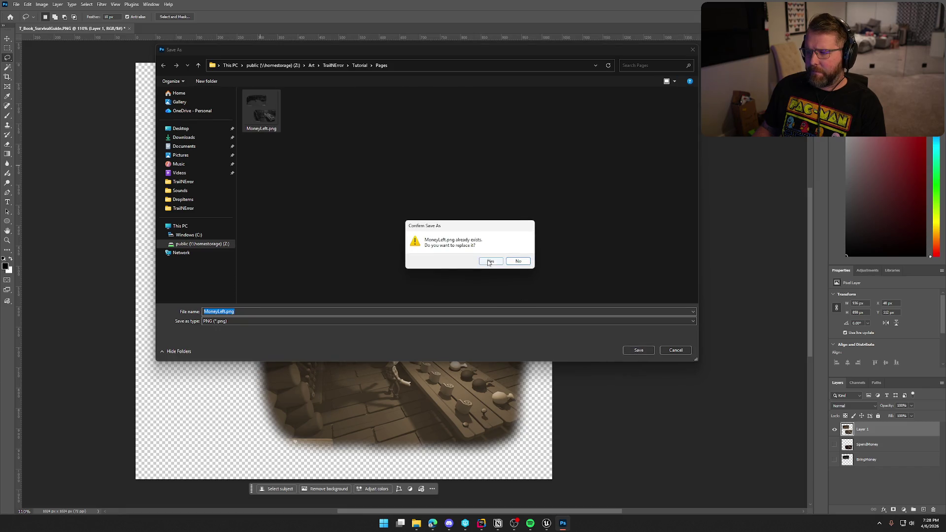
click(485, 261)
- Reimport the MoneyLeft texture in Unreal so it shows the sepia screenshots
click(546, 523)
key(ctrl+space)
click(99, 28)
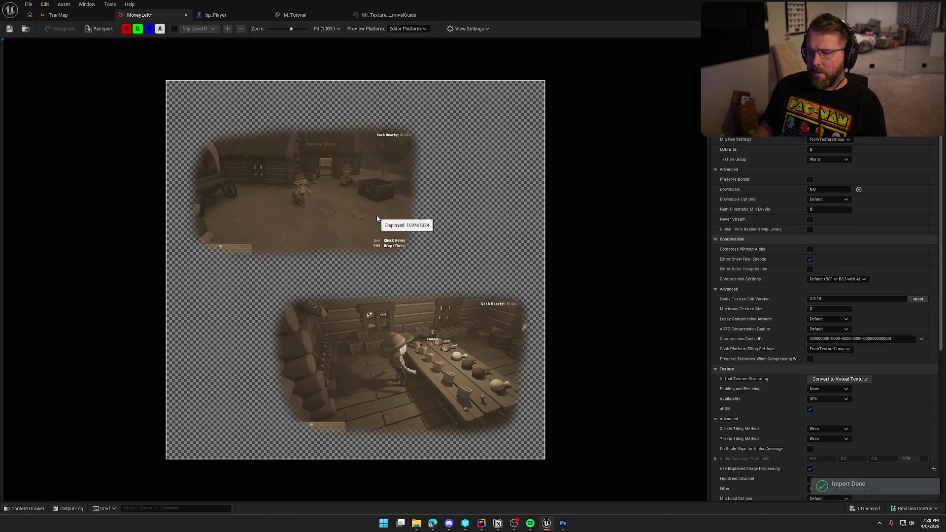
- Switch to the TrailMap level, play it, and open the tutorial book to view the sepia page
click(58, 14)
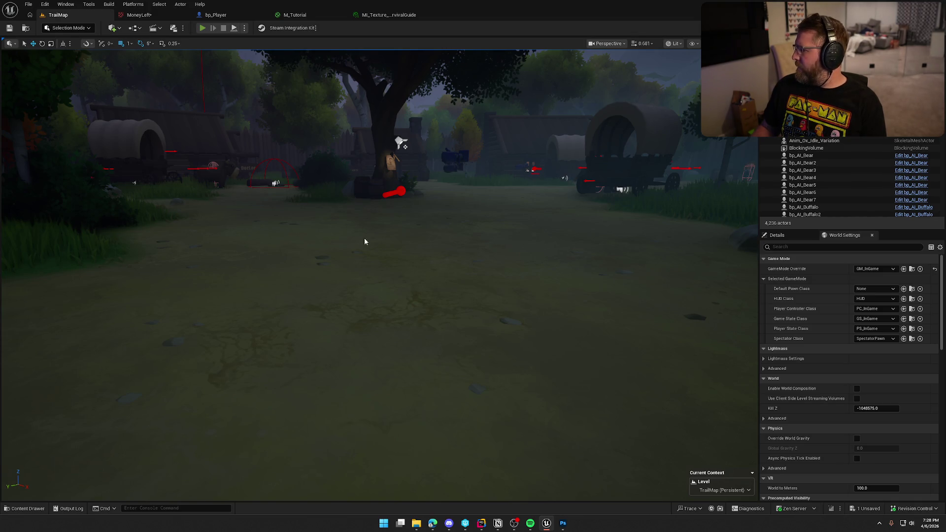
key(alt+p)
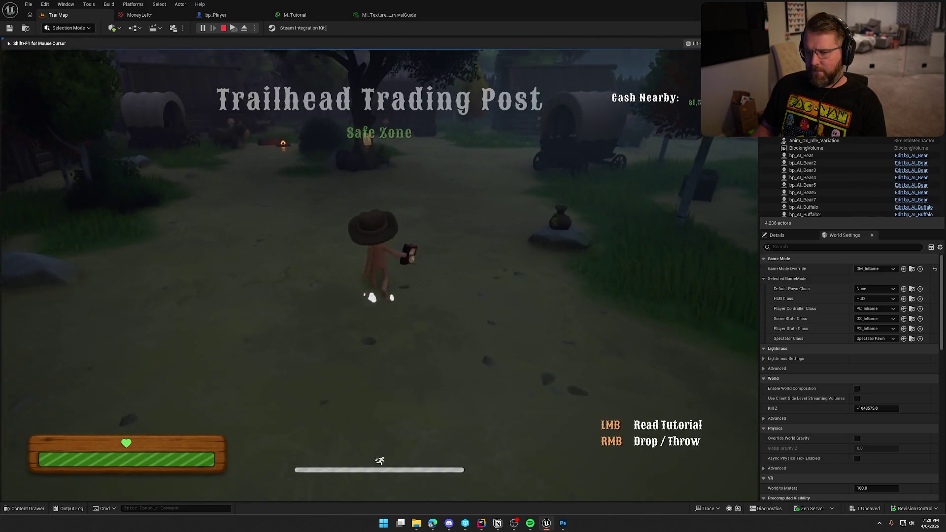
click(463, 321)
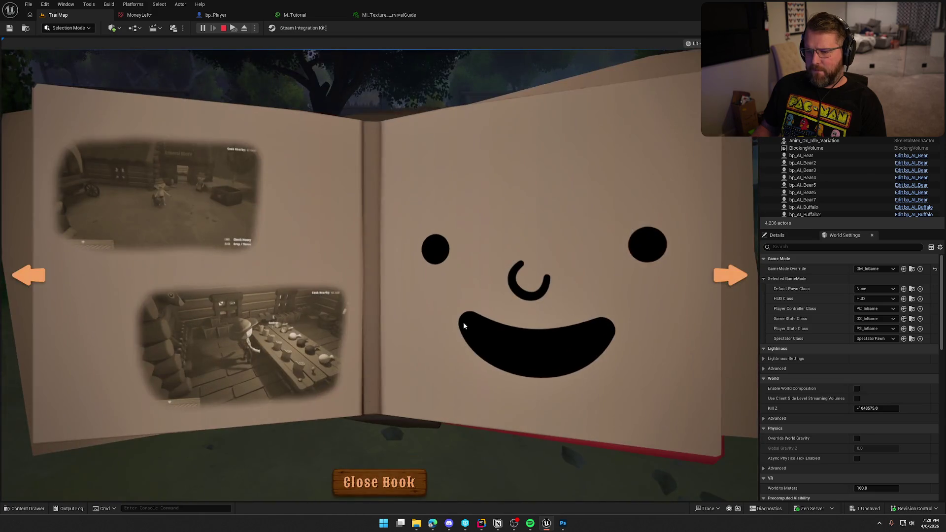